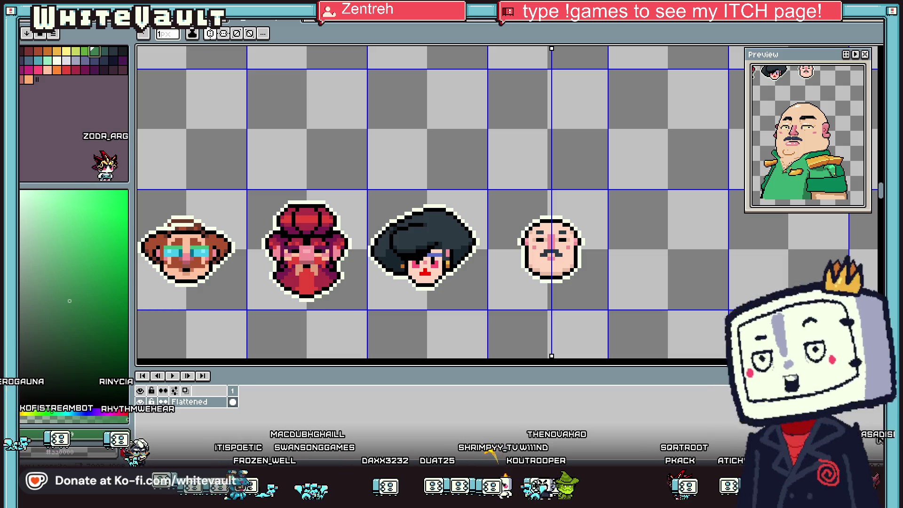
Extend the black outline pixels lower down both sides of the bald face
scroll(555, 282, down, 2)
scroll(563, 294, up, 4)
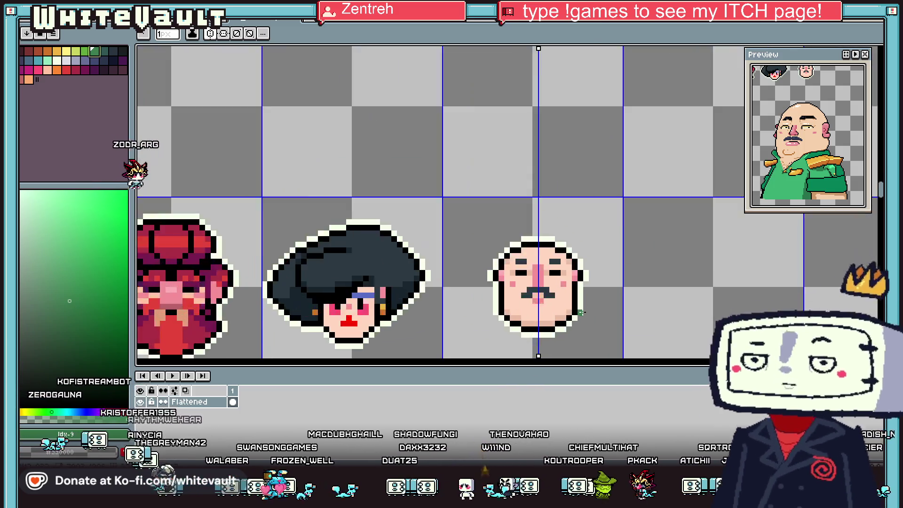
key(i)
alt+click(573, 295)
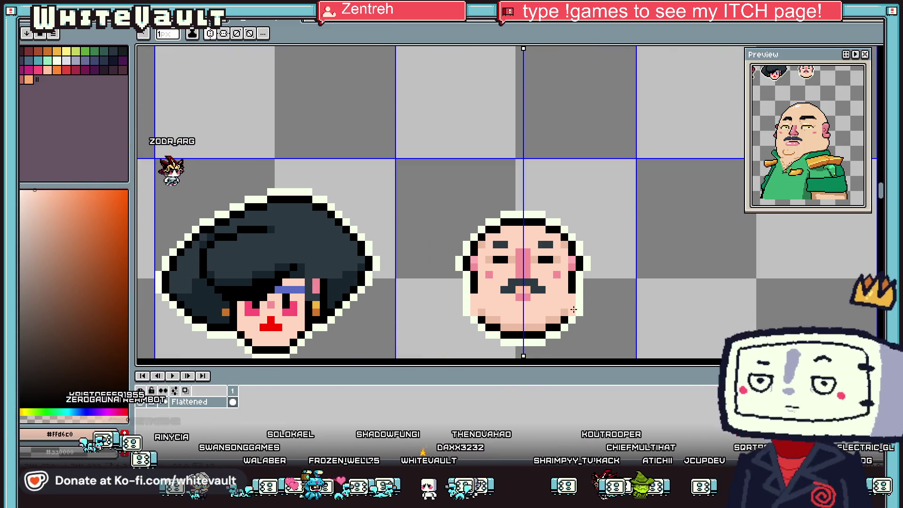
alt+click(577, 301)
click(581, 303)
click(579, 313)
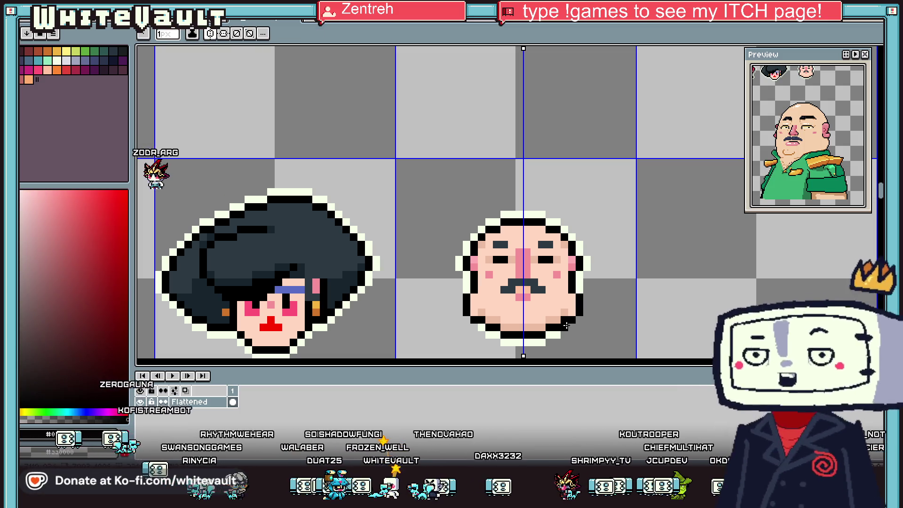
alt+click(563, 314)
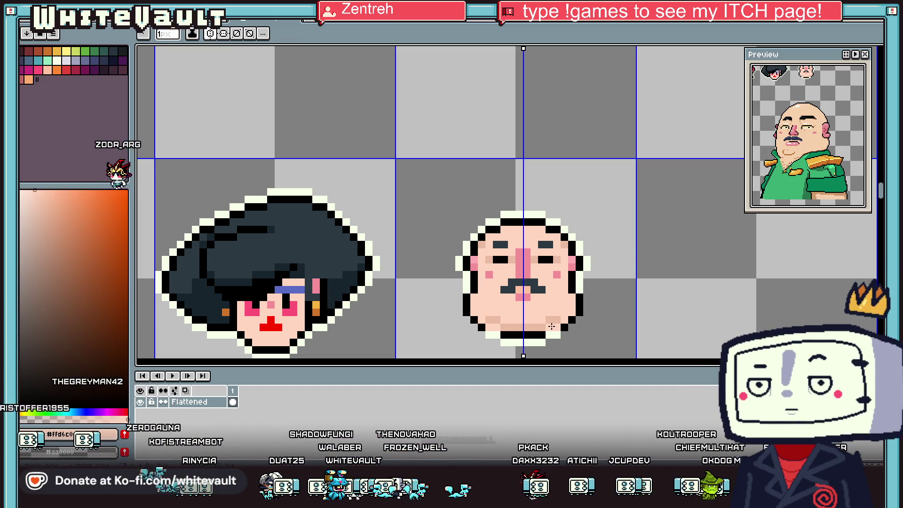
alt+click(564, 291)
Paint over the old lower side outline in the face's skin colour
scroll(565, 302, down, 2)
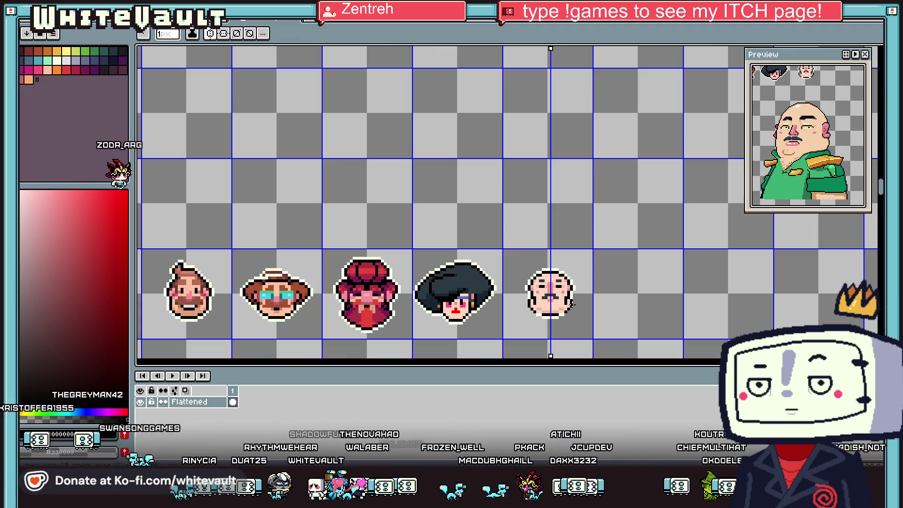
scroll(573, 306, down, 1)
scroll(573, 306, up, 2)
scroll(573, 306, up, 1)
alt+click(573, 305)
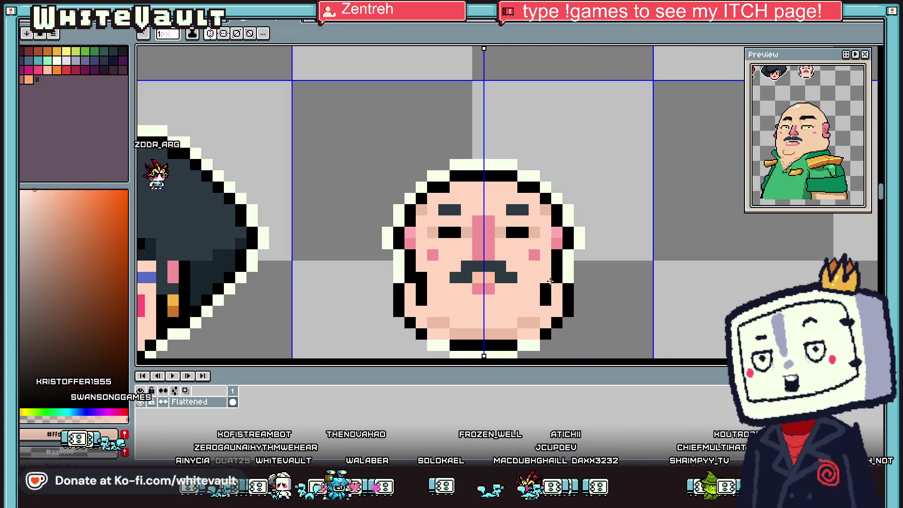
scroll(575, 303, down, 2)
scroll(575, 303, down, 1)
scroll(574, 304, up, 2)
key(v)
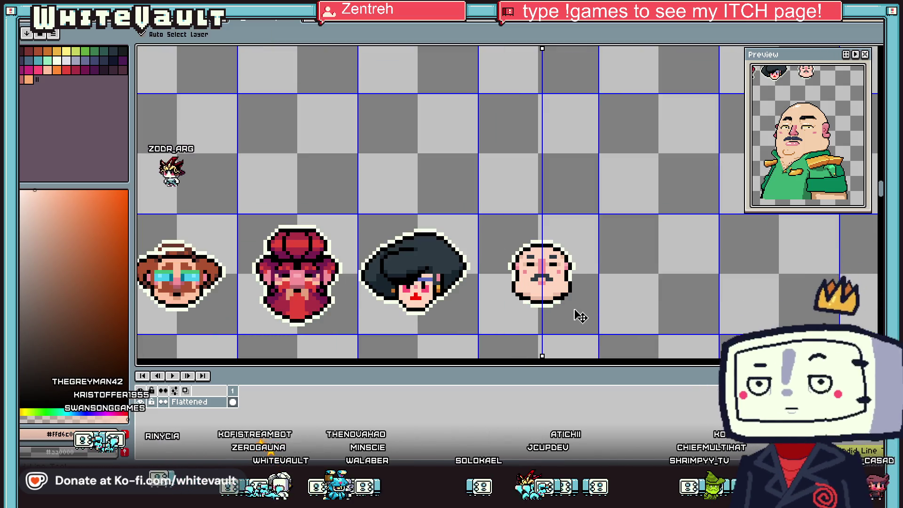
key(b)
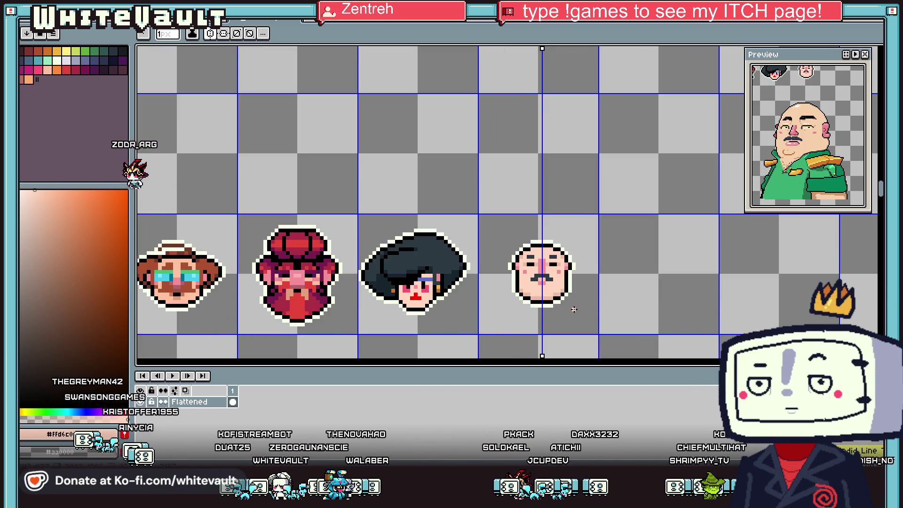
scroll(569, 301, down, 1)
scroll(568, 300, up, 1)
scroll(569, 300, up, 1)
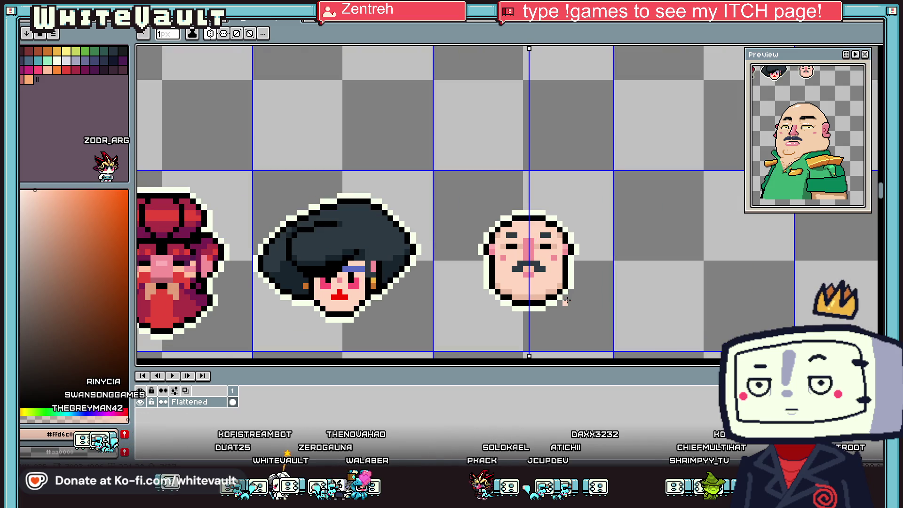
key(ctrl)
scroll(566, 271, up, 2)
mouse_move(567, 271)
mouse_down()
mouse_move(558, 310)
mouse_move(461, 332)
mouse_up()
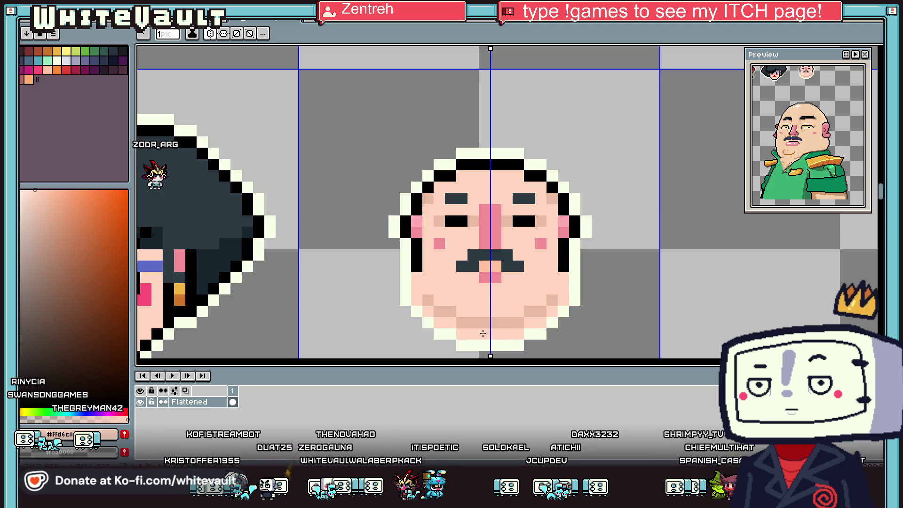
Repaint the old bottom outline row in skin and draw a new black bottom row lower
key(alt)
drag(575, 263, 577, 292)
key(alt)
alt+click(566, 268)
click(575, 268)
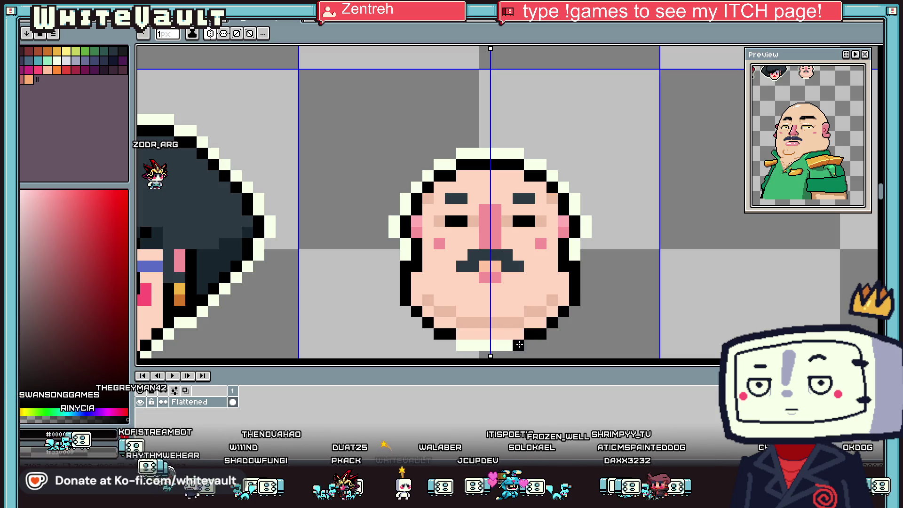
drag(518, 345, 491, 345)
Sample the face's black outline, cream outer outline and skin colours
scroll(568, 275, down, 4)
scroll(568, 275, up, 3)
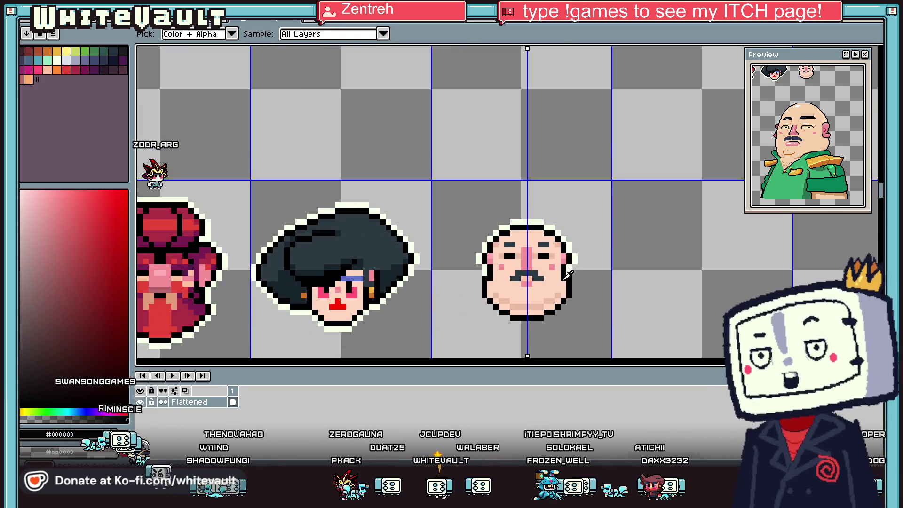
alt+click(567, 275)
scroll(564, 270, up, 1)
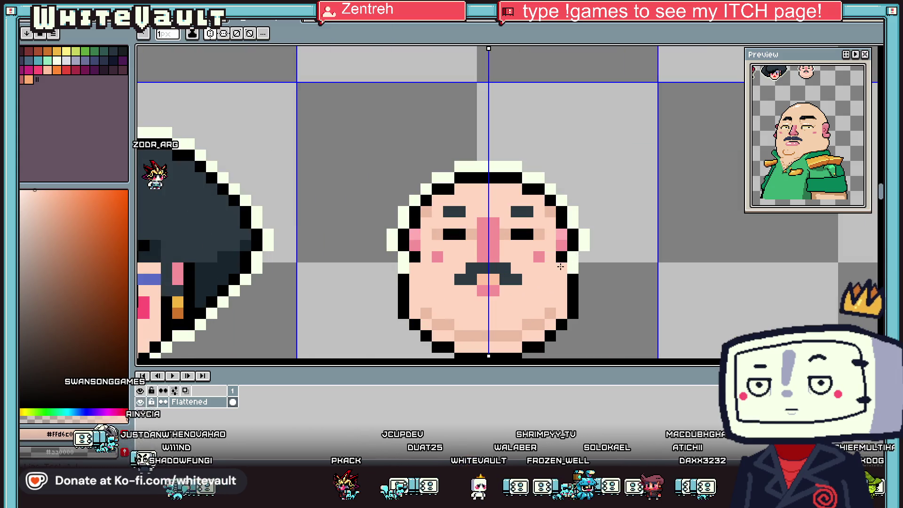
alt+click(562, 266)
scroll(564, 266, down, 4)
scroll(574, 263, up, 4)
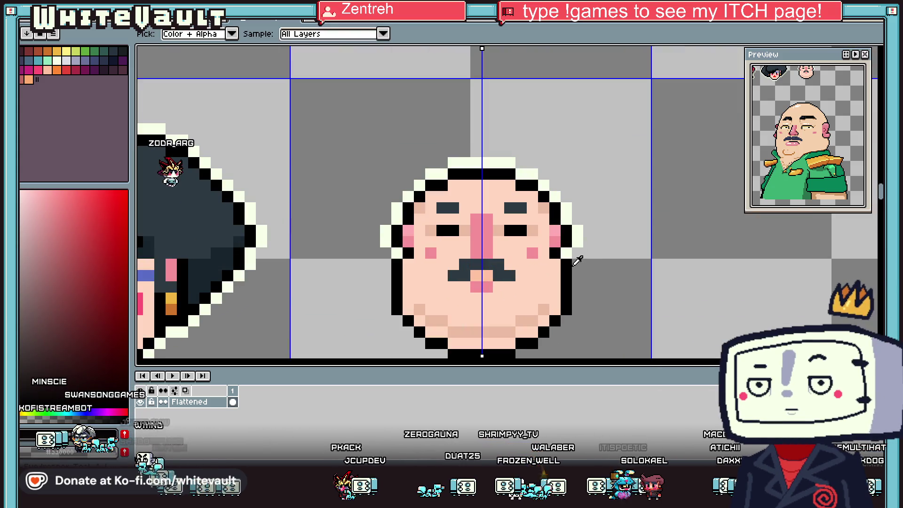
alt+click(568, 300)
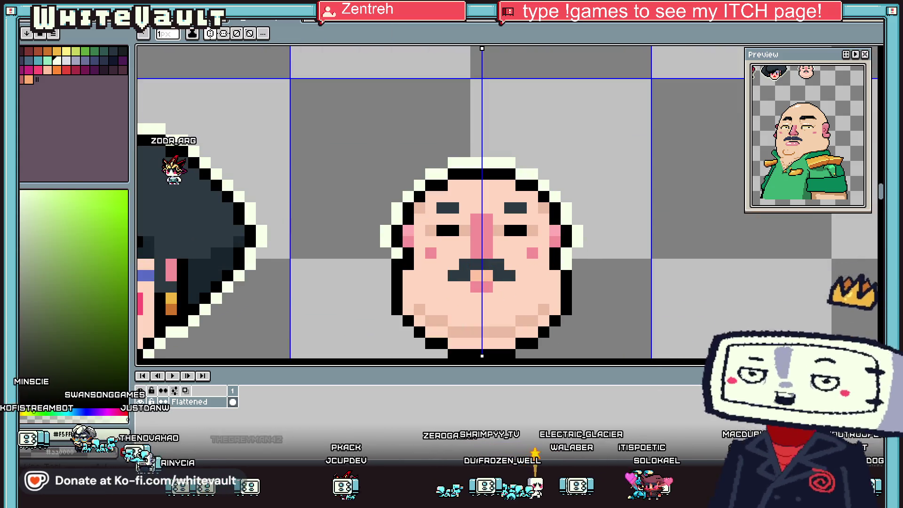
alt+click(574, 309)
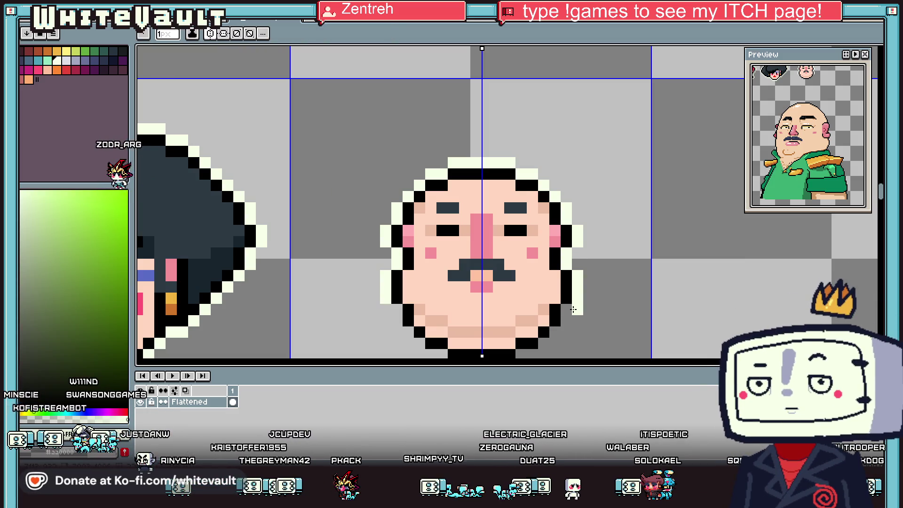
alt+click(539, 315)
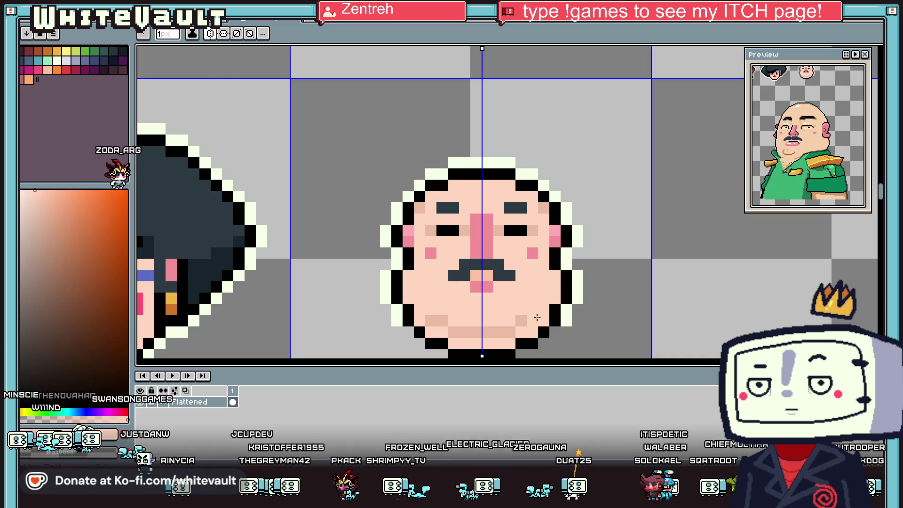
Join the mouth strokes into a brown U-shaped chin line
key(g)
scroll(537, 317, down, 3)
scroll(549, 330, up, 2)
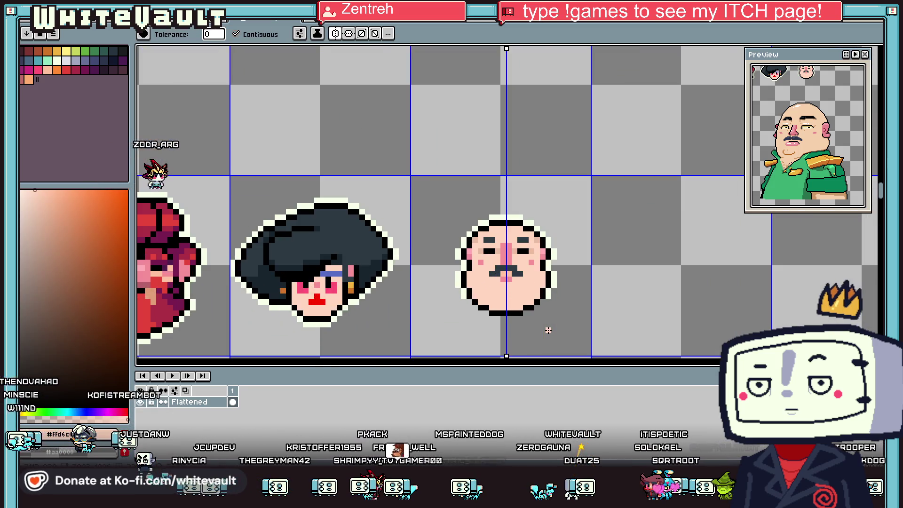
scroll(545, 301, up, 2)
alt+click(551, 279)
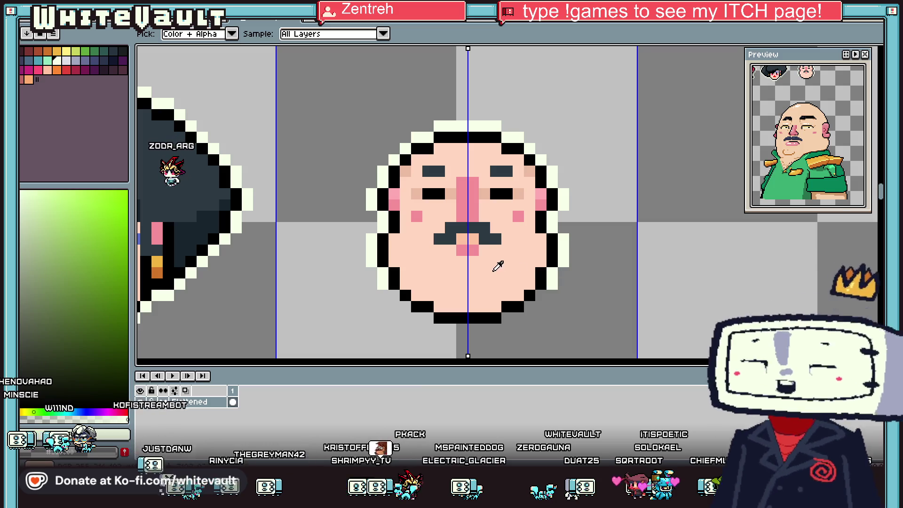
alt+click(414, 264)
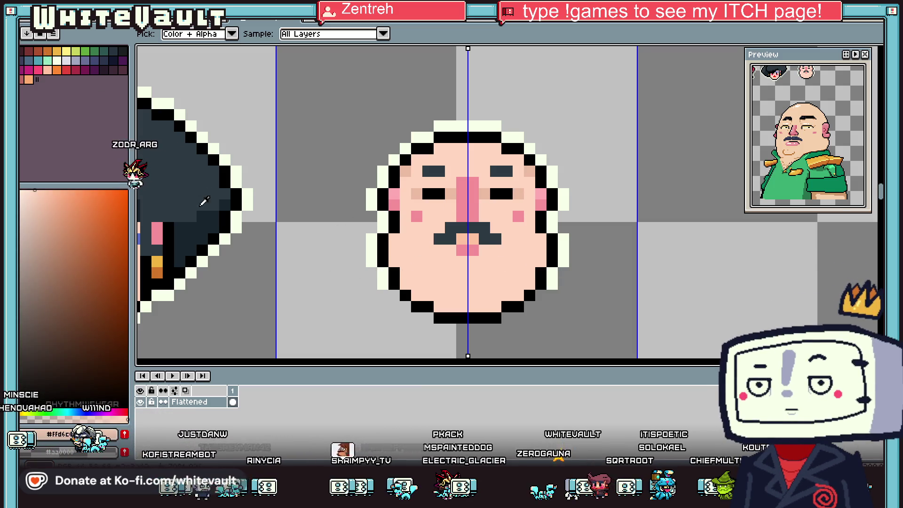
scroll(204, 201, down, 2)
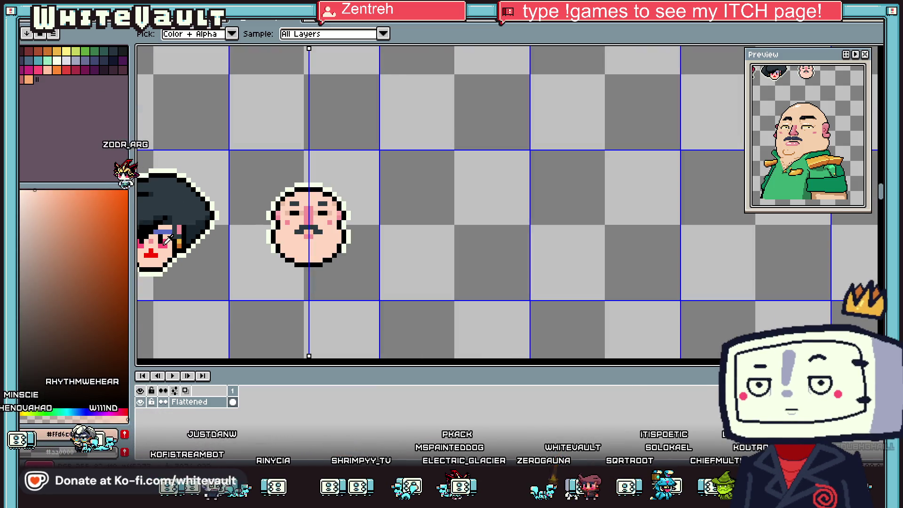
click(88, 259)
scroll(294, 251, up, 3)
drag(308, 273, 353, 272)
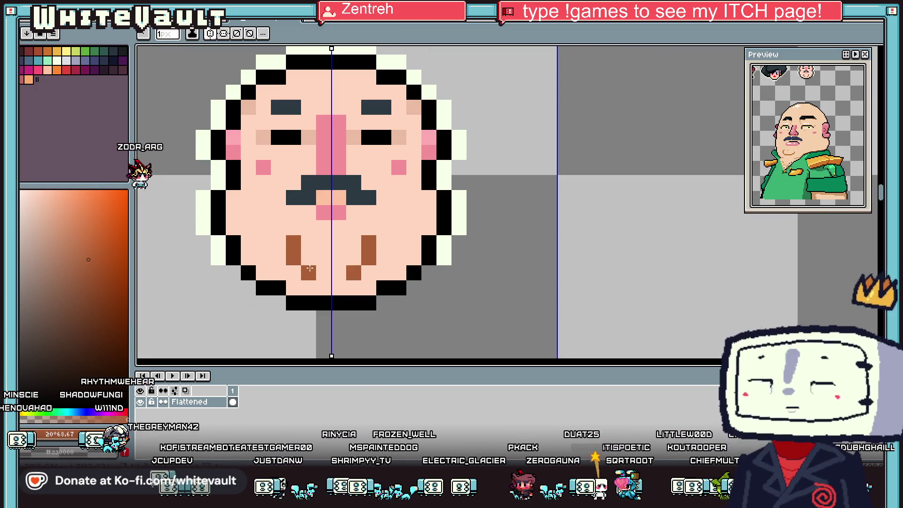
scroll(358, 273, down, 4)
scroll(396, 267, up, 3)
Redraw the cream outer outline, trimming the mid sides and running it along the chin bottom
key(i)
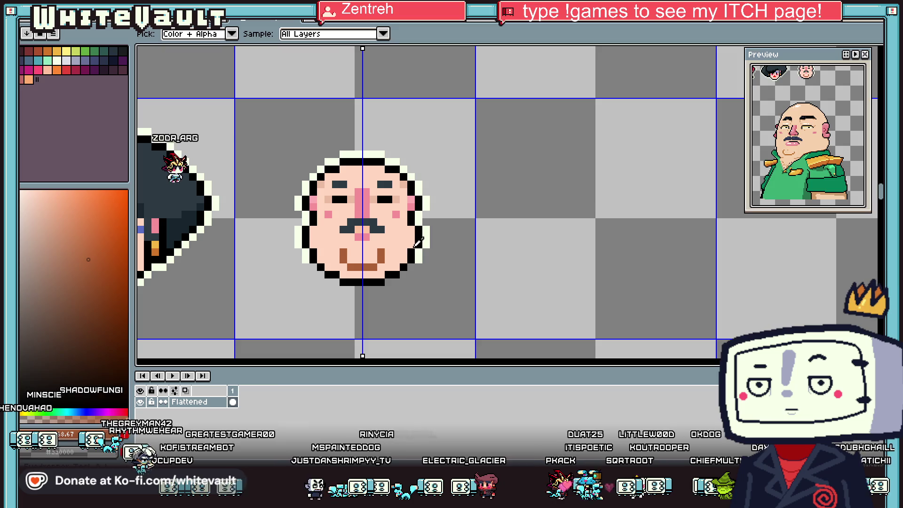
scroll(415, 243, up, 2)
click(437, 229)
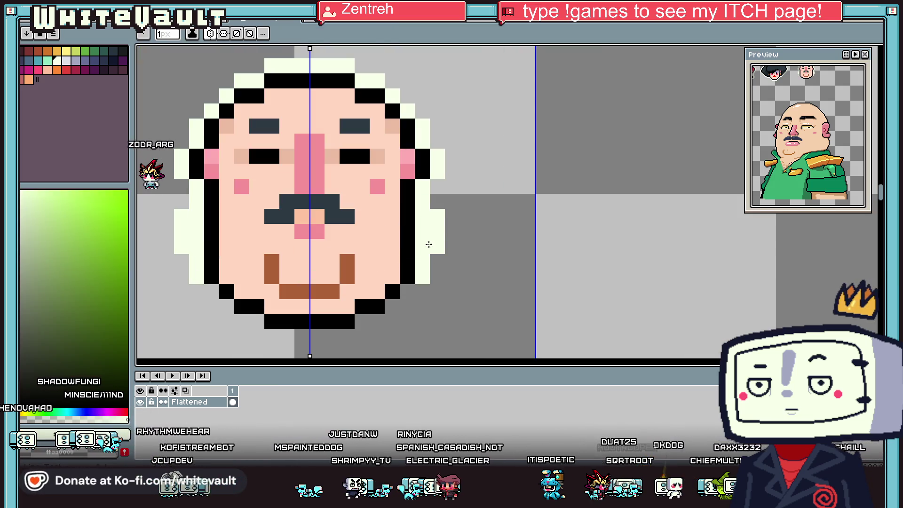
key(x)
drag(437, 217, 438, 250)
alt+click(423, 268)
click(392, 307)
drag(377, 322, 317, 336)
scroll(438, 292, down, 5)
scroll(450, 293, up, 3)
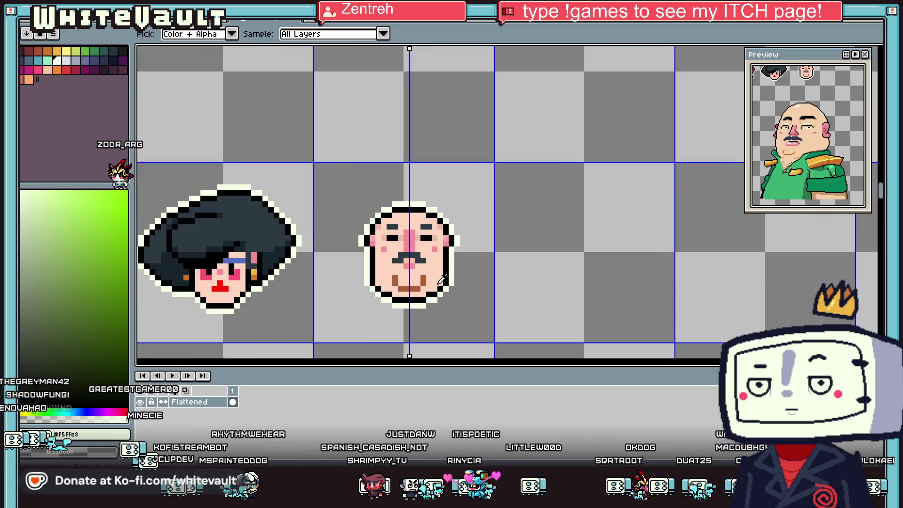
alt+click(420, 277)
scroll(483, 275, down, 3)
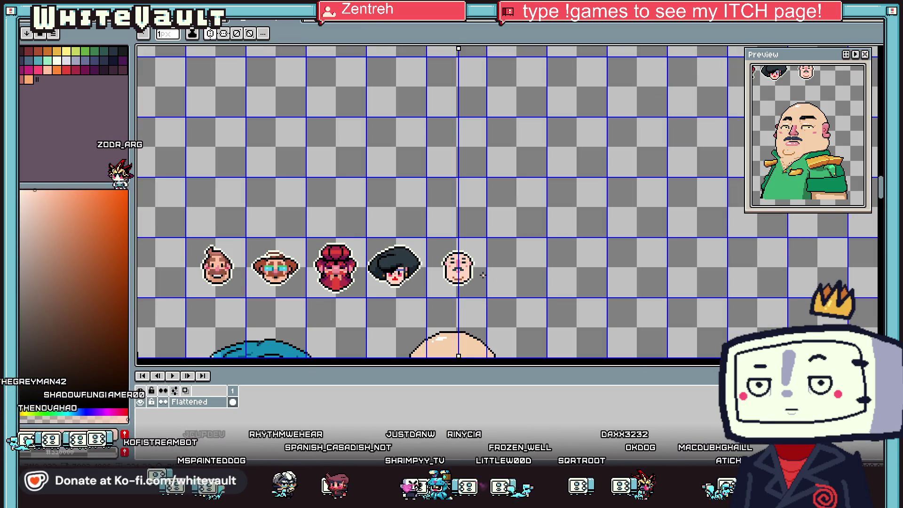
scroll(459, 249, down, 2)
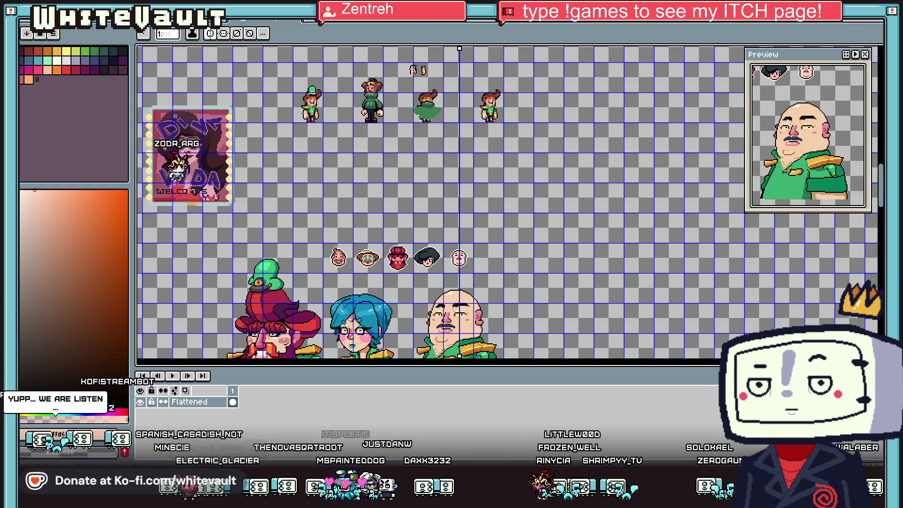
click(824, 50)
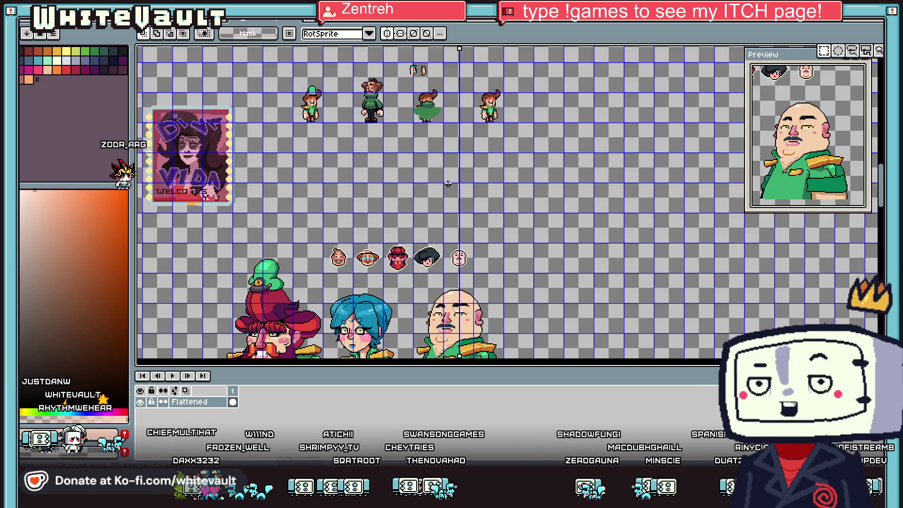
Add pink pixels beside the bald head's nose
scroll(462, 258, up, 5)
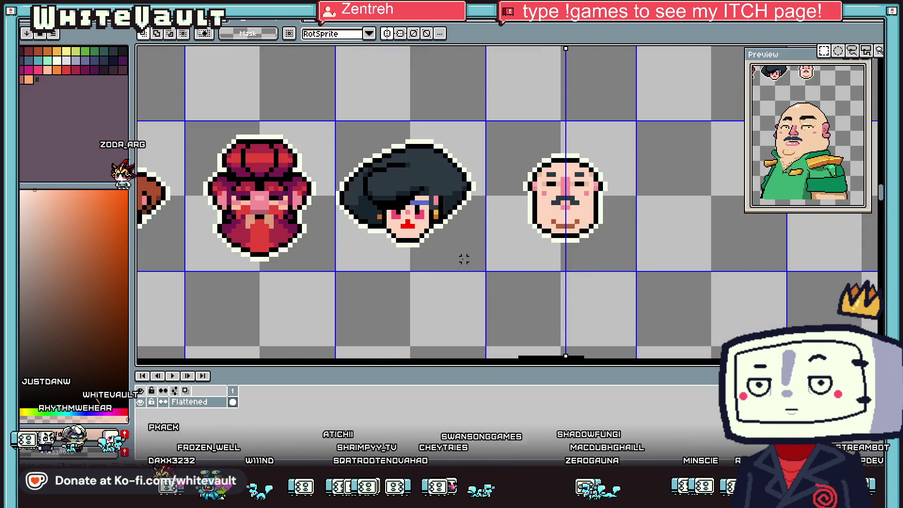
scroll(604, 191, up, 2)
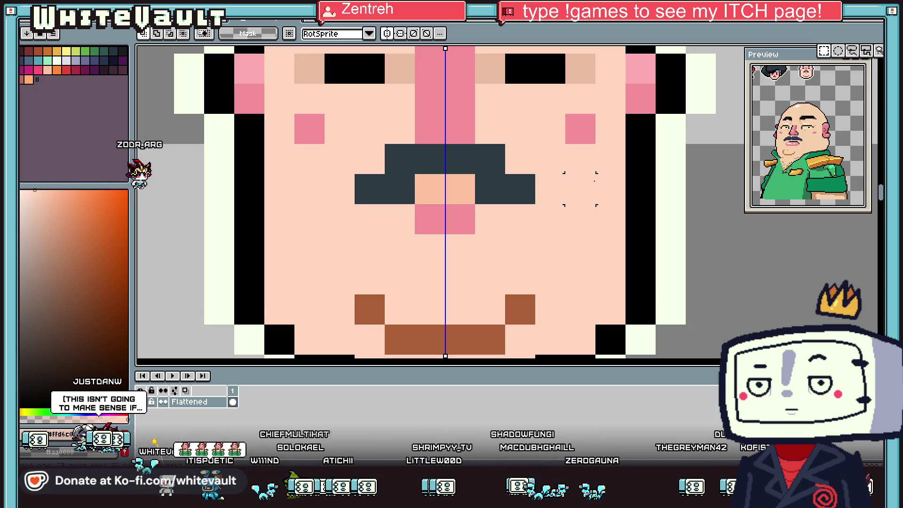
key(b)
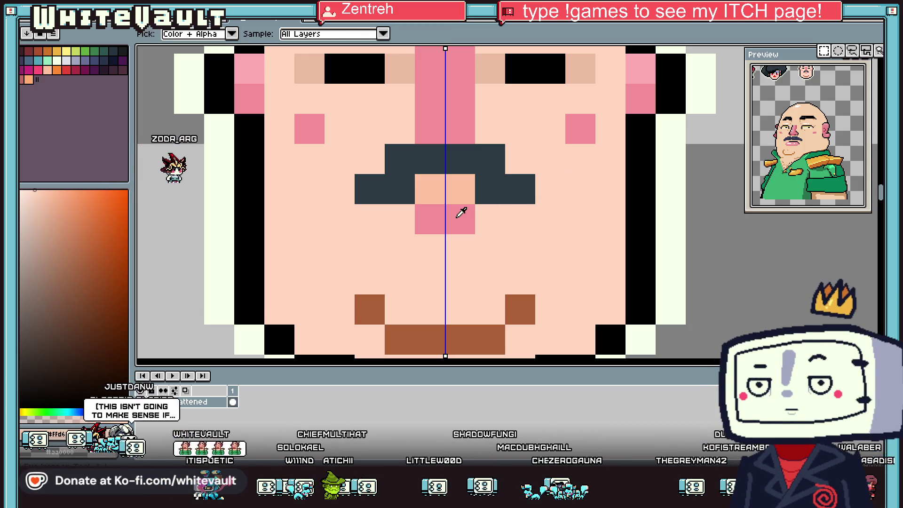
alt+click(459, 205)
click(394, 214)
Draw mirrored brown mouth pixels below the mustache, widening the bottom row
scroll(494, 244, down, 3)
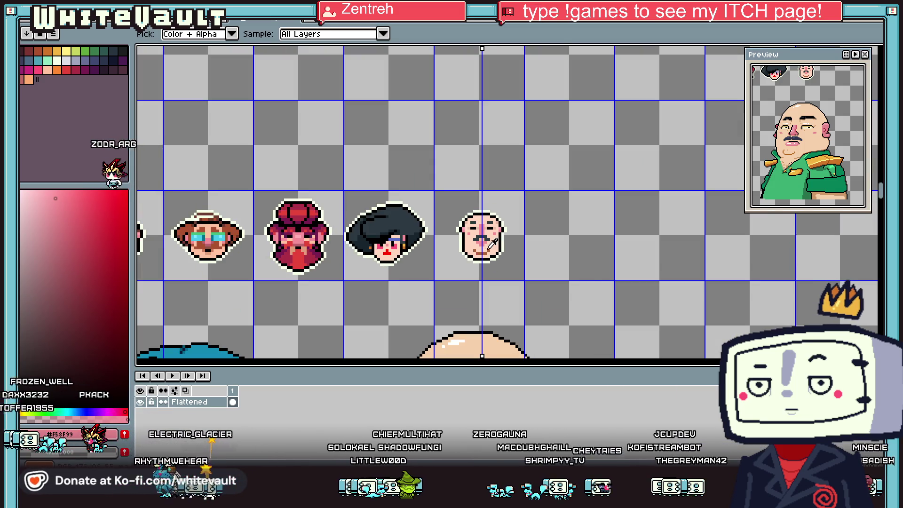
scroll(486, 244, up, 4)
alt+click(510, 237)
click(510, 236)
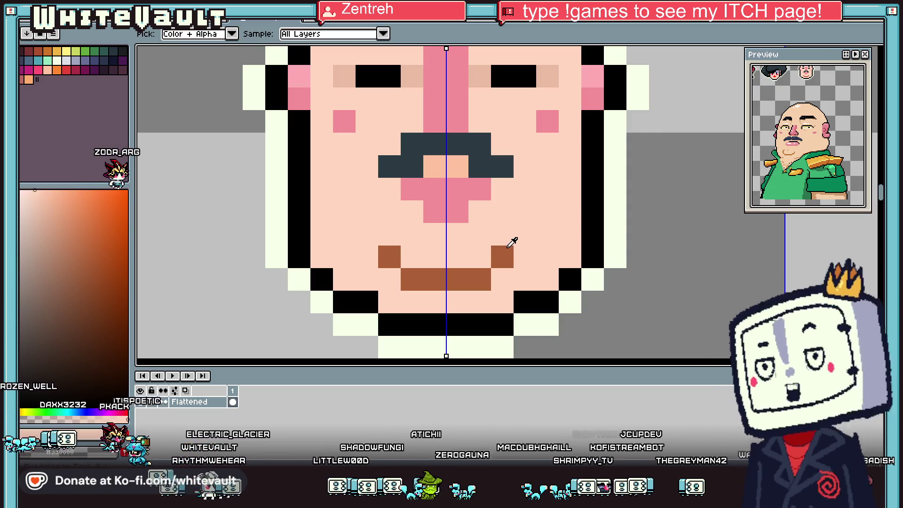
click(502, 279)
click(455, 303)
mouse_move(456, 303)
mouse_down()
mouse_move(412, 303)
mouse_move(435, 280)
mouse_up()
Paint skin colour over part of the brown mouth
alt+click(412, 254)
click(502, 234)
click(502, 234)
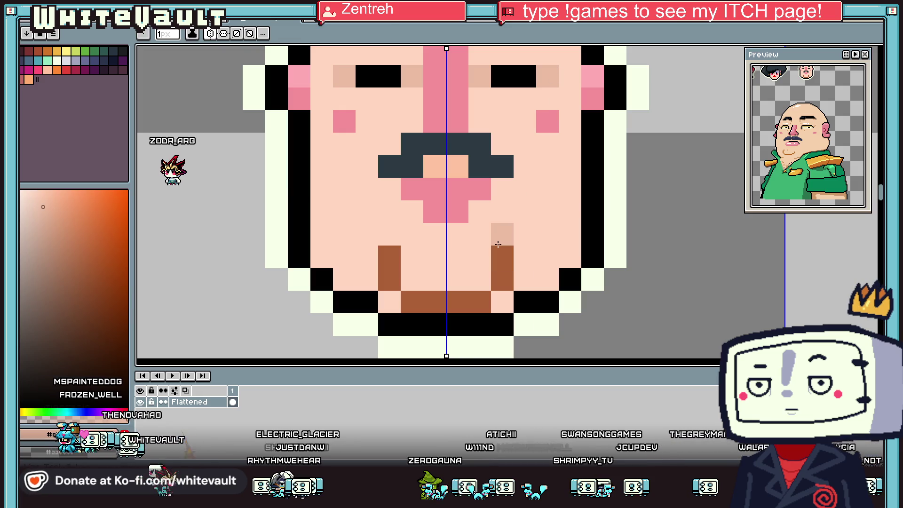
scroll(510, 249, down, 4)
scroll(513, 256, up, 3)
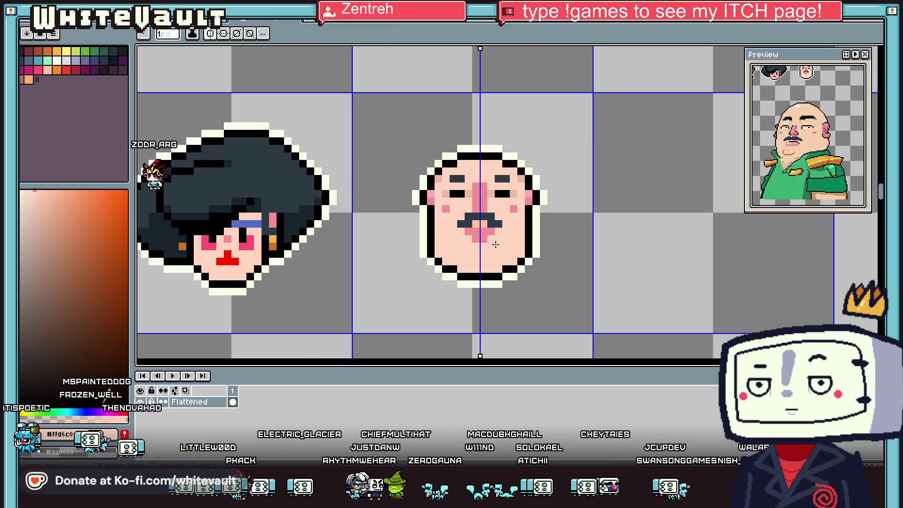
Fill the remaining mouth area with faint tan pixels
key(i)
click(517, 193)
key(b)
click(475, 254)
scroll(474, 253, up, 2)
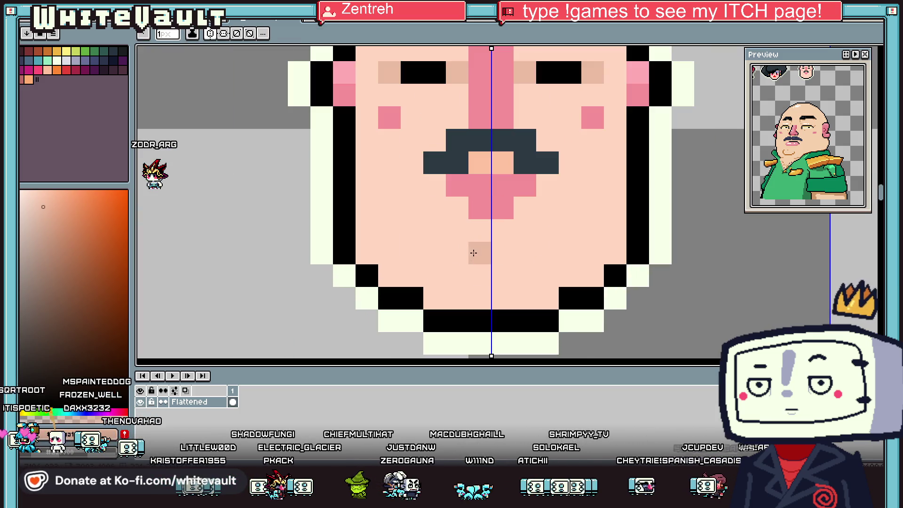
click(525, 253)
click(434, 230)
scroll(545, 282, down, 4)
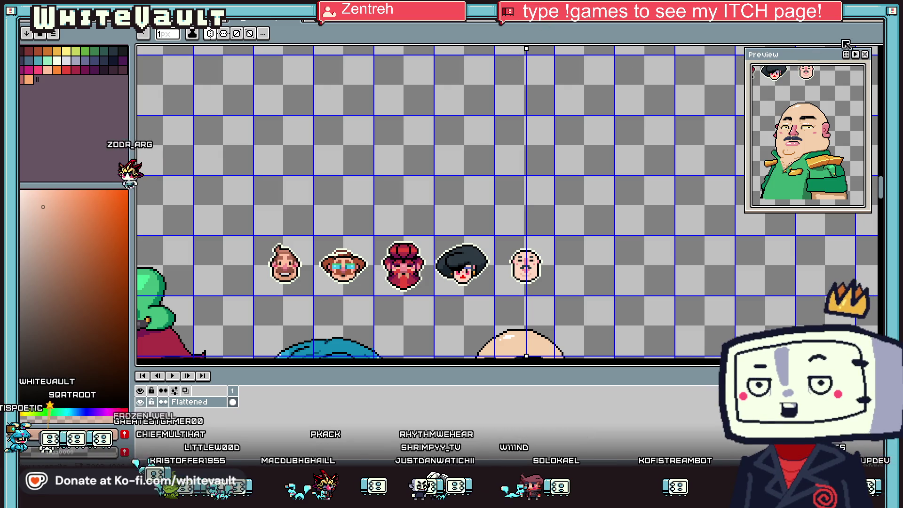
Select the first bearded head and drop a copy right of the bald head
click(890, 66)
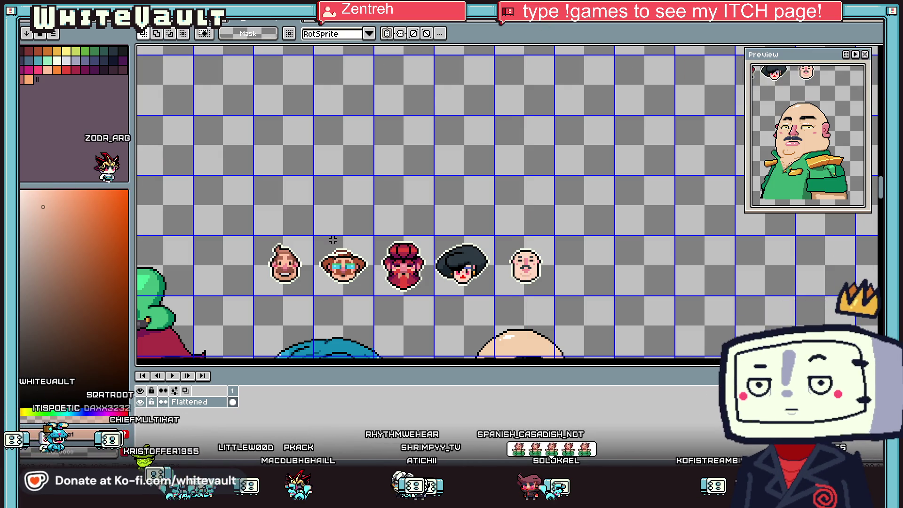
scroll(330, 254, up, 1)
mouse_move(214, 214)
mouse_down()
mouse_move(301, 323)
mouse_move(624, 295)
mouse_up()
click(281, 295)
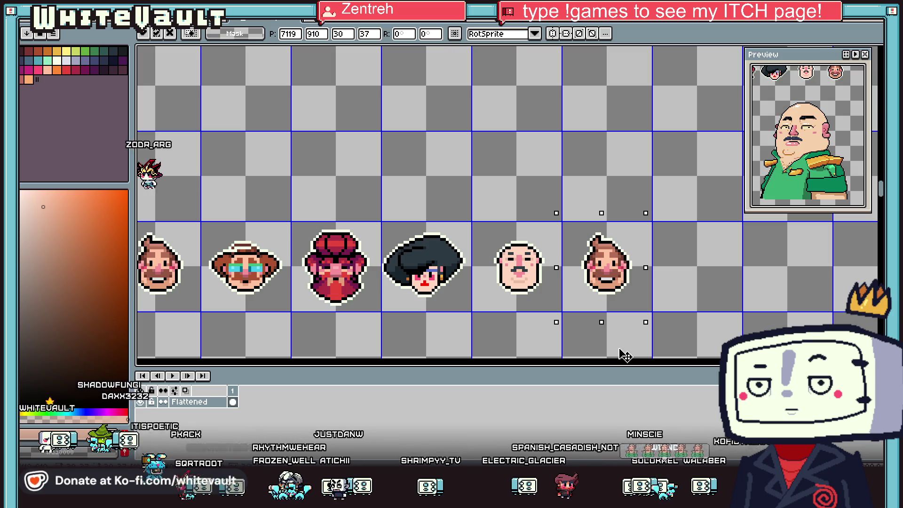
key(ctrl+d)
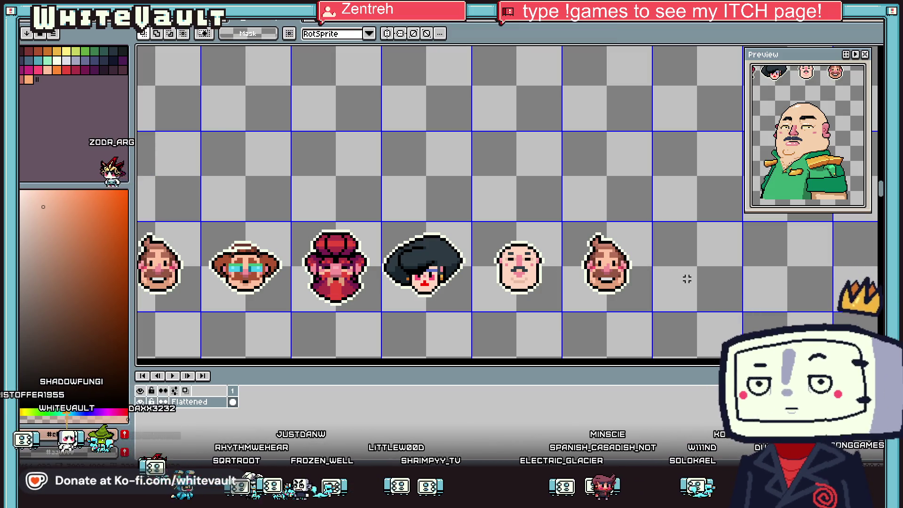
Select the copied bearded head, check it in the preview, then deselect
drag(561, 206, 654, 333)
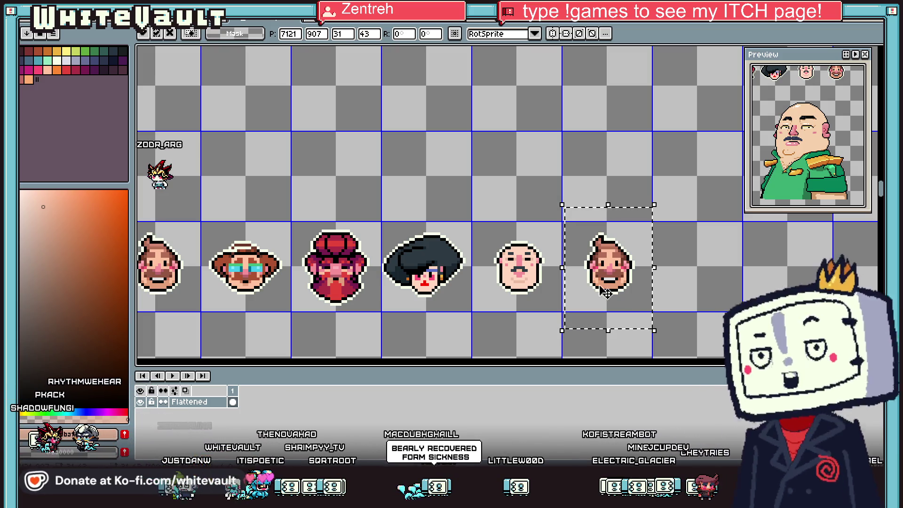
scroll(560, 282, down, 2)
drag(800, 137, 809, 130)
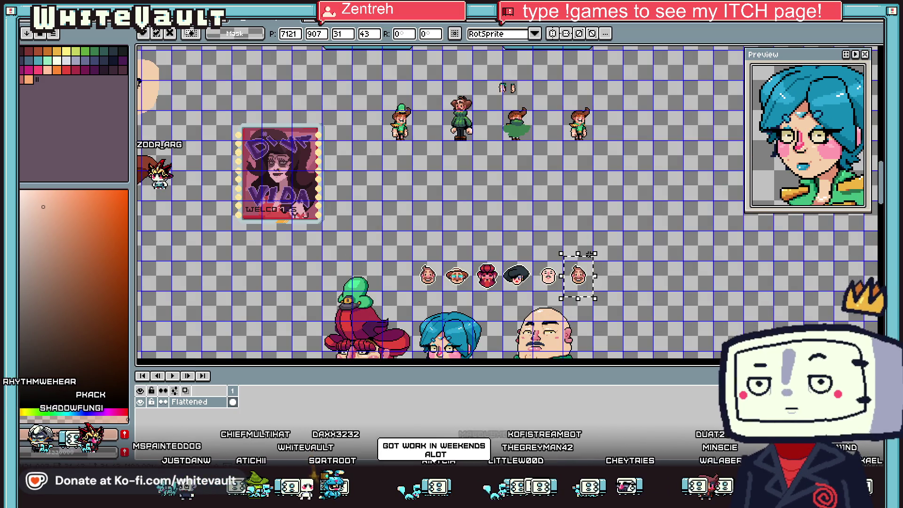
scroll(594, 271, up, 3)
key(ctrl+d)
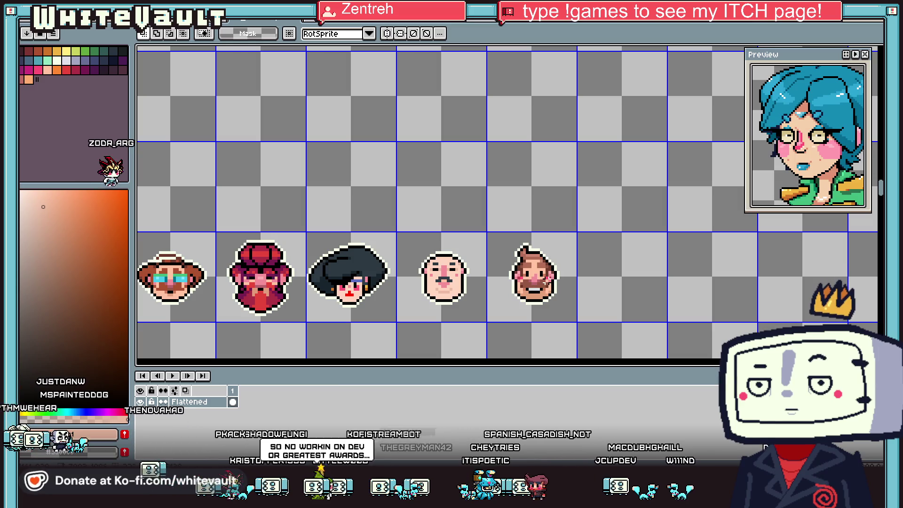
Move the symmetry axis onto the copied bearded face
scroll(545, 281, up, 2)
key(i)
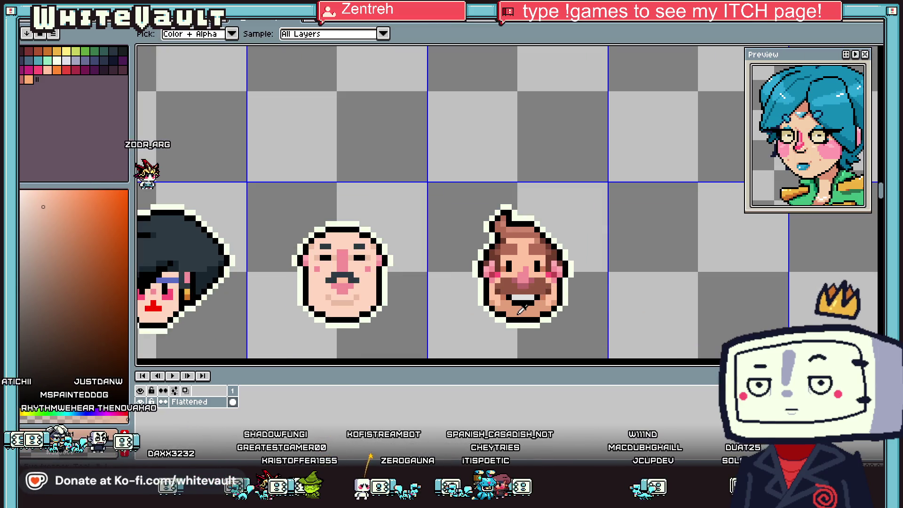
click(521, 310)
scroll(521, 311, up, 2)
scroll(262, 97, down, 3)
key(b)
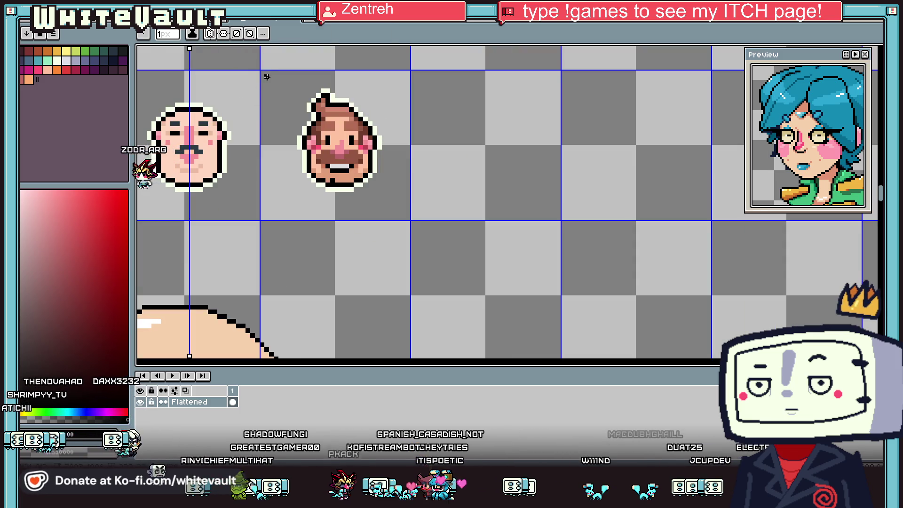
drag(190, 87, 339, 94)
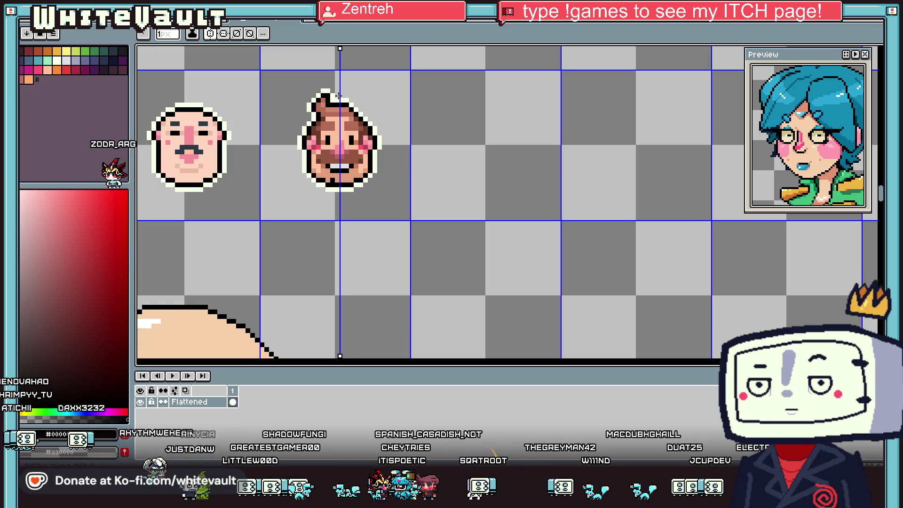
scroll(318, 180, up, 3)
key(i)
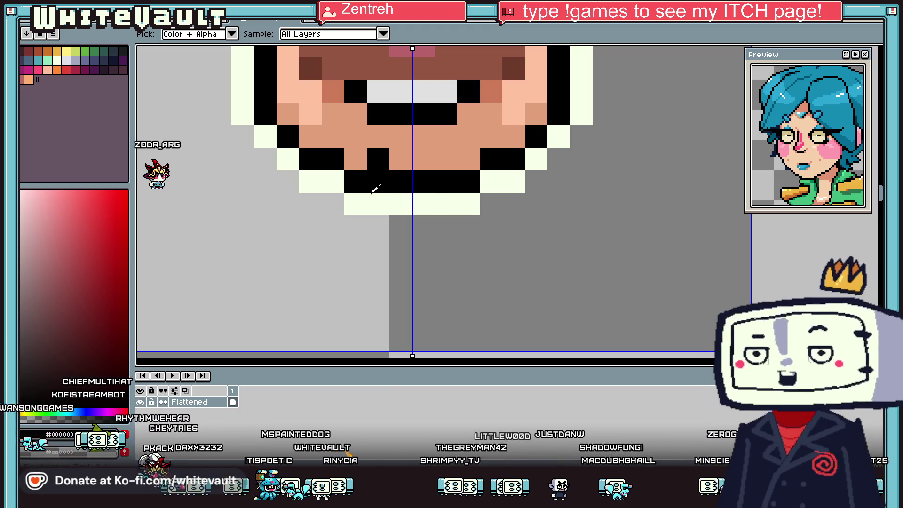
Paint a mirrored black mouth with a row of white teeth
scroll(374, 188, down, 3)
scroll(419, 86, up, 5)
drag(427, 210, 280, 147)
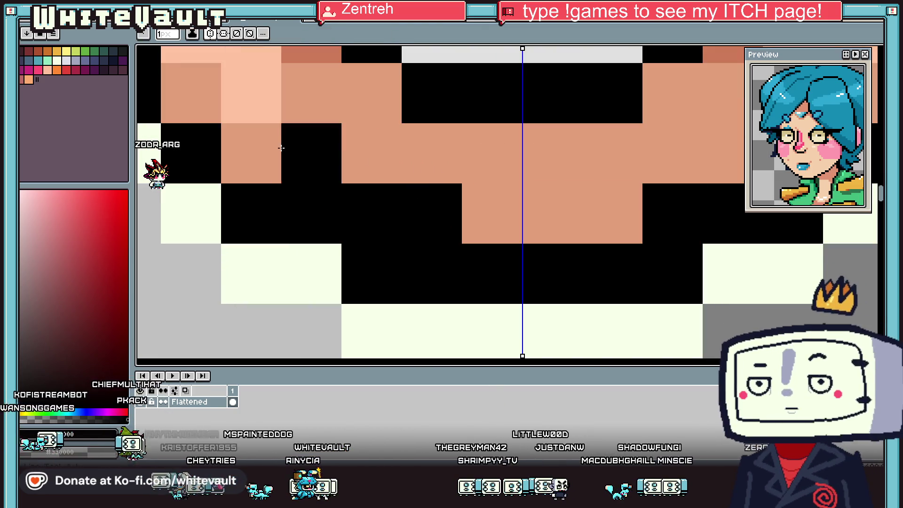
scroll(281, 148, down, 3)
scroll(294, 174, up, 3)
alt+click(249, 149)
click(275, 151)
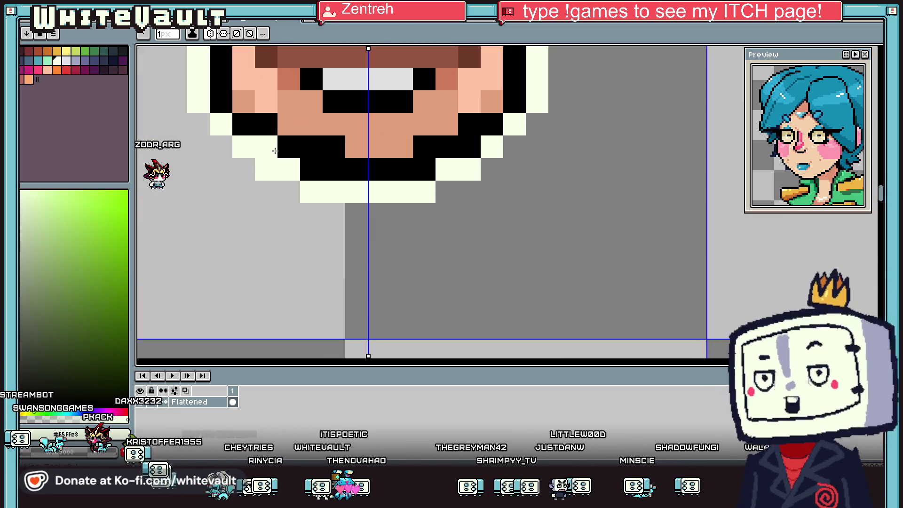
drag(310, 174, 331, 170)
scroll(332, 171, down, 4)
scroll(321, 171, up, 3)
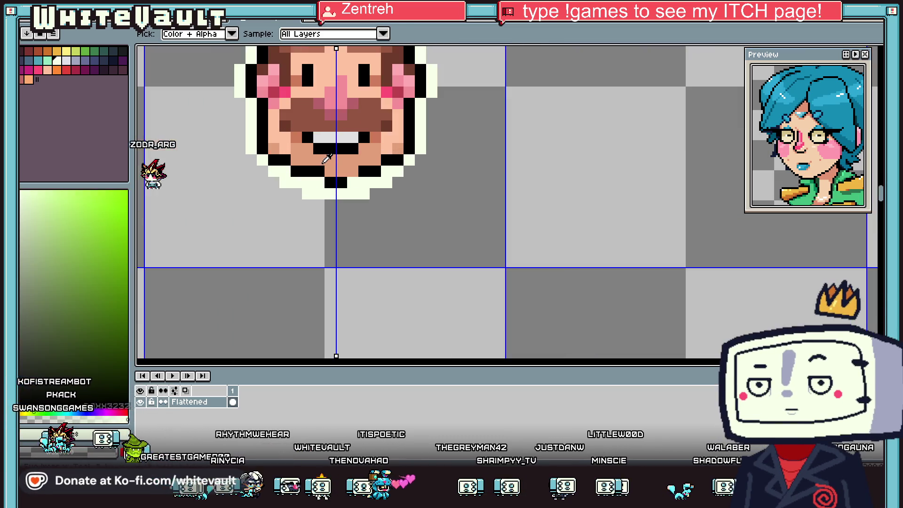
alt+click(321, 171)
alt+click(329, 182)
click(319, 183)
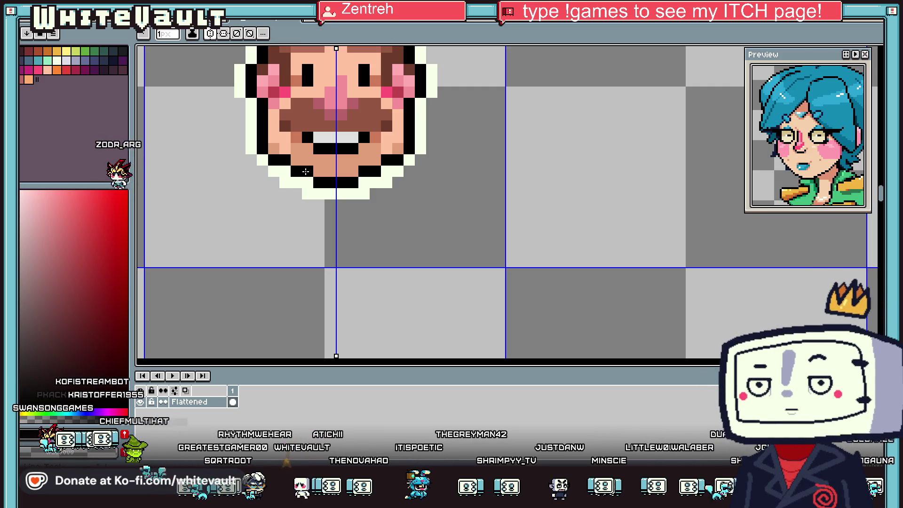
Cover the mustache and beard with the face's skin tone
key(alt)
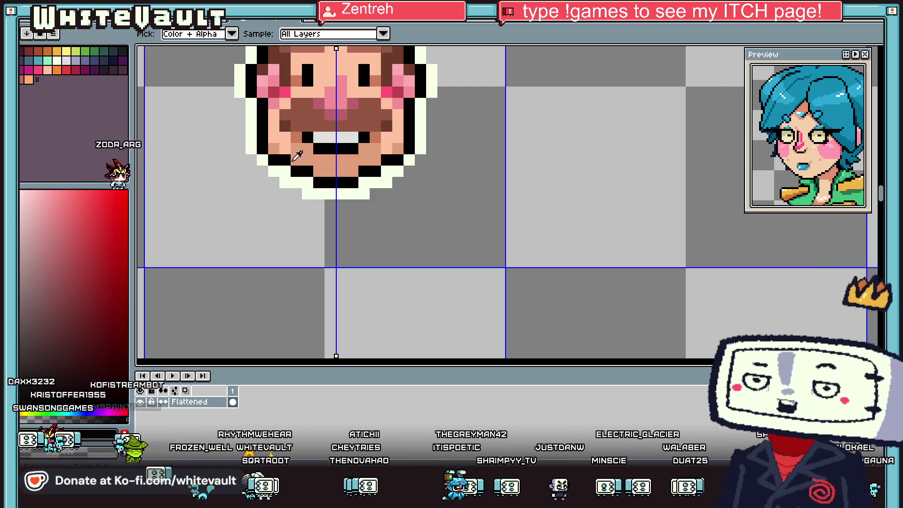
scroll(297, 156, down, 3)
scroll(299, 86, down, 2)
scroll(301, 94, up, 5)
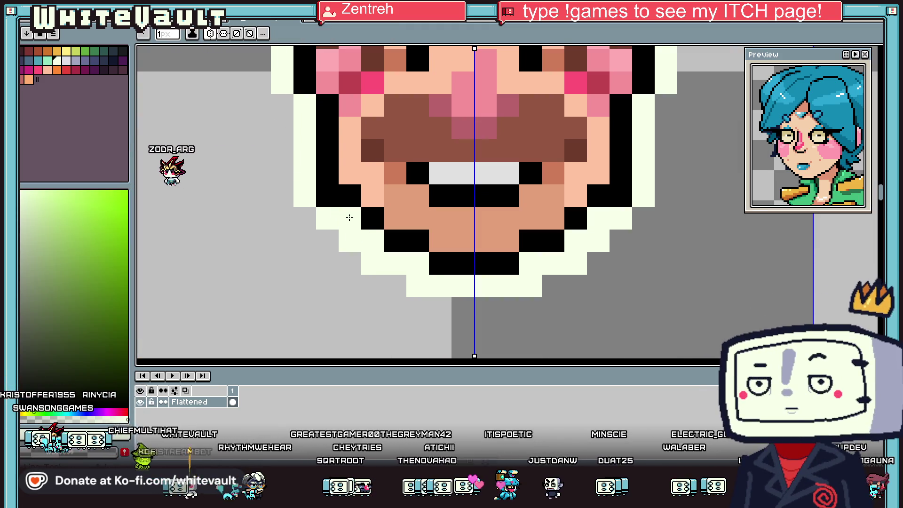
scroll(395, 170, down, 3)
scroll(395, 167, up, 2)
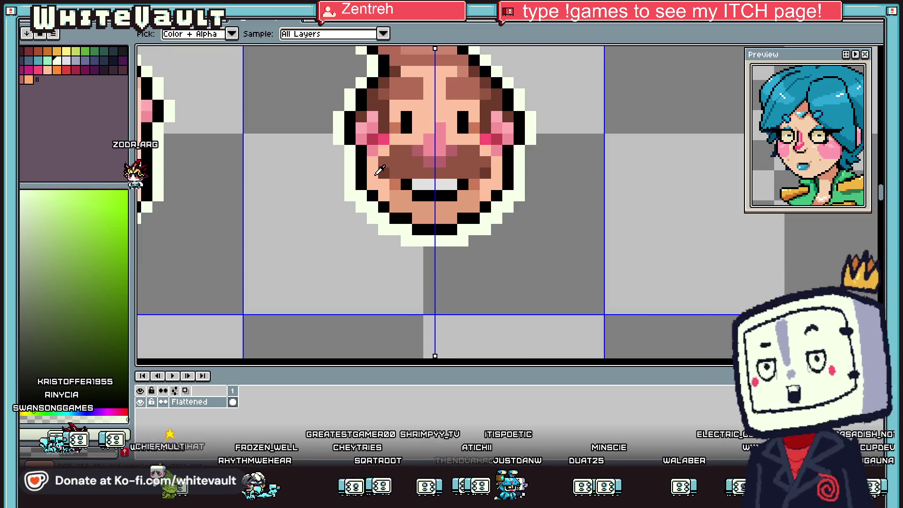
click(380, 170)
drag(376, 173, 490, 173)
key(alt)
drag(481, 167, 452, 155)
key(alt)
scroll(470, 139, down, 3)
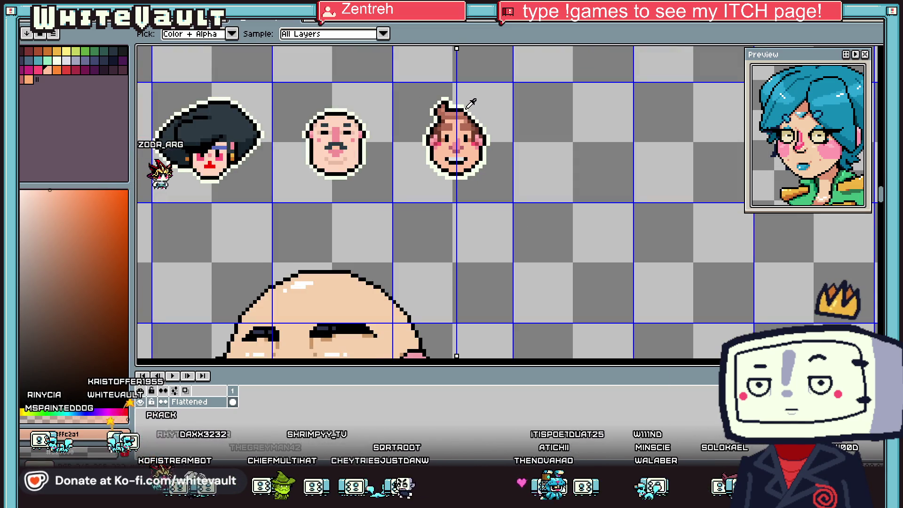
Turn off mirrored drawing, then marquee-select the copied head's right half and deselect it
scroll(466, 132, up, 3)
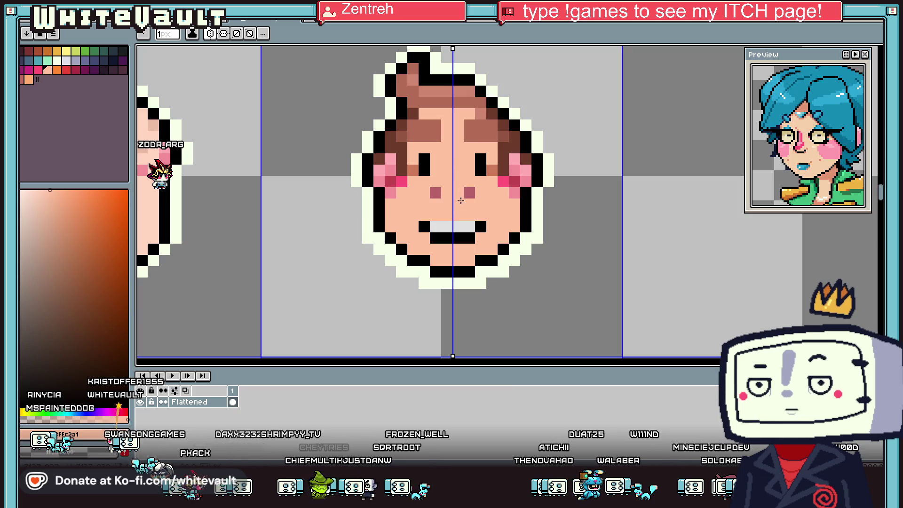
click(214, 33)
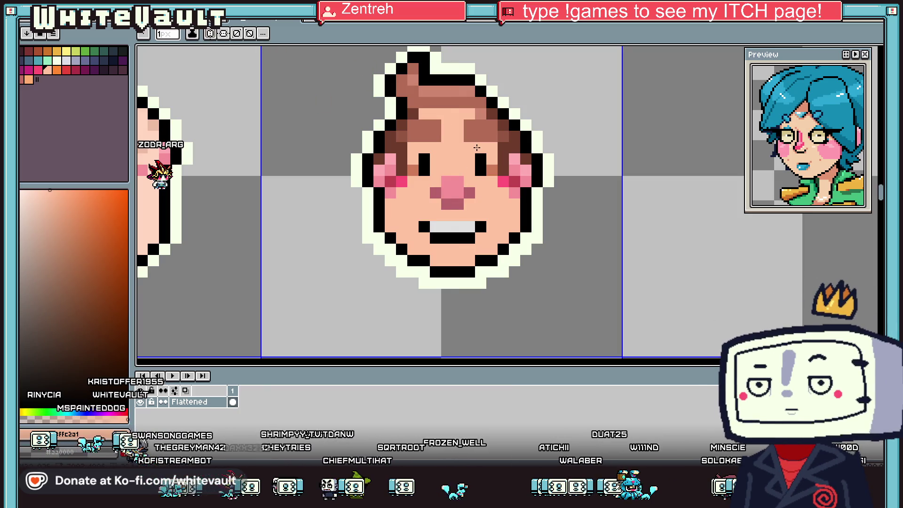
scroll(499, 150, down, 2)
key(m)
mouse_move(645, 80)
mouse_down()
mouse_move(474, 258)
mouse_move(484, 257)
mouse_move(472, 260)
mouse_up()
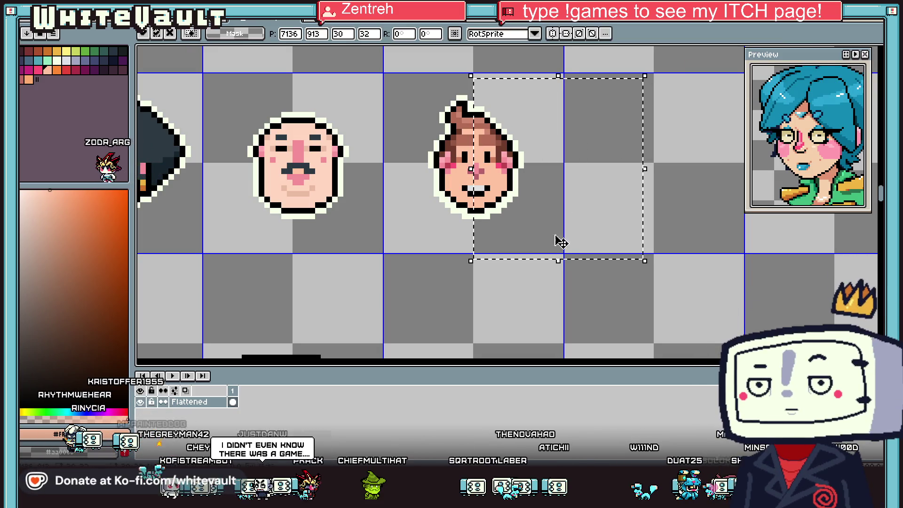
key(ctrl+d)
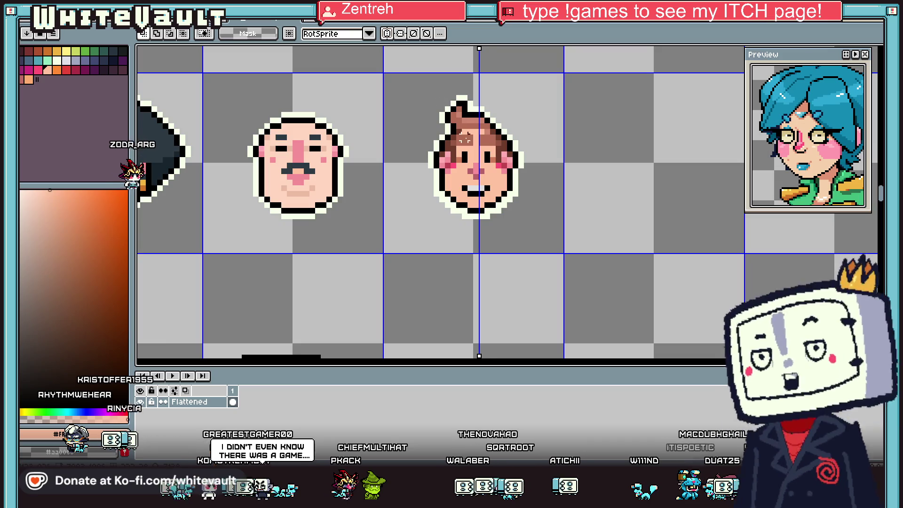
Move the mirror axis to the brown-haired face's centre and bring back the row of head sprites
scroll(465, 138, down, 3)
scroll(463, 147, up, 1)
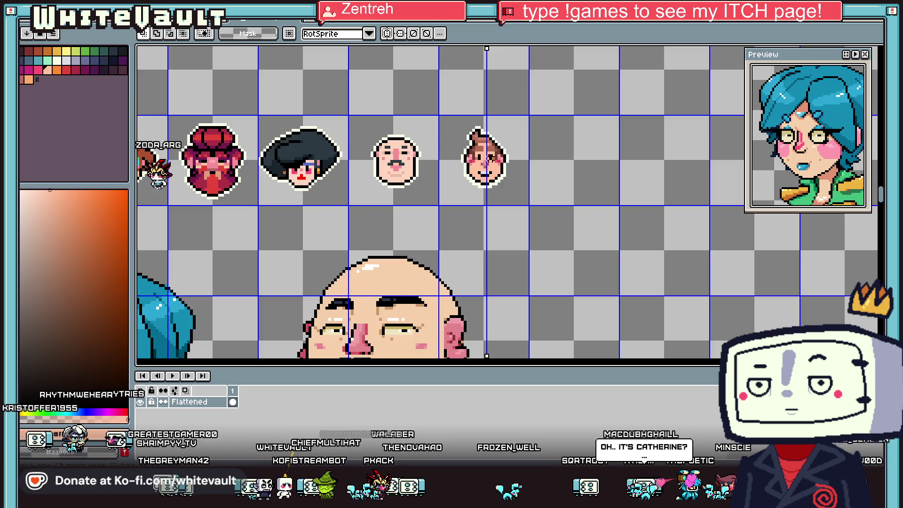
scroll(485, 167, up, 3)
drag(497, 46, 485, 46)
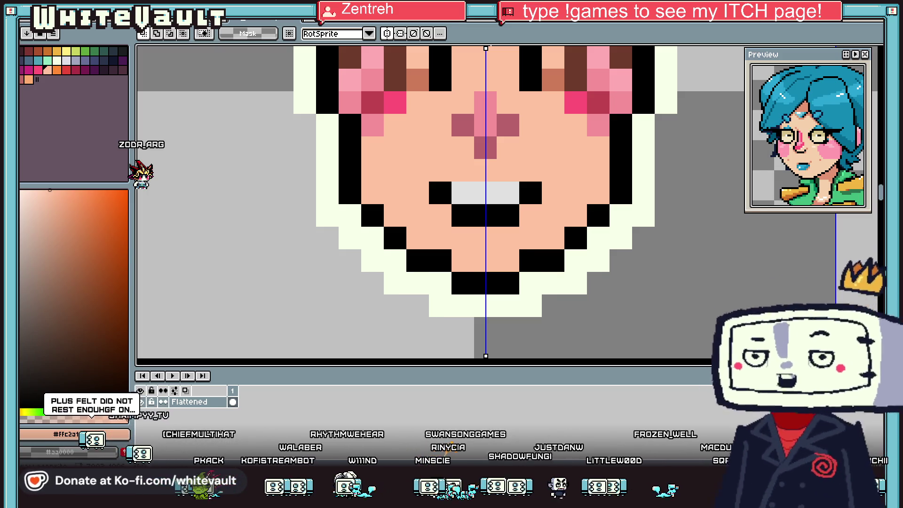
click(396, 34)
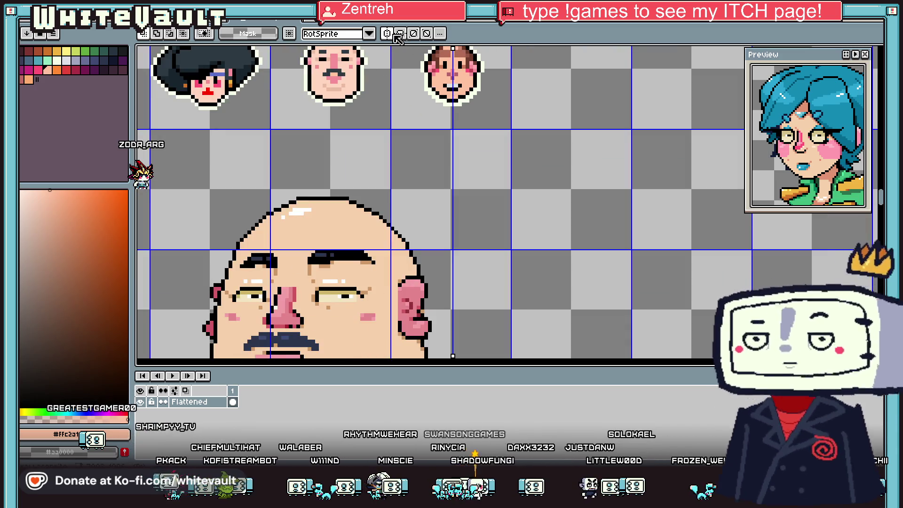
Set the mirror axis through the bald face and draw a black jaw outline with a row under the chin
scroll(399, 160, down, 3)
scroll(399, 160, up, 6)
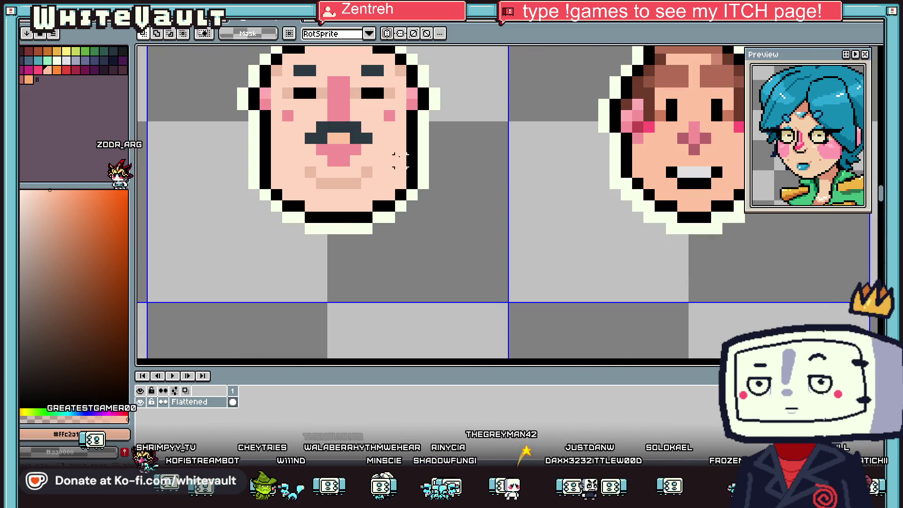
mouse_move(694, 356)
mouse_down()
mouse_move(695, 49)
mouse_move(525, 61)
mouse_move(343, 92)
mouse_up()
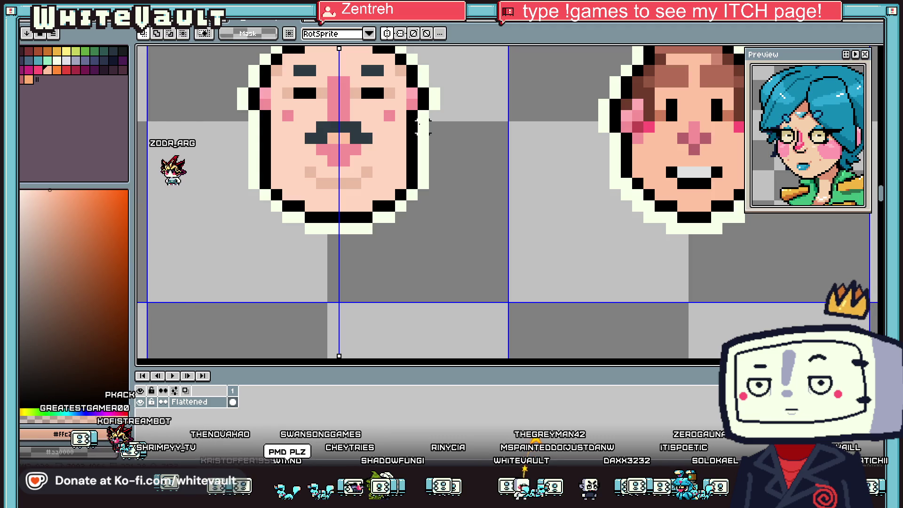
alt+click(408, 121)
drag(423, 127, 446, 200)
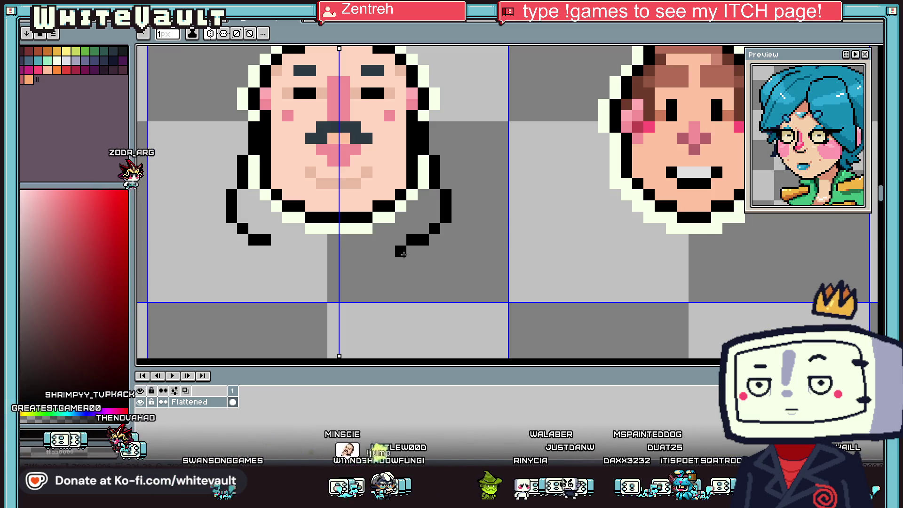
drag(376, 264, 343, 263)
Paint the face's inner edges, grey chin and mouth over with skin colour
alt+click(307, 171)
drag(265, 125, 269, 182)
click(269, 195)
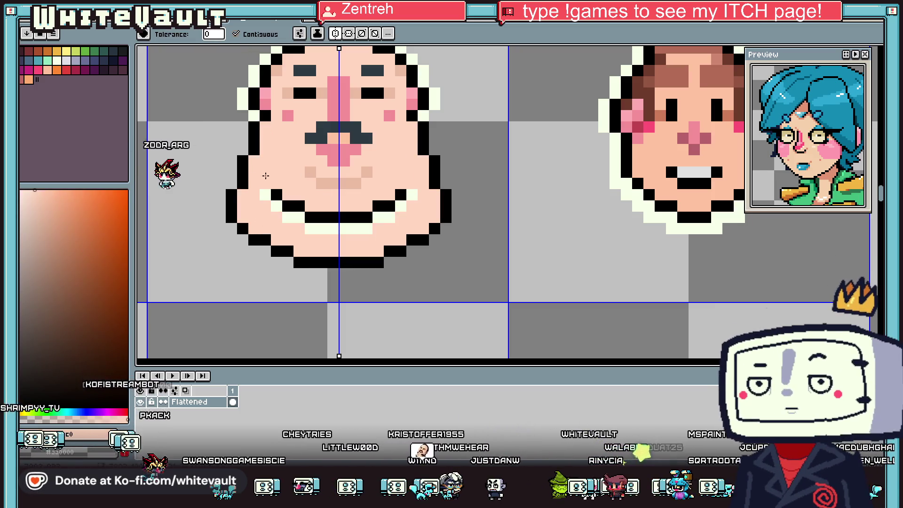
drag(378, 220, 297, 219)
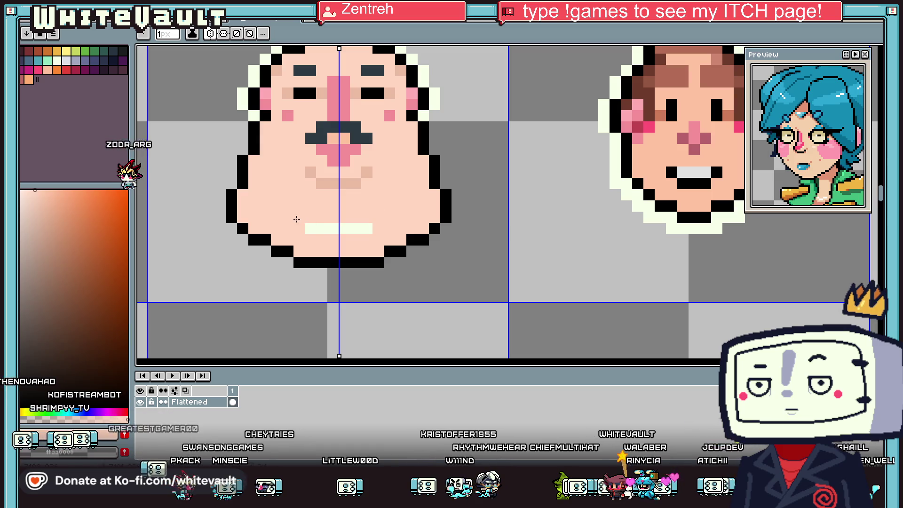
scroll(386, 228, down, 3)
scroll(378, 224, up, 3)
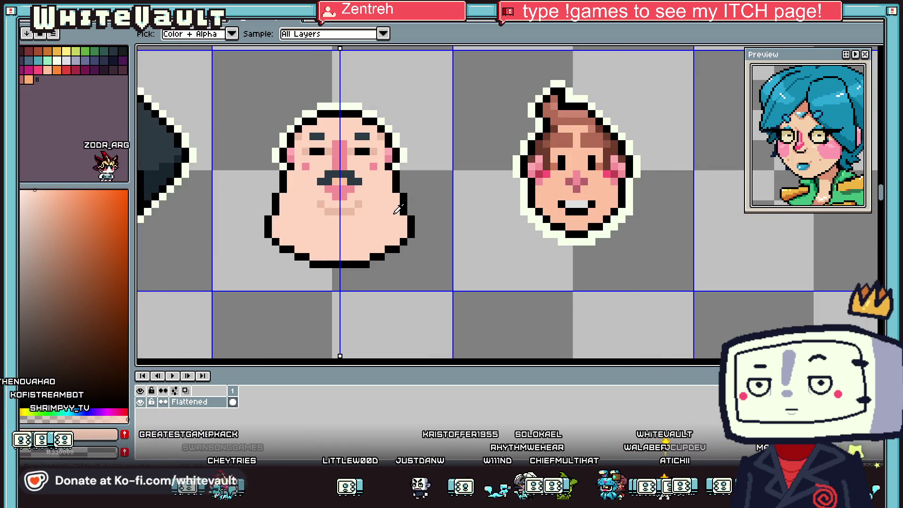
Widen the face's sides and bottom with black outline pixels, undoing a stray skin fix
alt+click(389, 170)
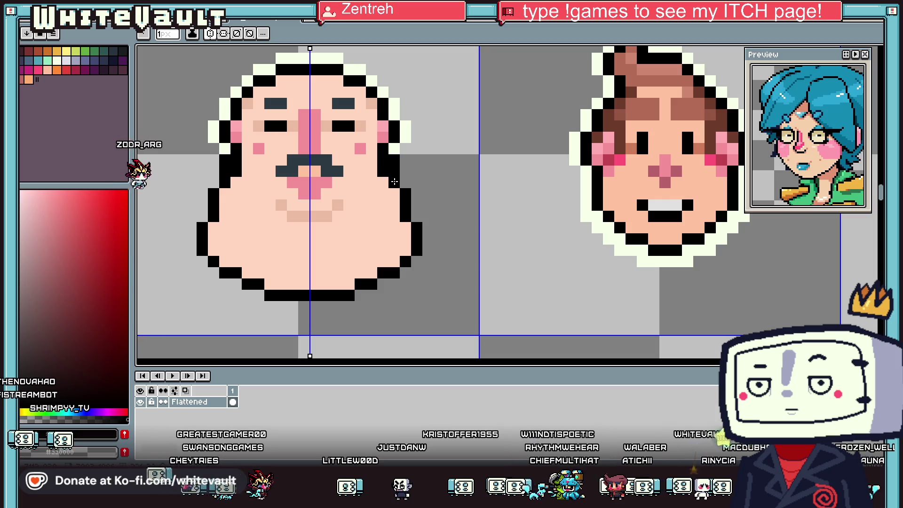
drag(394, 190, 396, 217)
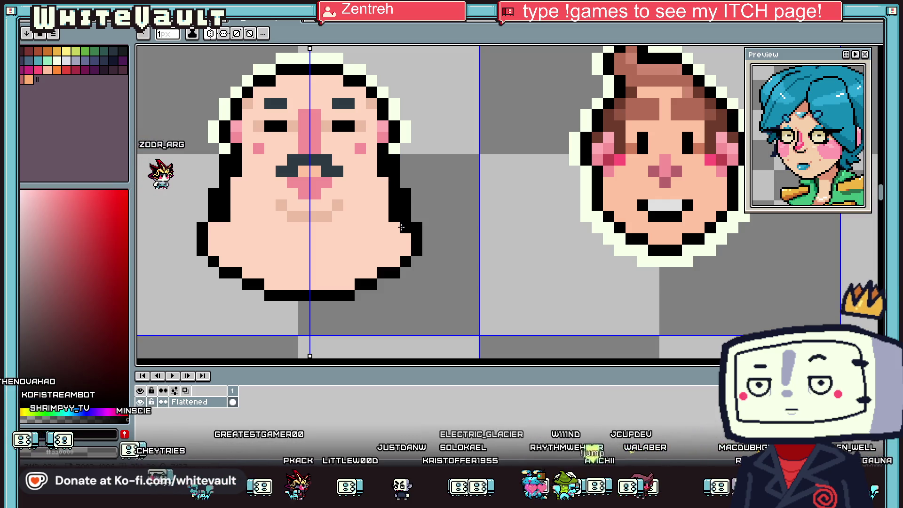
drag(355, 258, 307, 270)
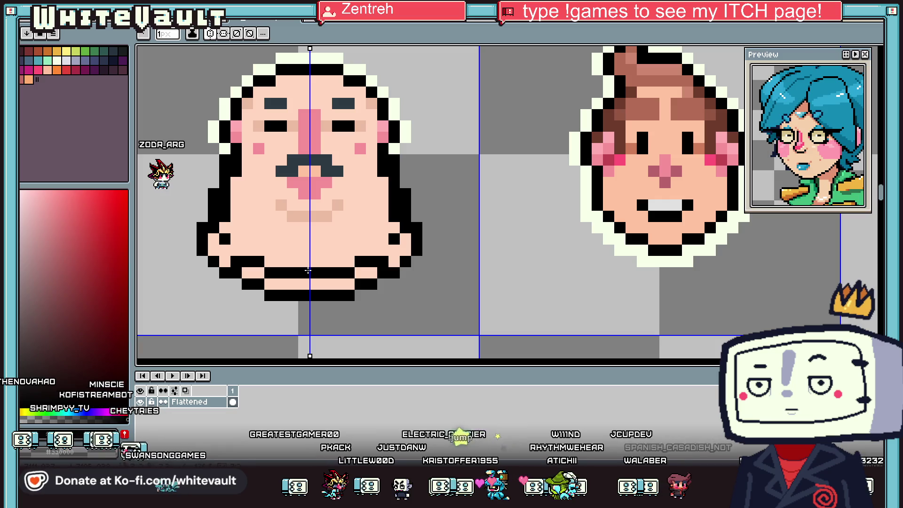
alt+click(249, 241)
click(235, 262)
alt+click(212, 225)
key(ctrl+z)
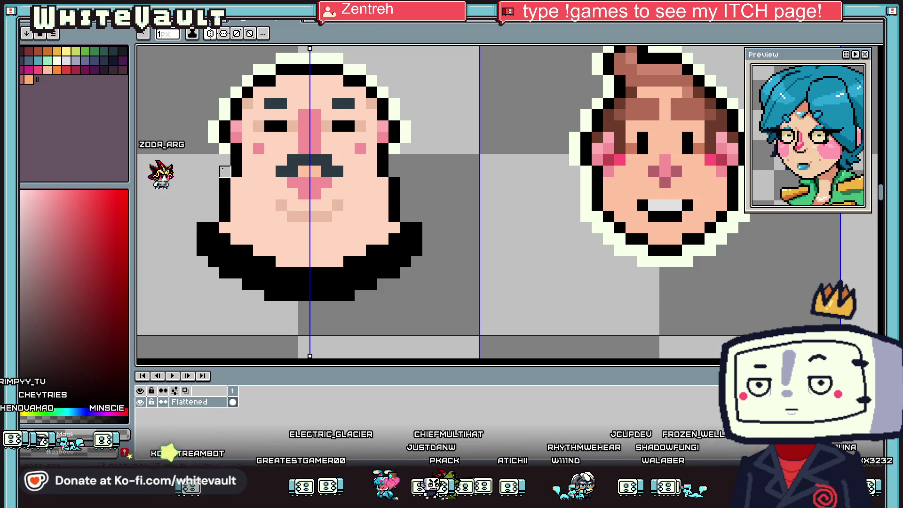
Draw the cream outline down the face's sides and shift the left contour one pixel outward
alt+click(223, 168)
mouse_move(215, 188)
mouse_down()
mouse_move(215, 219)
mouse_move(225, 220)
mouse_move(213, 219)
mouse_move(236, 261)
mouse_move(291, 284)
mouse_up()
alt+click(230, 208)
alt+click(236, 207)
alt+click(225, 230)
alt+click(213, 193)
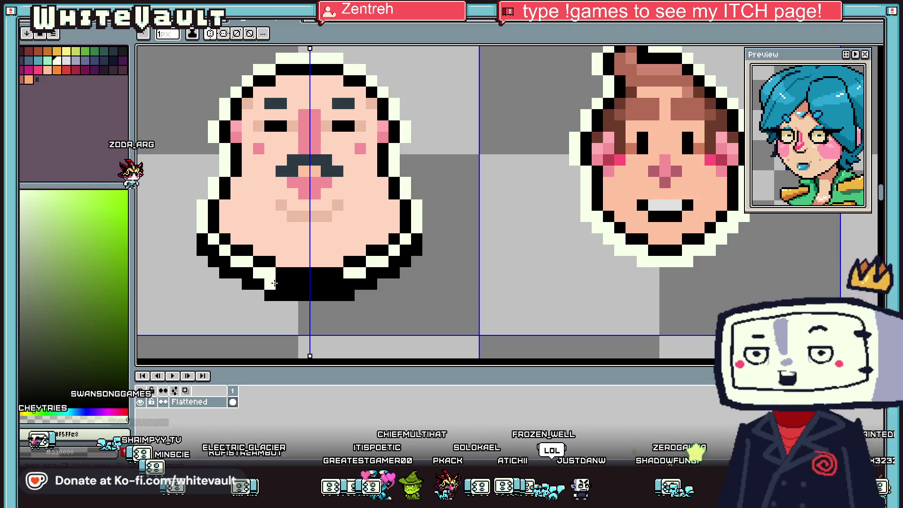
Flood-fill away the bottom black outline row and lower diagonal pixels with cream
key(g)
alt+click(379, 306)
click(339, 297)
click(369, 282)
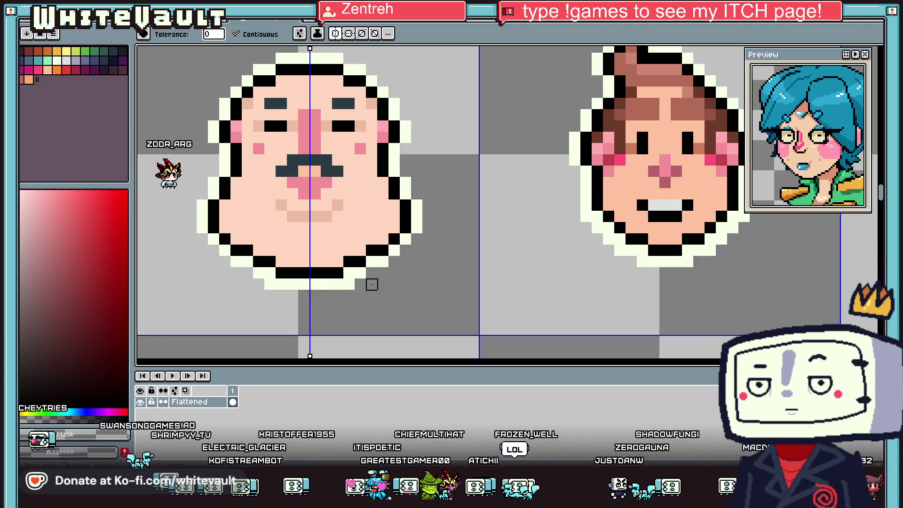
key(b)
scroll(406, 240, down, 4)
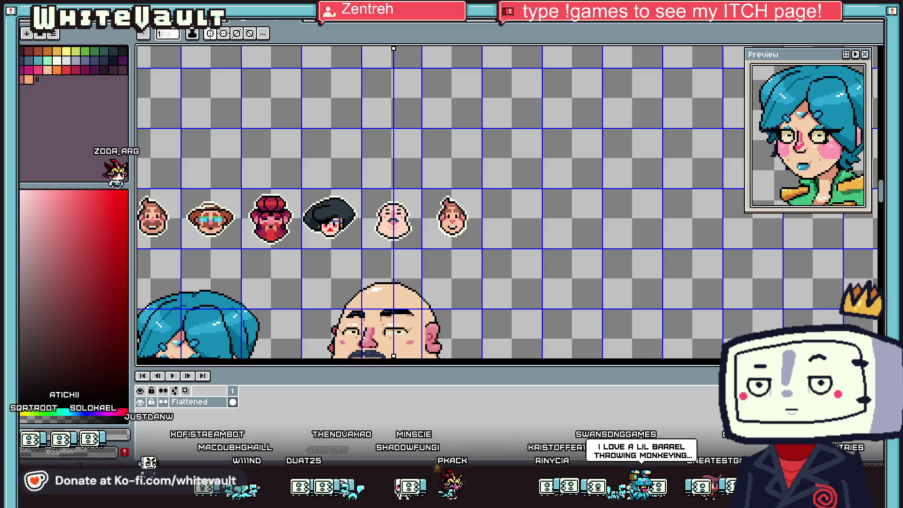
Try two freehand lasso selections on the canvas and discard both
scroll(395, 222, up, 2)
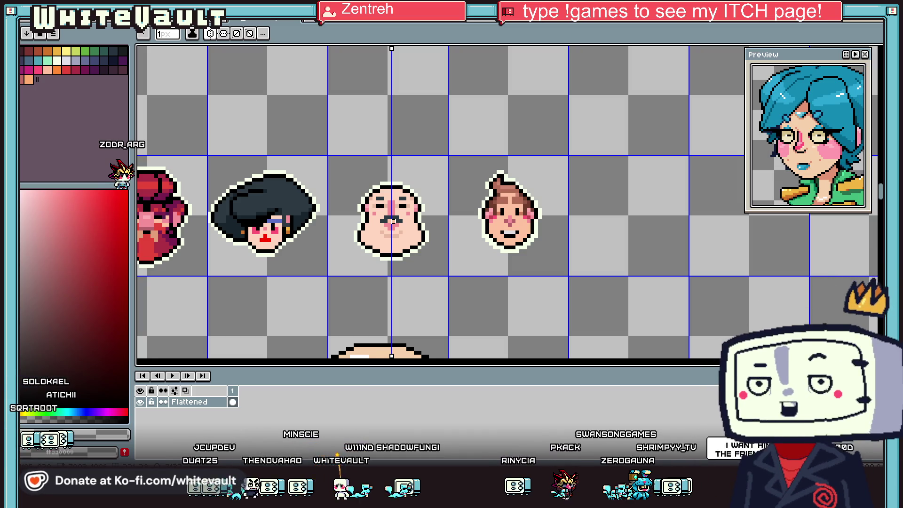
scroll(378, 193, down, 2)
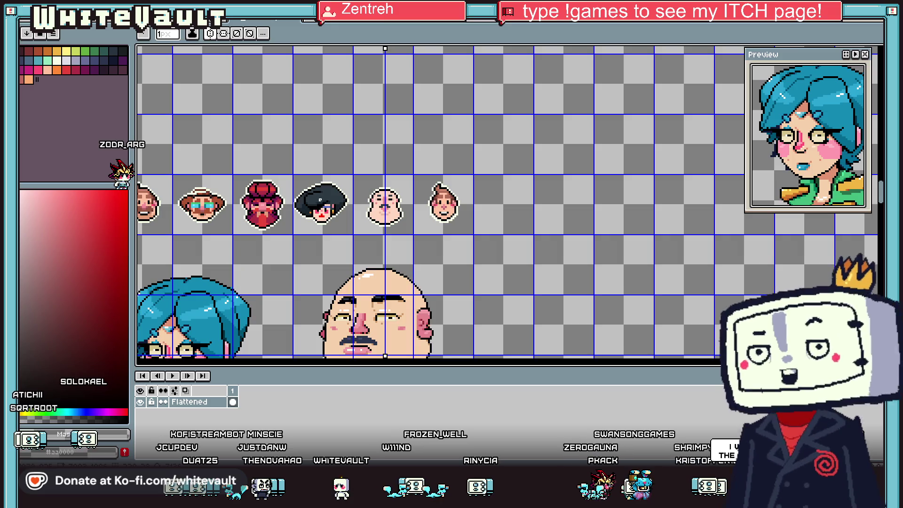
scroll(445, 199, up, 2)
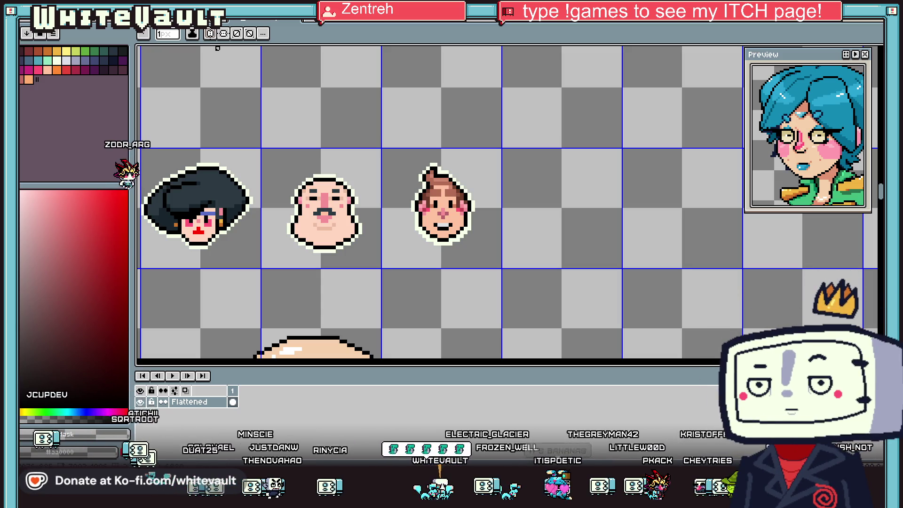
scroll(232, 75, down, 1)
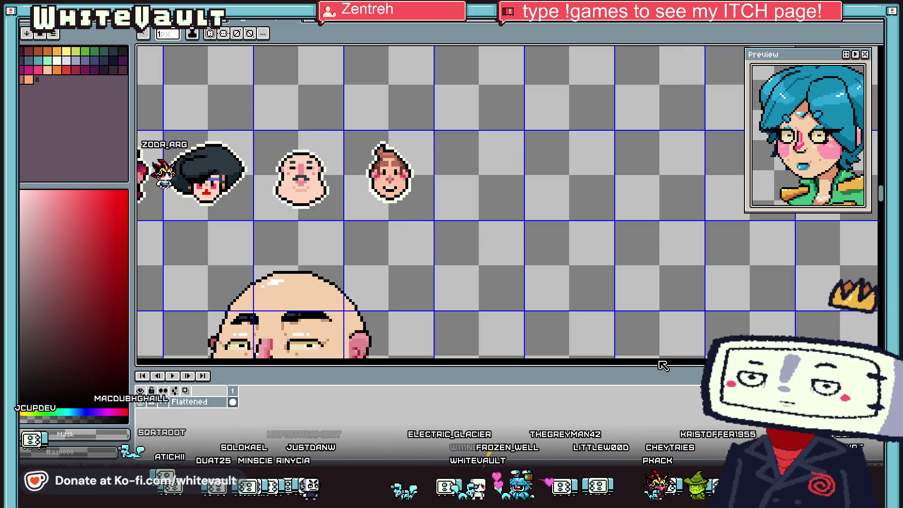
scroll(240, 88, left, 5)
scroll(507, 202, left, 4)
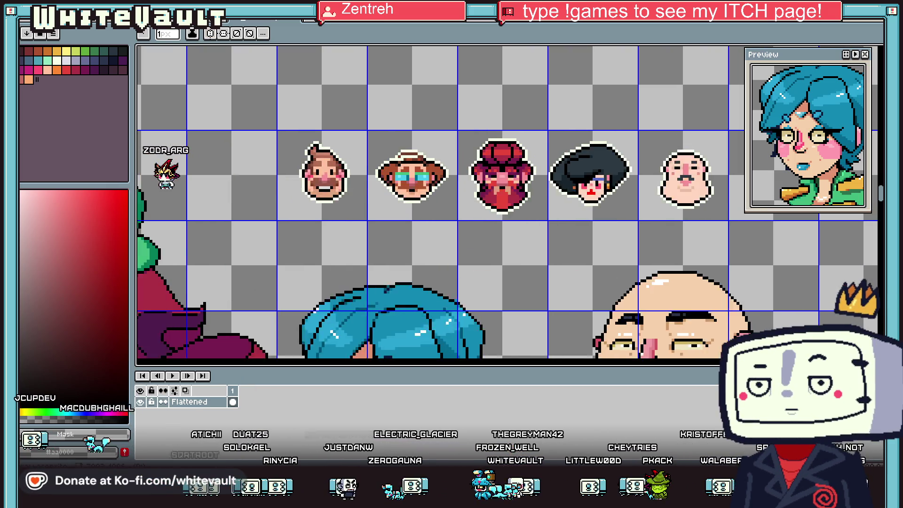
scroll(467, 174, right, 4)
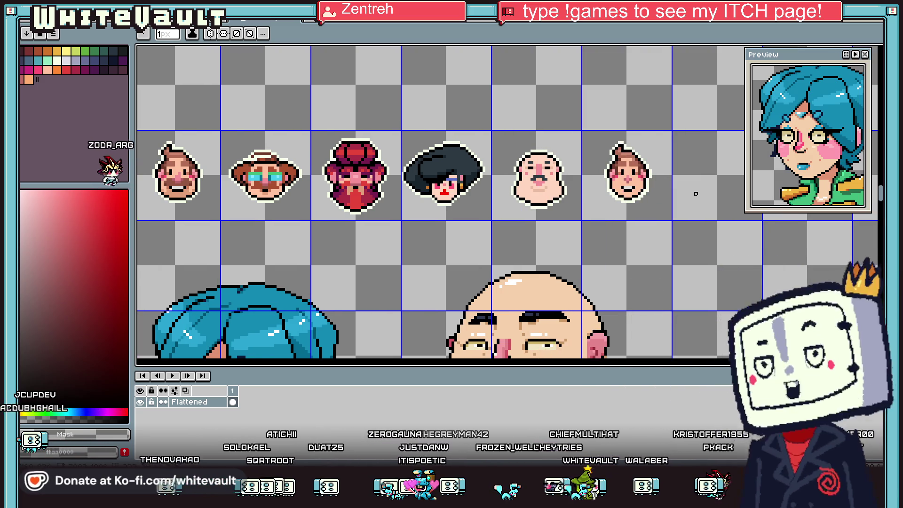
key(q)
drag(403, 111, 494, 238)
click(318, 121)
drag(317, 120, 404, 271)
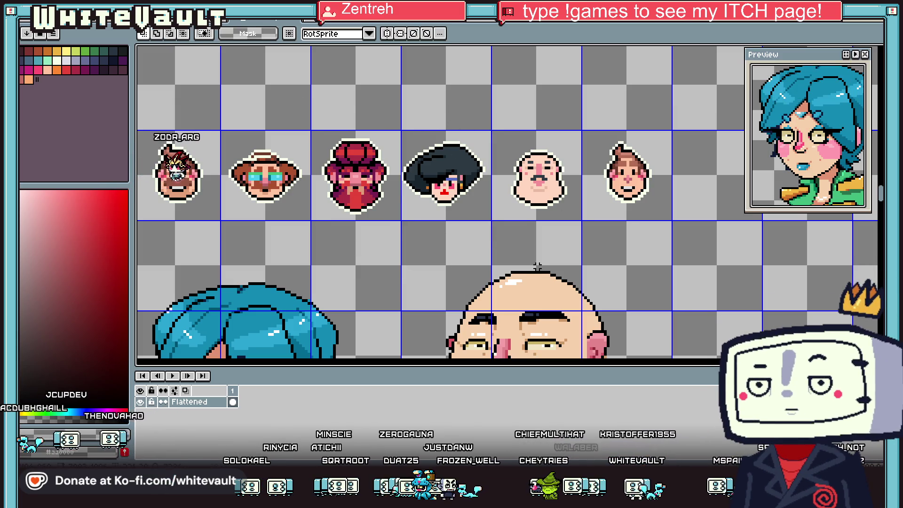
Turn on vertical symmetry and drag its axis onto the brown-haired head's centre
scroll(536, 266, down, 1)
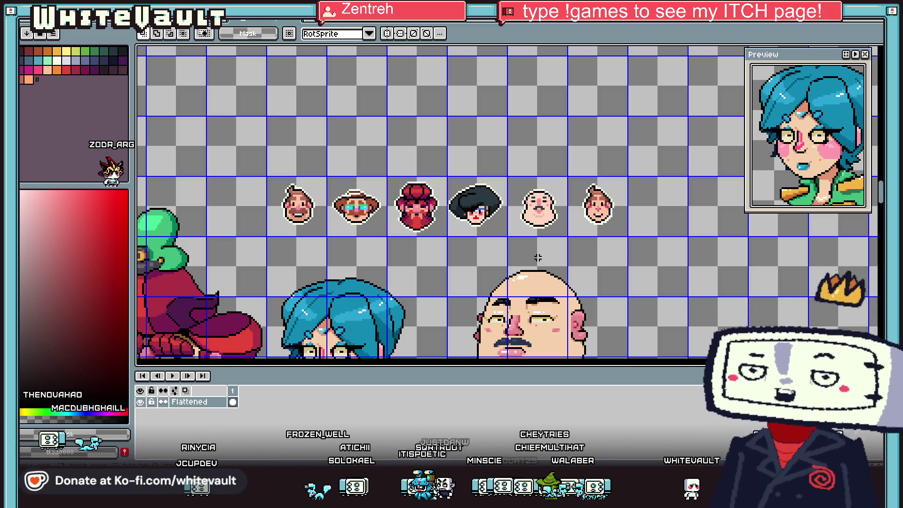
click(387, 33)
drag(538, 49, 598, 109)
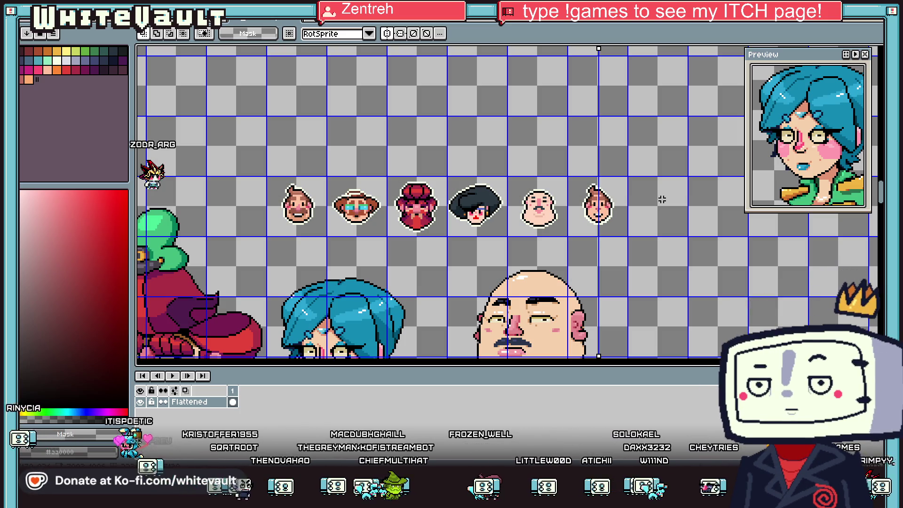
Start the teal mouth with a few pixels, trimming the extra ones back to skin
key(i)
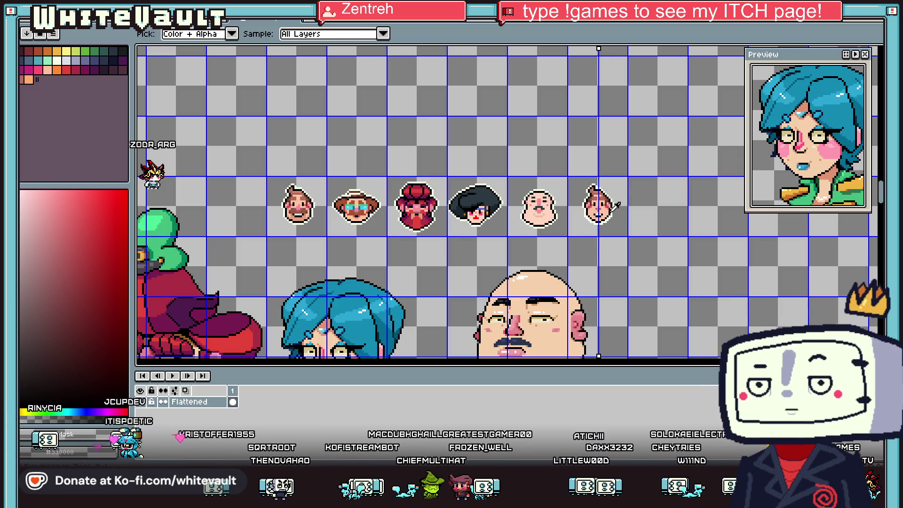
scroll(614, 207, up, 3)
scroll(600, 200, up, 1)
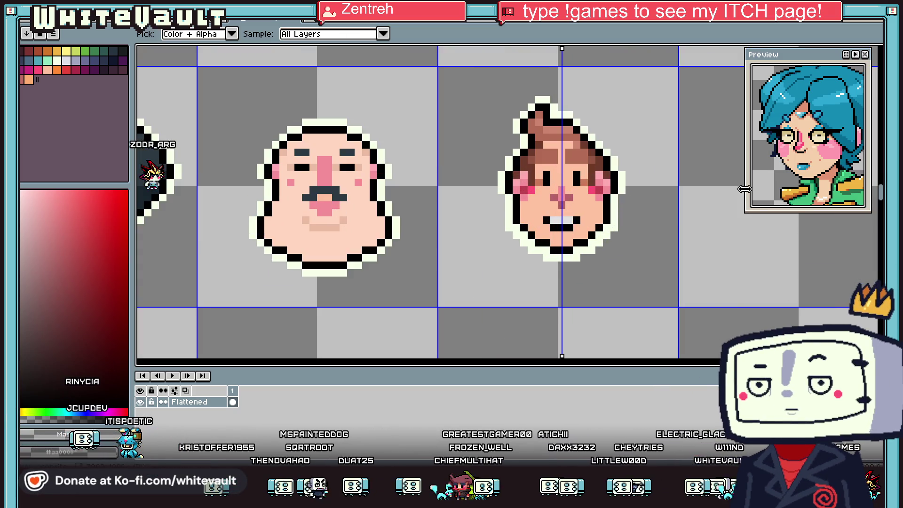
scroll(574, 193, up, 2)
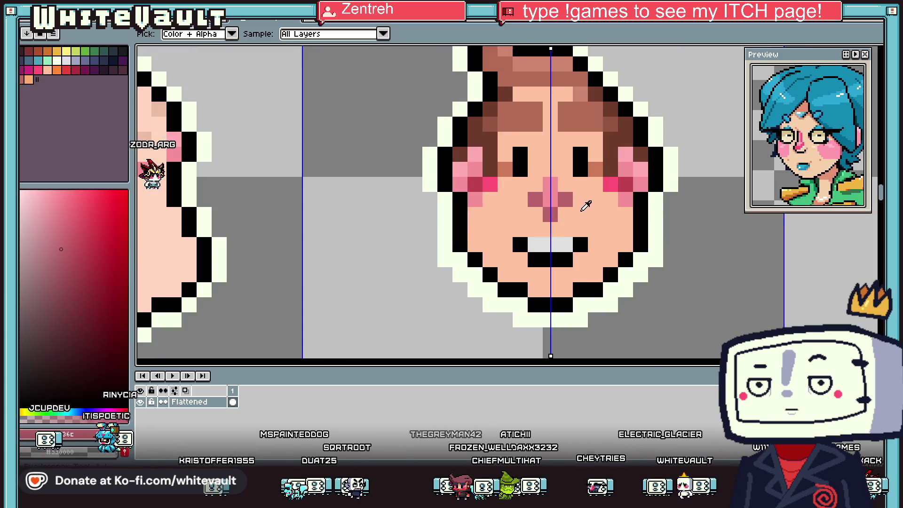
click(38, 60)
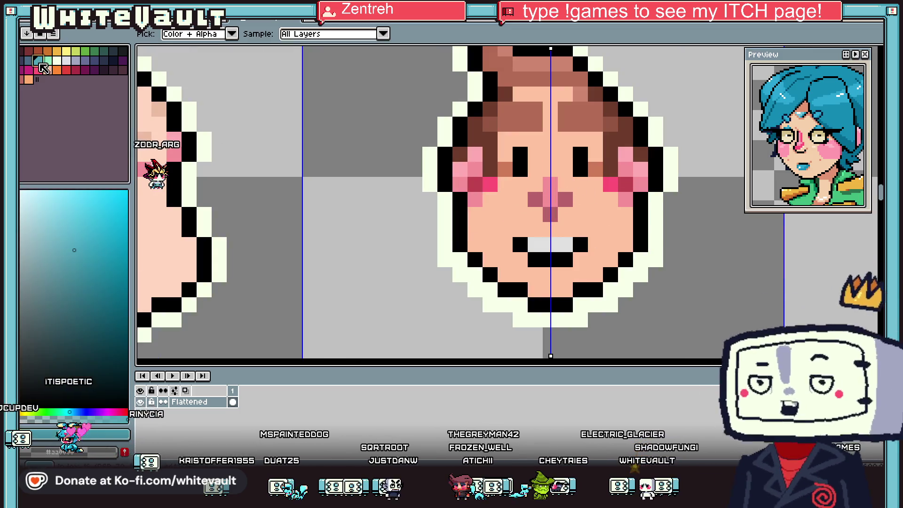
key(b)
click(559, 266)
mouse_move(560, 267)
mouse_down()
mouse_move(534, 260)
mouse_move(580, 245)
mouse_up()
click(544, 251)
click(47, 70)
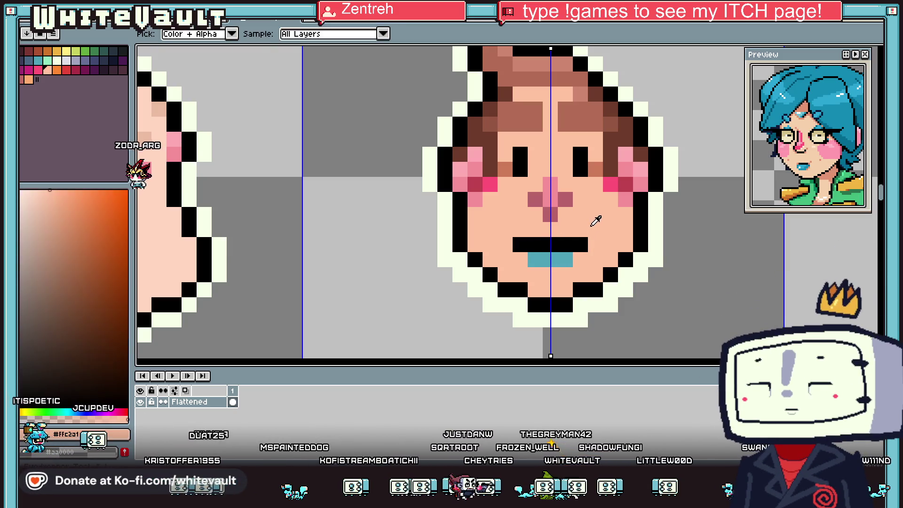
click(520, 245)
click(535, 259)
click(565, 260)
Grow the teal mouth into a 3×2 block, then skin its bottom corners into a T shape
key(i)
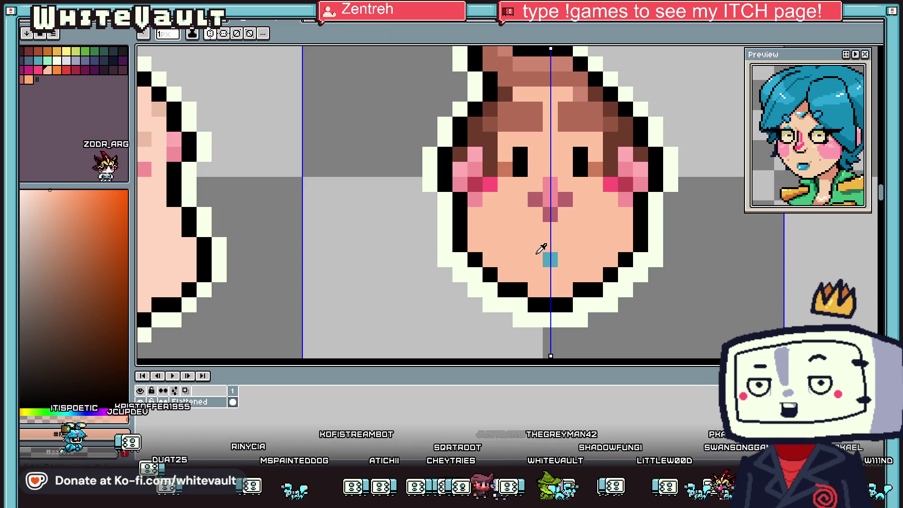
scroll(537, 253, down, 3)
scroll(536, 253, up, 4)
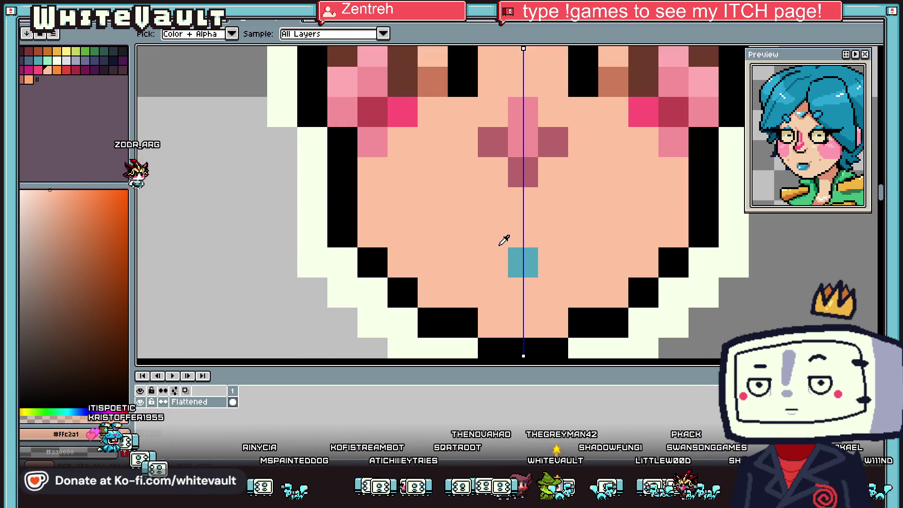
click(520, 261)
key(b)
click(503, 240)
click(523, 232)
click(493, 262)
click(553, 262)
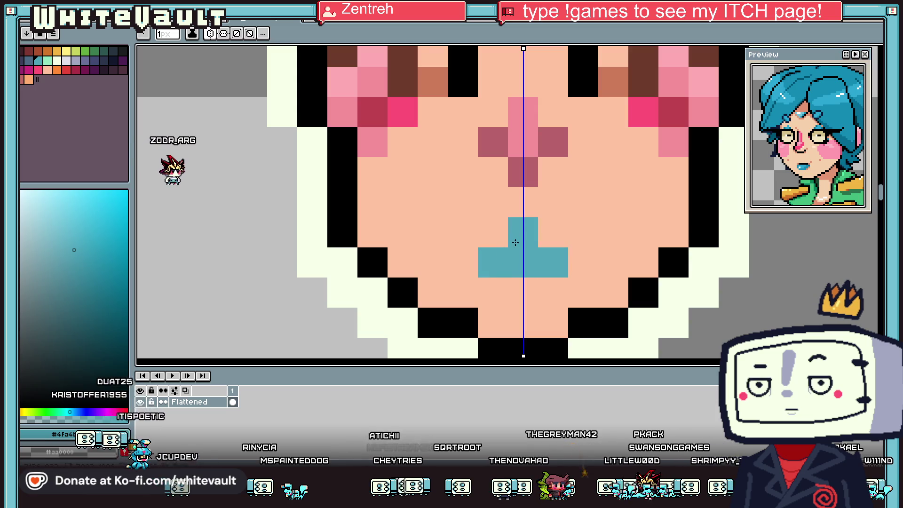
click(553, 232)
click(509, 239)
alt+click(574, 257)
click(493, 262)
click(553, 263)
scroll(565, 257, down, 3)
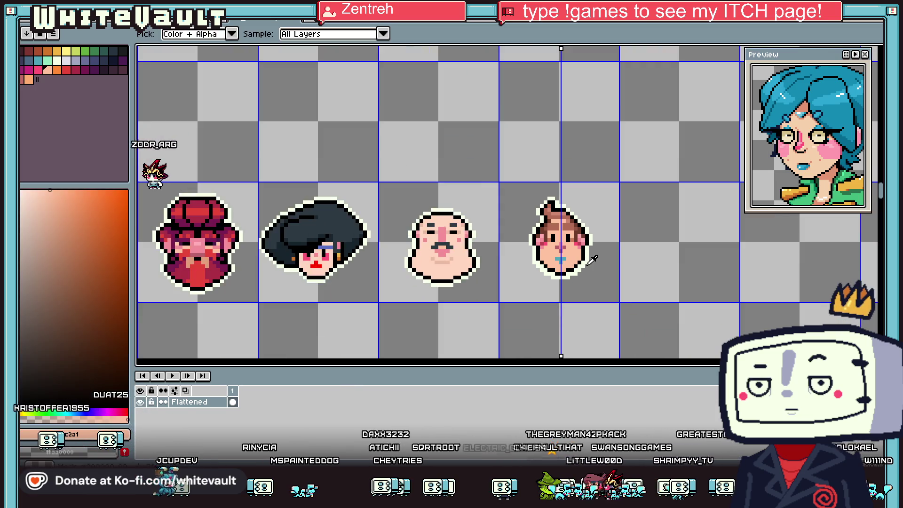
scroll(578, 254, up, 1)
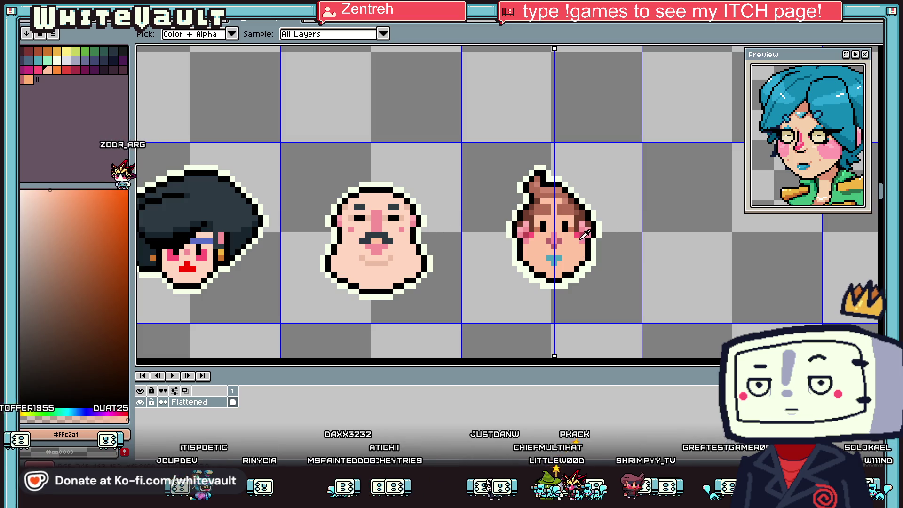
Draw black brows and thick black lids across both eyes, tidying stray black pixels
alt+click(548, 237)
scroll(548, 238, up, 2)
key(alt)
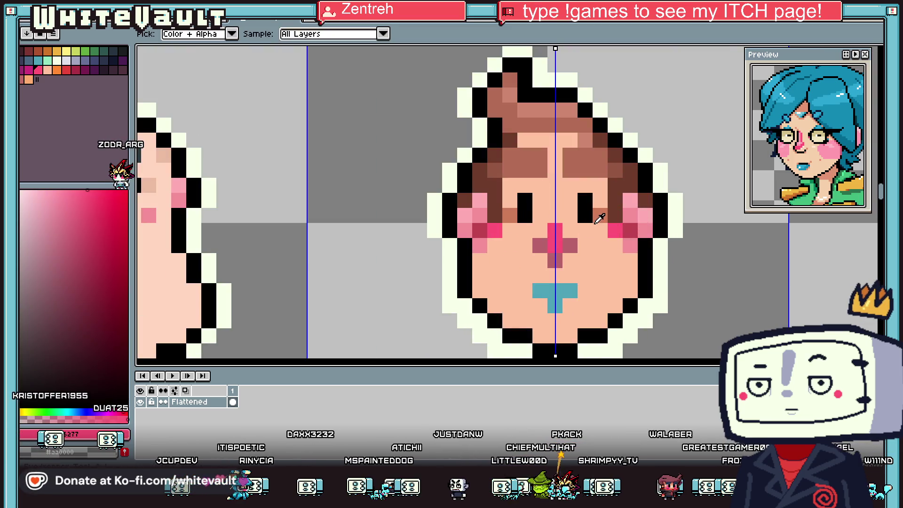
alt+click(593, 202)
drag(594, 200, 616, 200)
click(594, 231)
key(ctrl+z)
click(585, 233)
alt+click(589, 241)
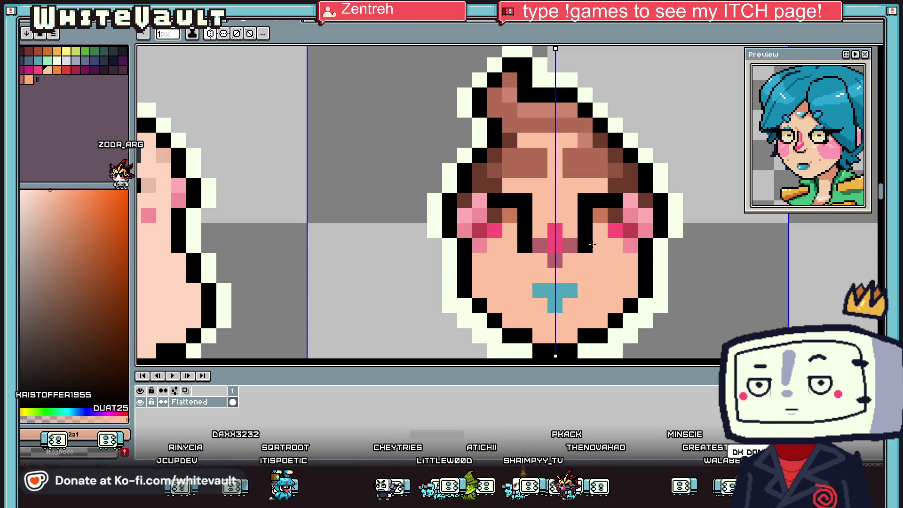
alt+click(586, 216)
drag(592, 215, 644, 206)
alt+click(588, 202)
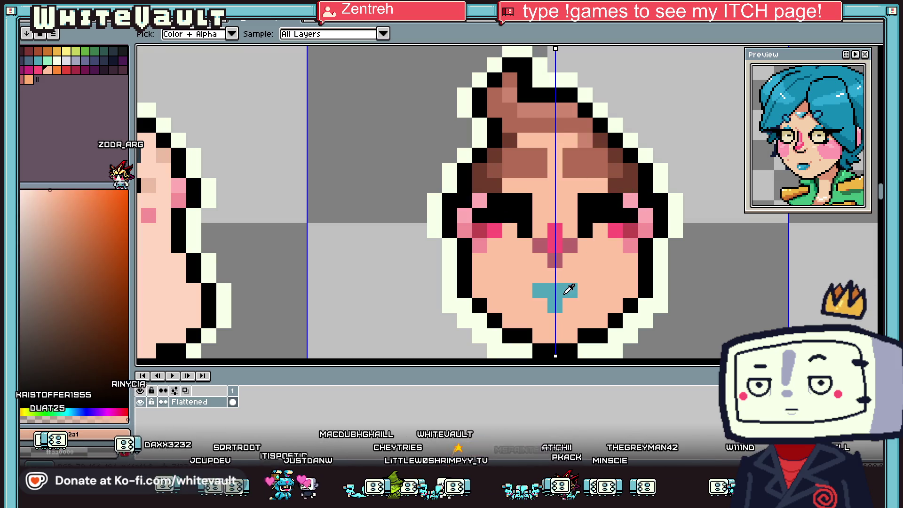
Add teal iris pixels beside and below the eyes and patch one skin pixel
alt+click(555, 289)
click(585, 201)
click(600, 231)
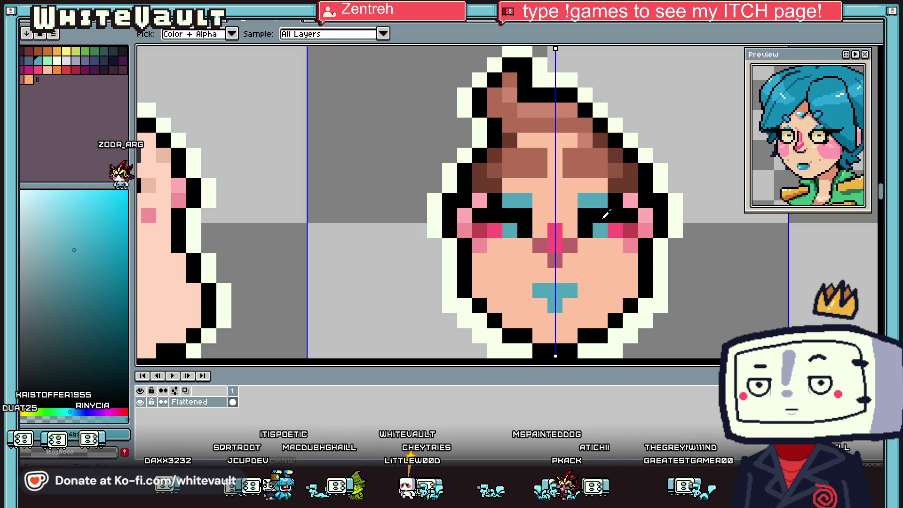
alt+click(600, 198)
click(610, 200)
scroll(612, 202, down, 5)
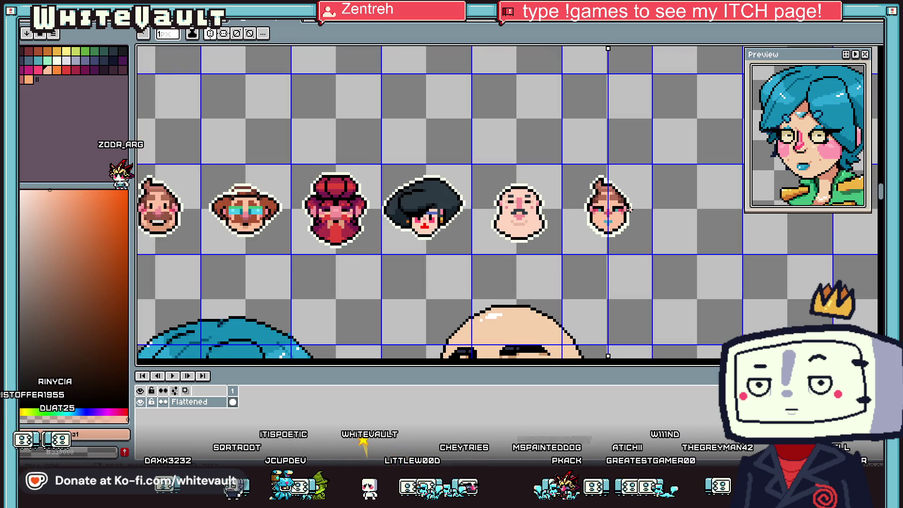
scroll(627, 209, up, 4)
Nudge the selected upper face down one pixel and extend the teal mouth cross downward
click(880, 53)
mouse_move(405, 69)
mouse_down()
mouse_move(675, 191)
mouse_move(695, 221)
mouse_move(680, 244)
mouse_up()
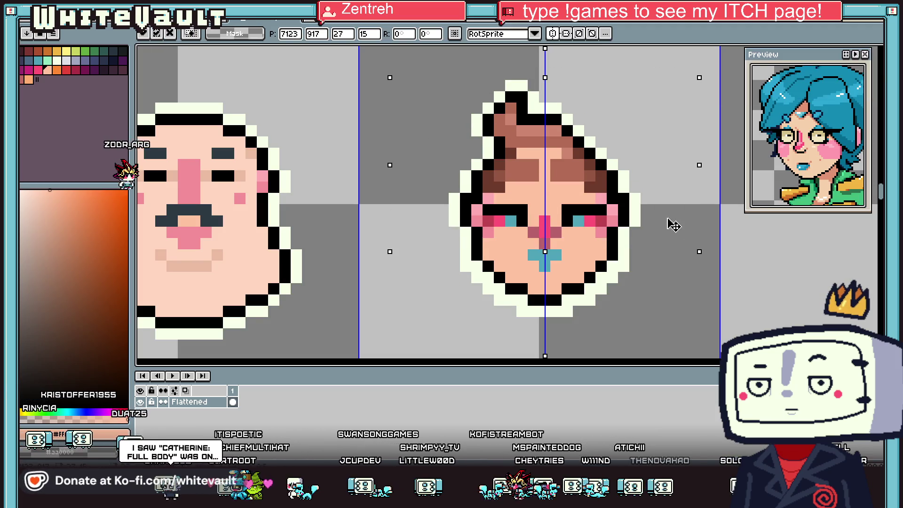
key(k)
click(552, 253)
key(b)
click(544, 277)
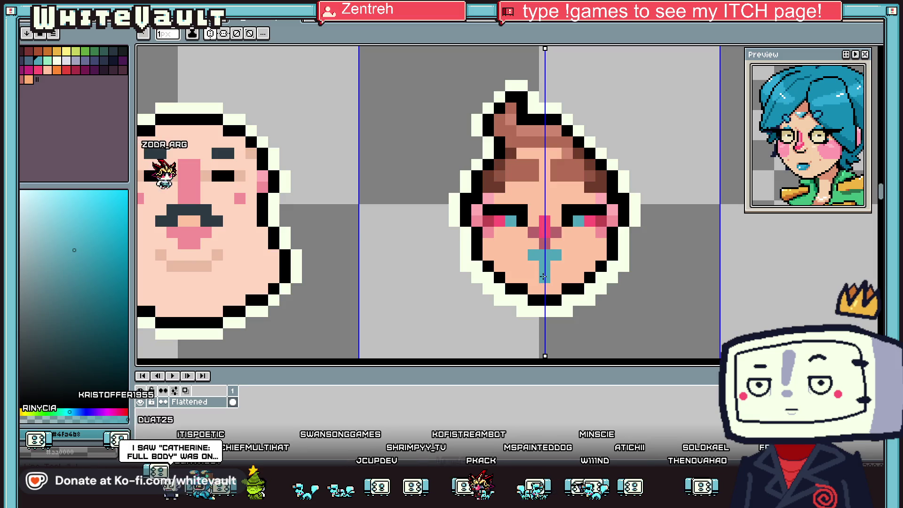
alt+click(555, 270)
scroll(556, 270, down, 3)
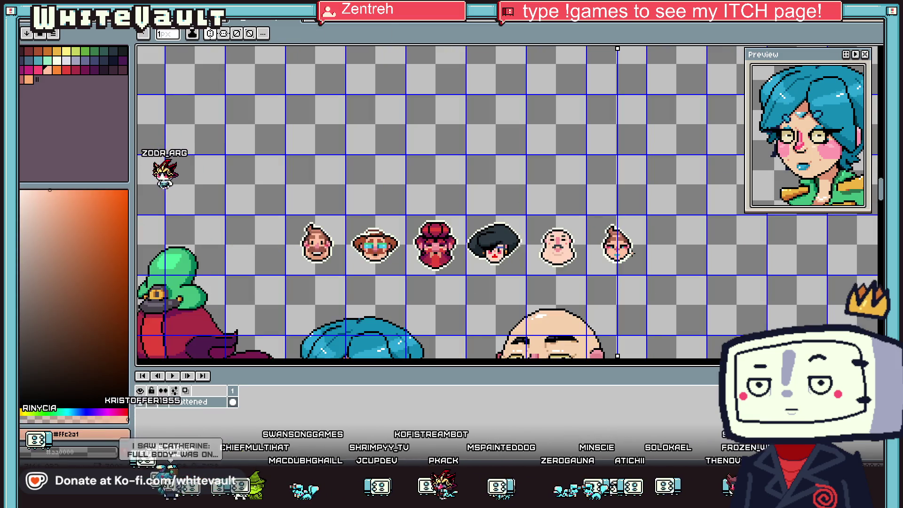
scroll(622, 252, up, 2)
scroll(622, 252, up, 1)
Paint mirrored pink blush strokes under the eyes and bucket-fill the enclosed cheek areas
scroll(615, 218, up, 1)
alt+click(620, 207)
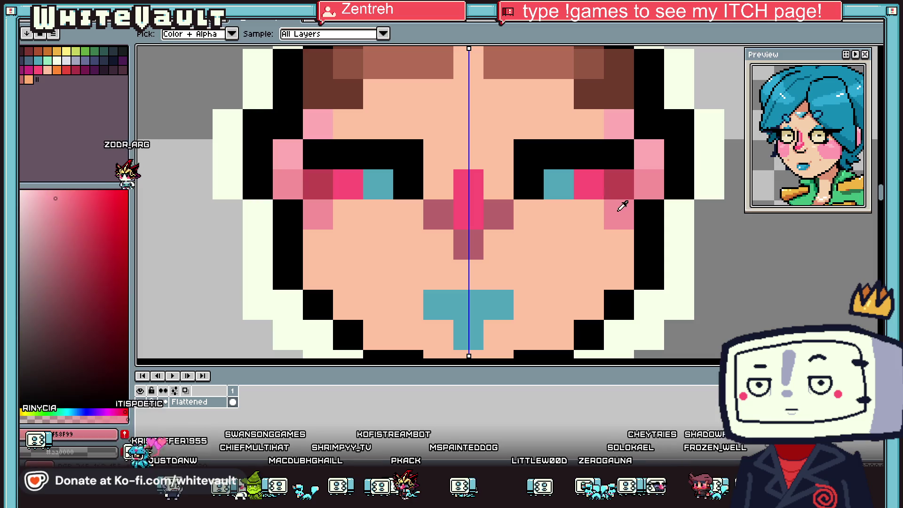
click(561, 221)
mouse_move(560, 221)
mouse_down()
mouse_move(594, 272)
mouse_move(616, 275)
mouse_up()
key(g)
click(617, 246)
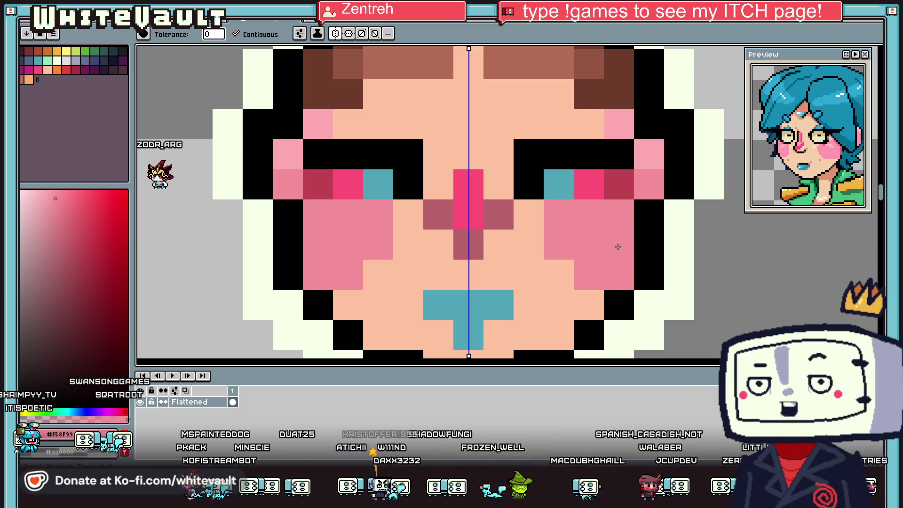
Sample the teal hair colour from the canvas with the eyedropper
click(488, 301)
scroll(488, 301, down, 8)
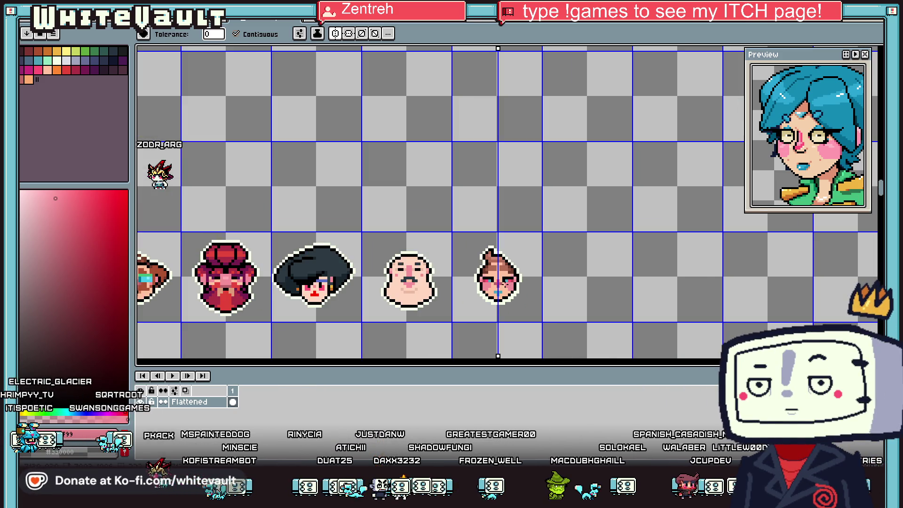
key(i)
scroll(504, 283, up, 5)
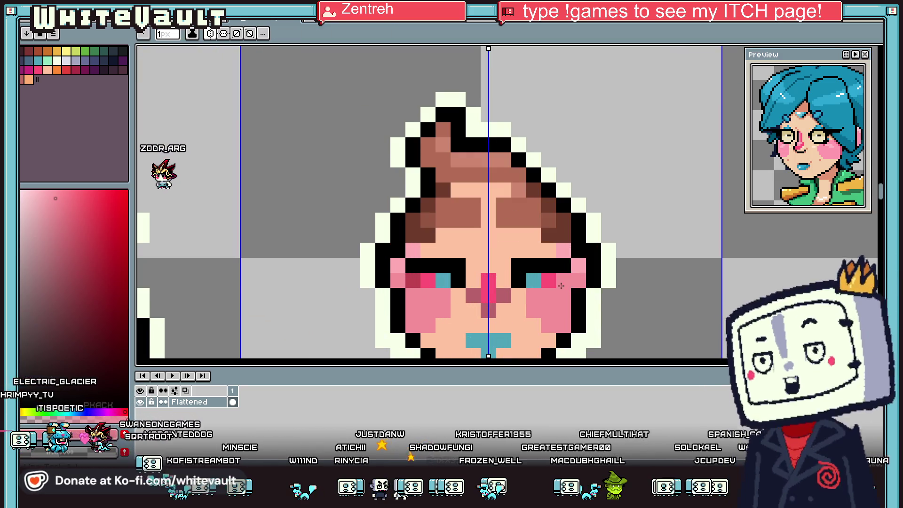
scroll(561, 278, down, 5)
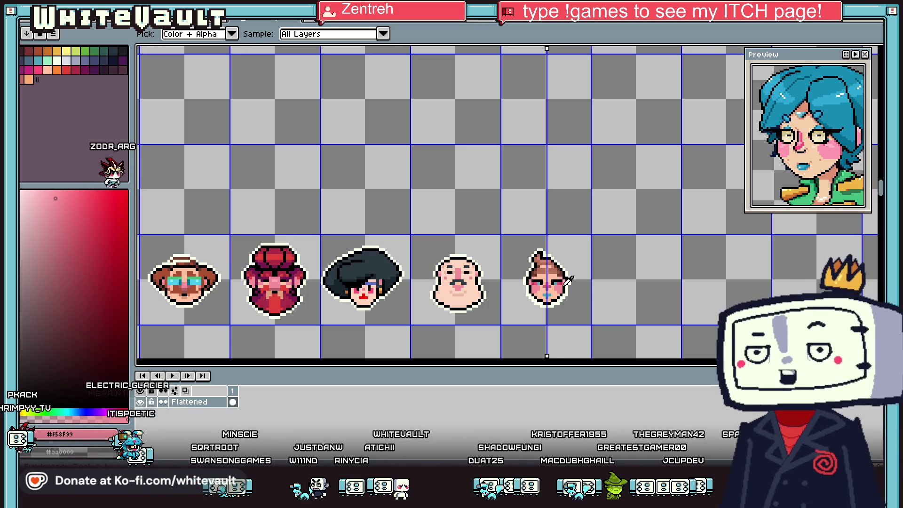
scroll(436, 318, down, 5)
click(389, 342)
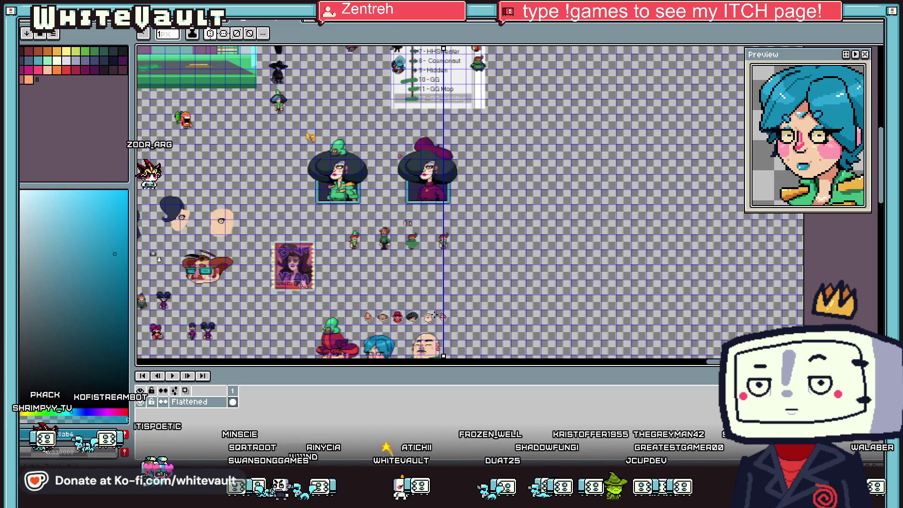
Paint teal hair over the forehead and mirrored teal columns down both sides
scroll(420, 289, up, 5)
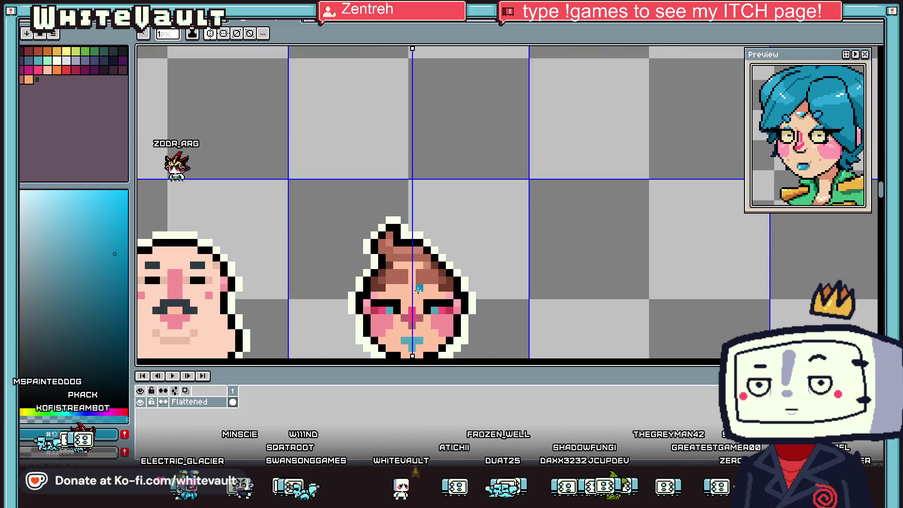
scroll(418, 288, up, 2)
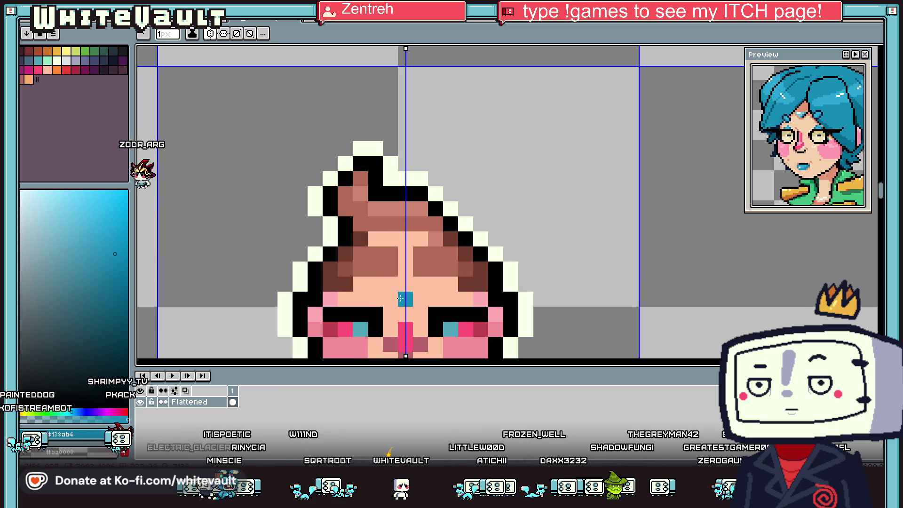
drag(420, 285, 435, 217)
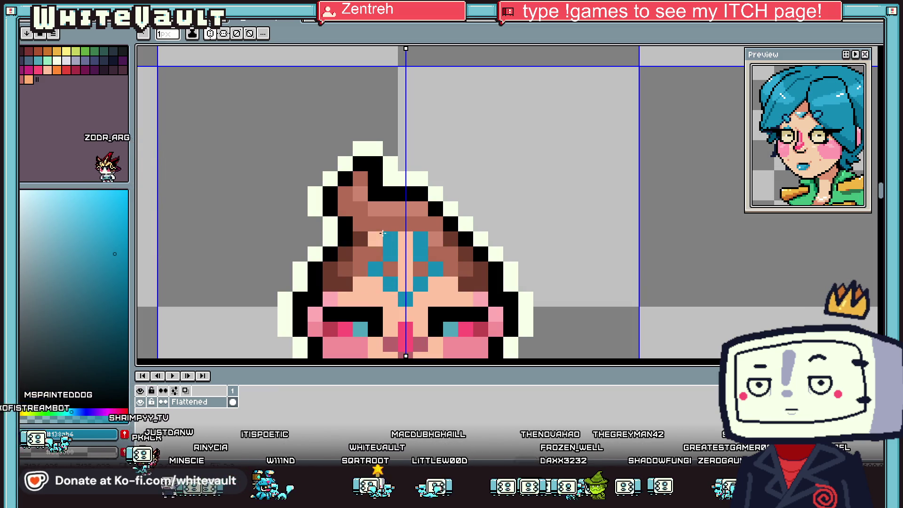
drag(374, 271, 375, 226)
mouse_move(421, 209)
mouse_down()
mouse_move(405, 205)
mouse_move(397, 254)
mouse_up()
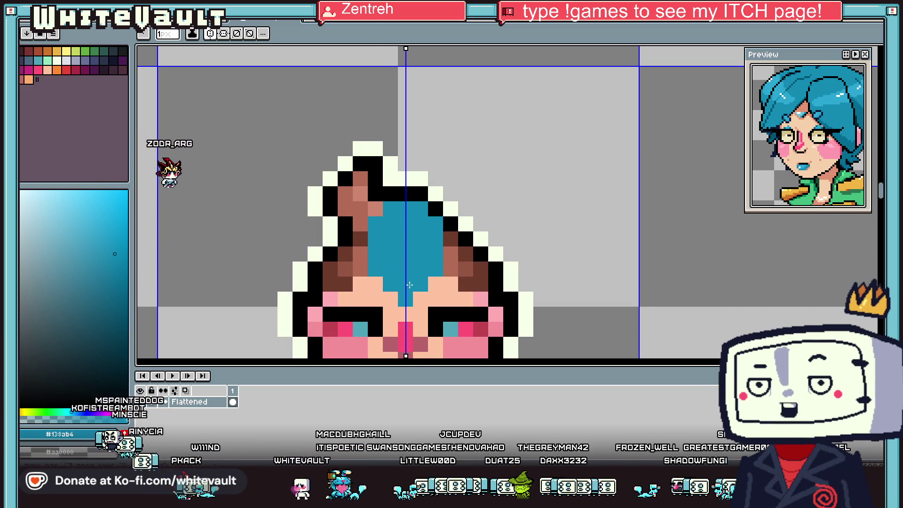
scroll(410, 285, down, 3)
scroll(409, 285, up, 2)
drag(439, 280, 439, 246)
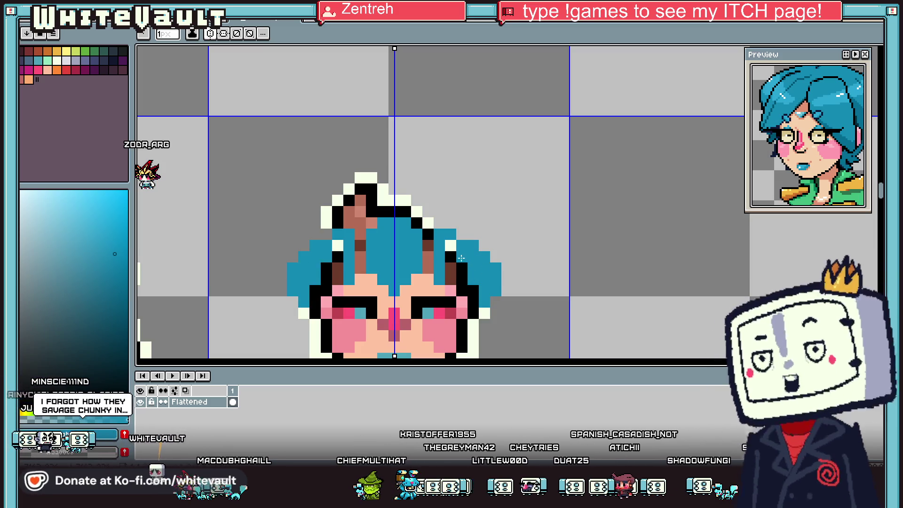
Recolour the leftover brown hair strands with the darker teal shade
alt+click(429, 263)
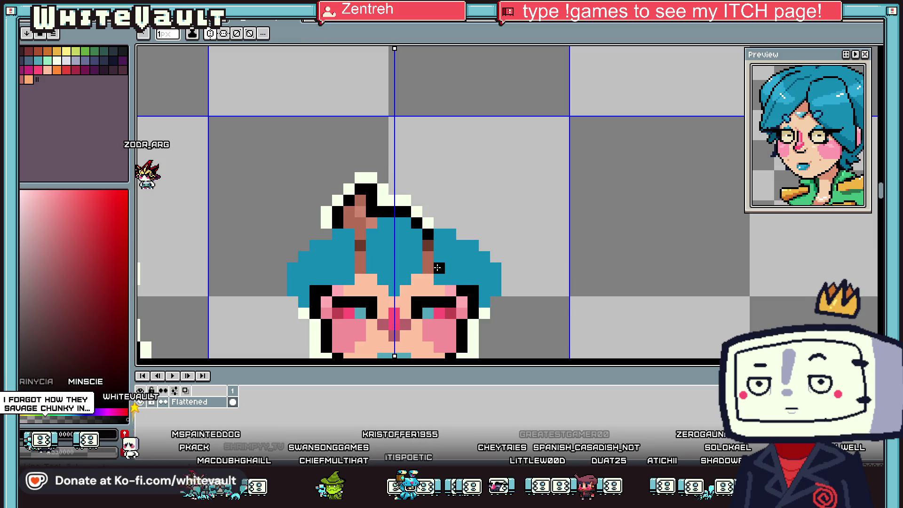
scroll(431, 278, down, 3)
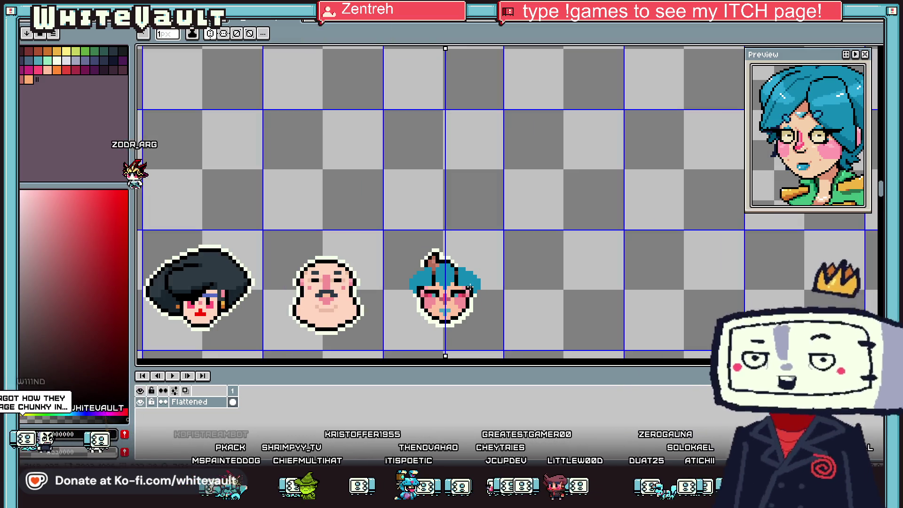
scroll(463, 262, up, 3)
key(i)
click(454, 287)
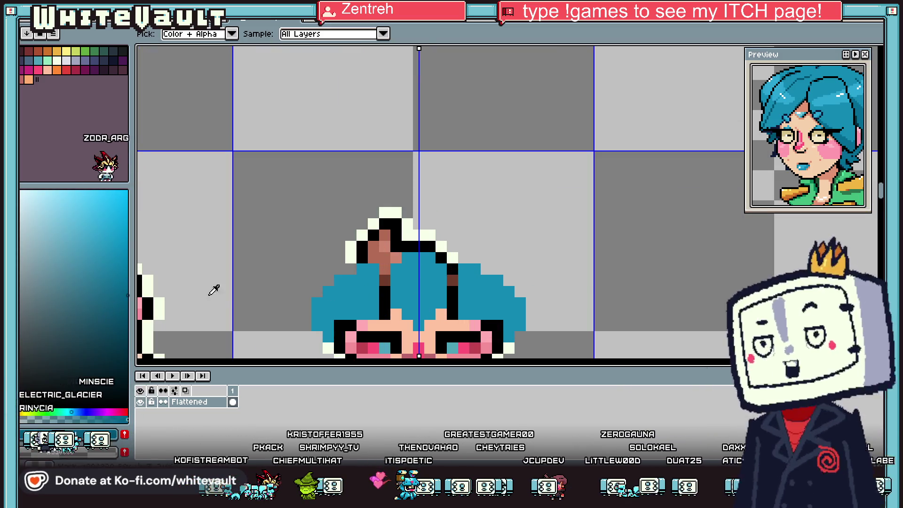
key(b)
click(385, 280)
click(452, 280)
Blacken a white outline pixel on the hair and erase the old outline row above it
alt+click(433, 252)
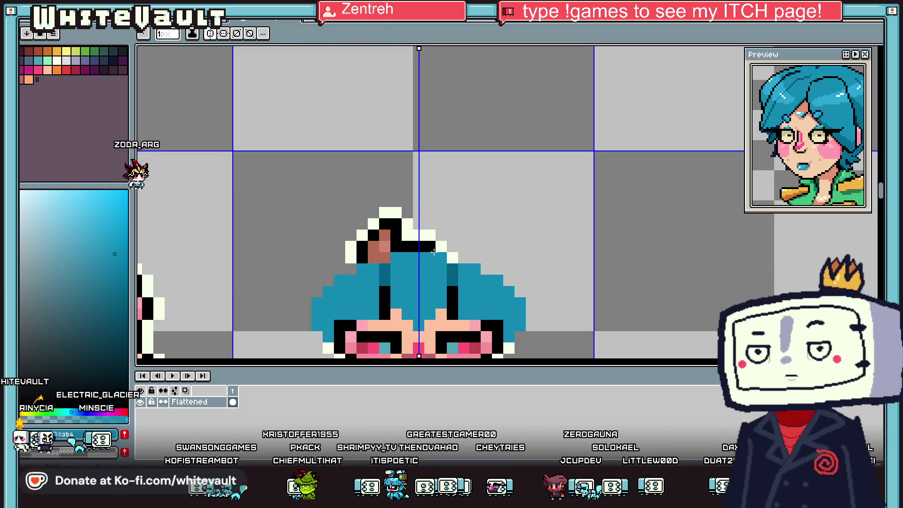
alt+click(398, 244)
click(447, 256)
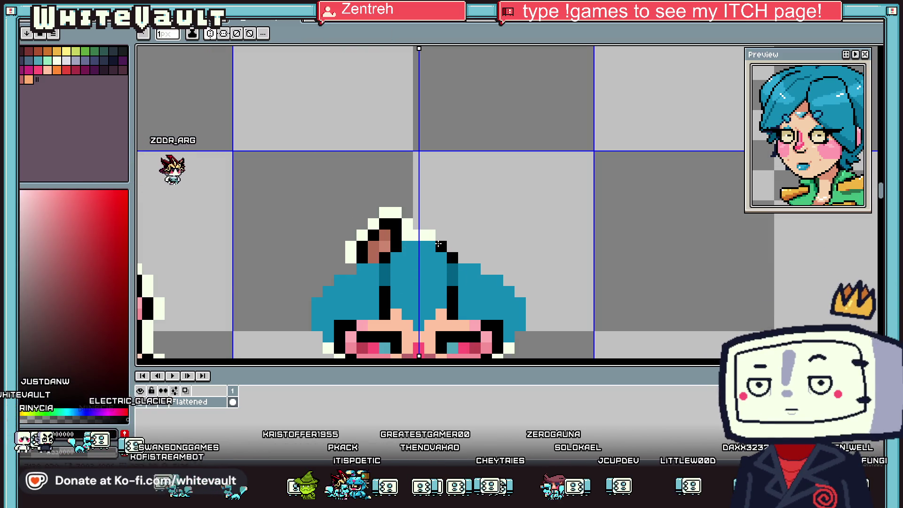
alt+click(424, 208)
mouse_move(407, 223)
mouse_down()
mouse_move(374, 223)
mouse_move(351, 246)
mouse_move(373, 257)
mouse_up()
scroll(419, 251, down, 5)
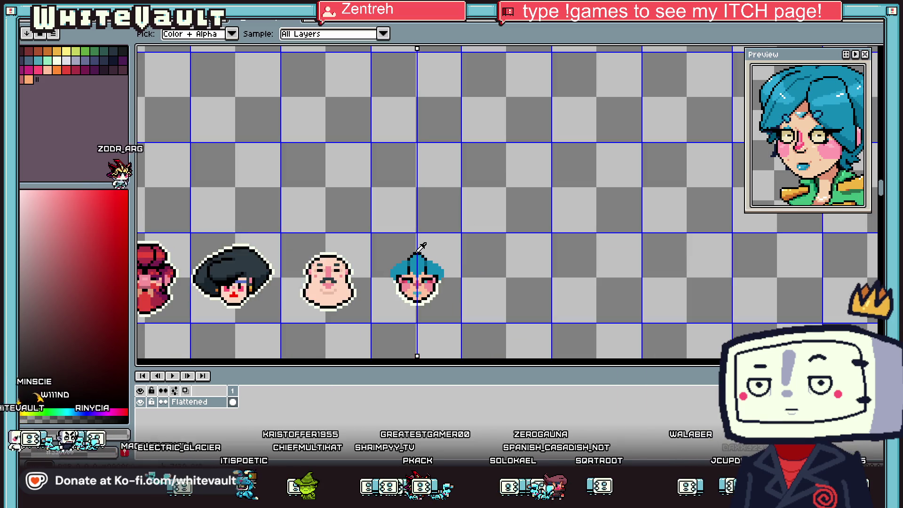
Extend the black hairline outward and outline both sides of the hair in black
scroll(442, 287, up, 3)
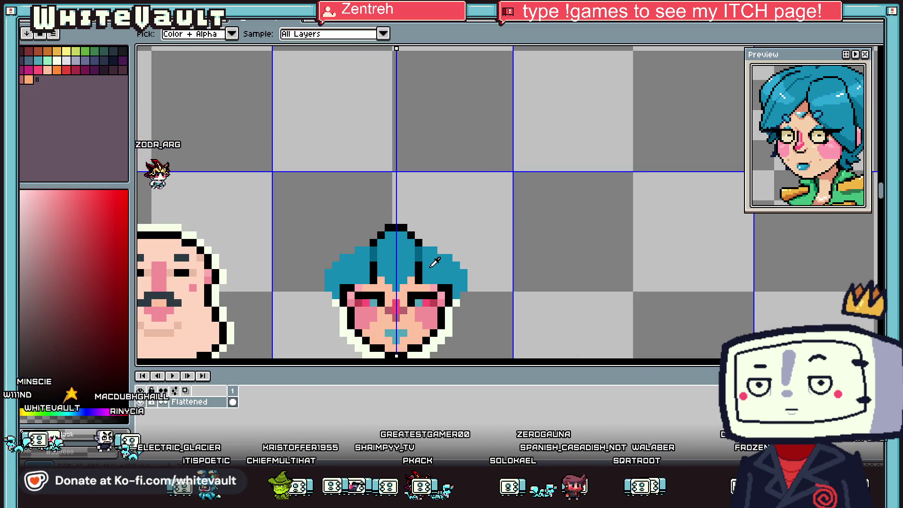
scroll(433, 262, down, 4)
scroll(424, 249, up, 5)
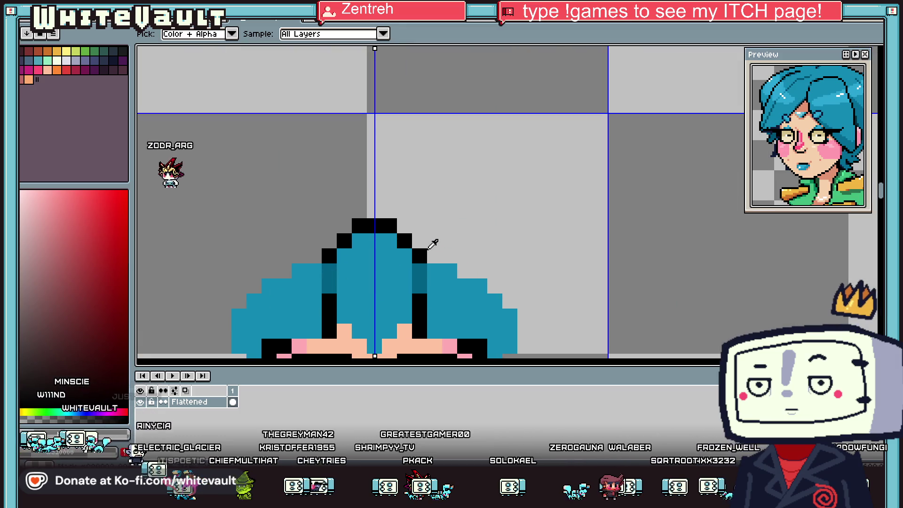
drag(421, 241, 449, 240)
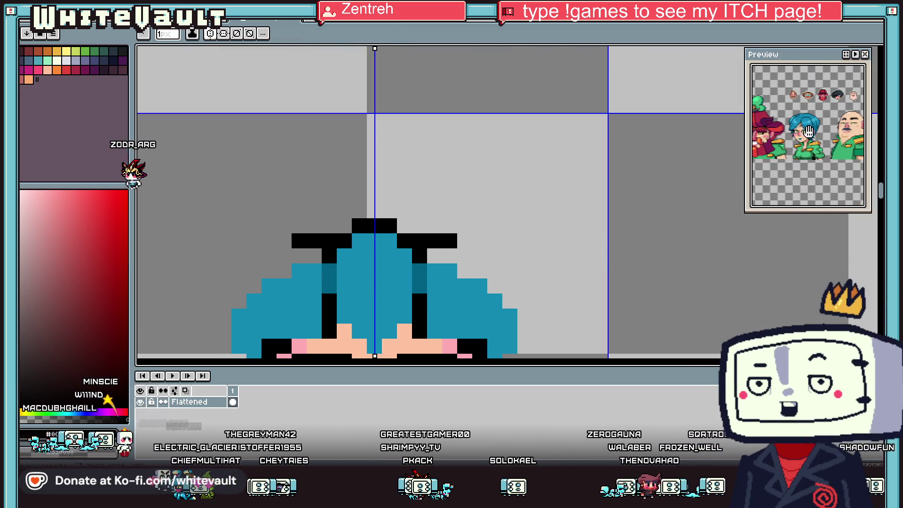
scroll(553, 298, down, 3)
scroll(540, 301, up, 3)
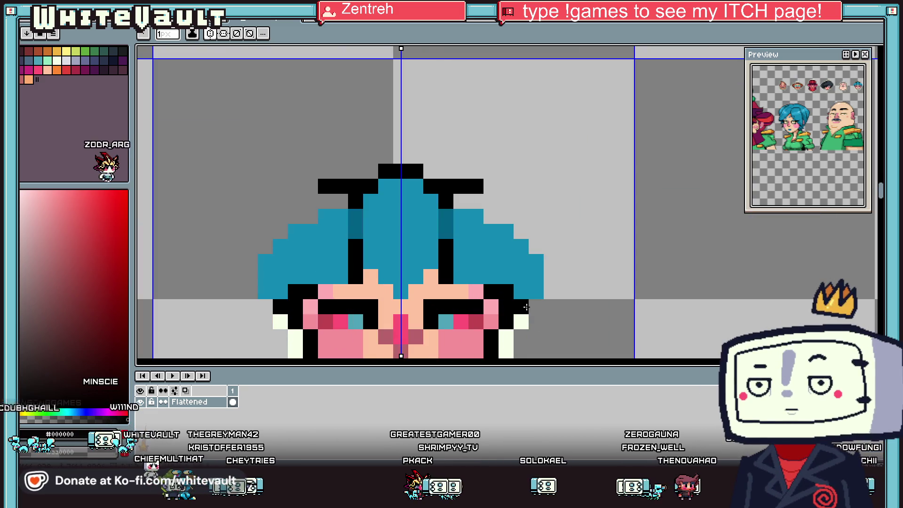
click(536, 292)
mouse_move(548, 279)
mouse_down()
mouse_move(538, 275)
mouse_move(548, 242)
mouse_move(521, 198)
mouse_move(511, 197)
mouse_up()
Bucket-fill the grey gaps inside the hair with the teal hair colour
alt+click(478, 228)
key(g)
click(491, 202)
scroll(498, 230, down, 3)
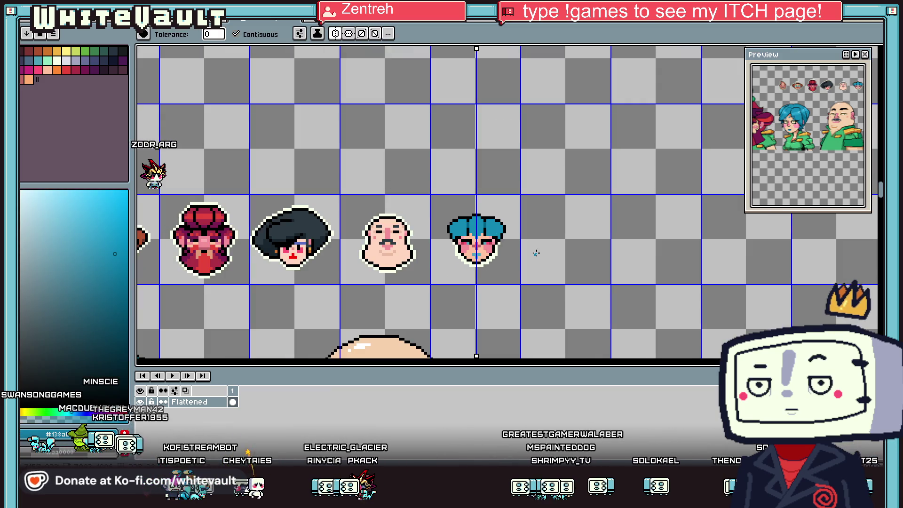
key(i)
scroll(529, 237, up, 2)
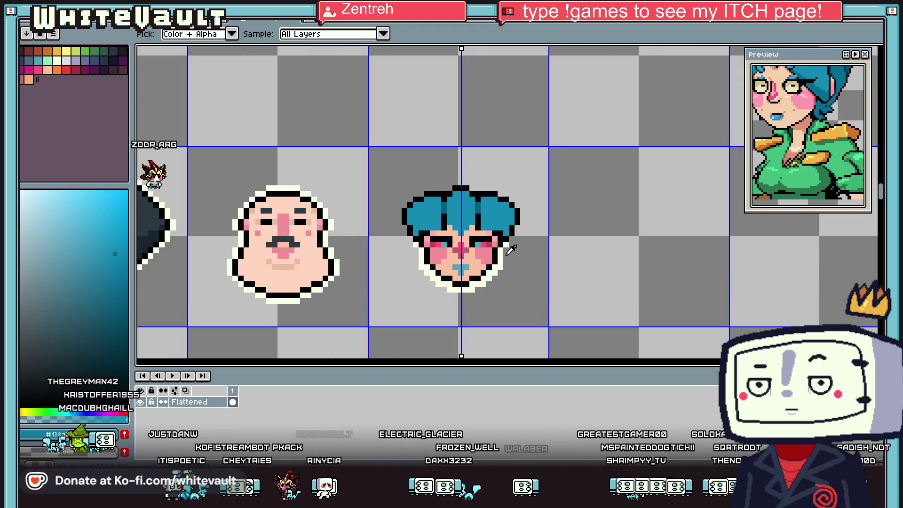
click(478, 237)
Turn two forehead hair pixels into skin colour
key(b)
scroll(452, 220, up, 2)
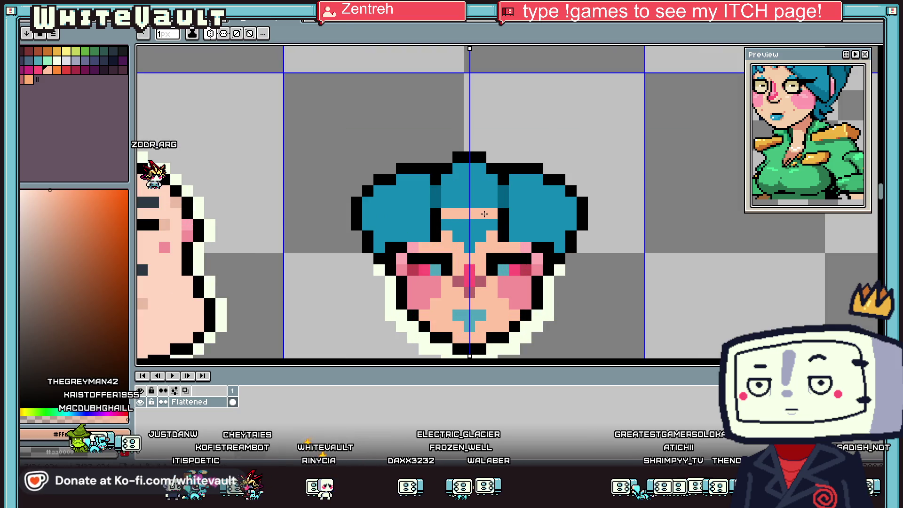
key(i)
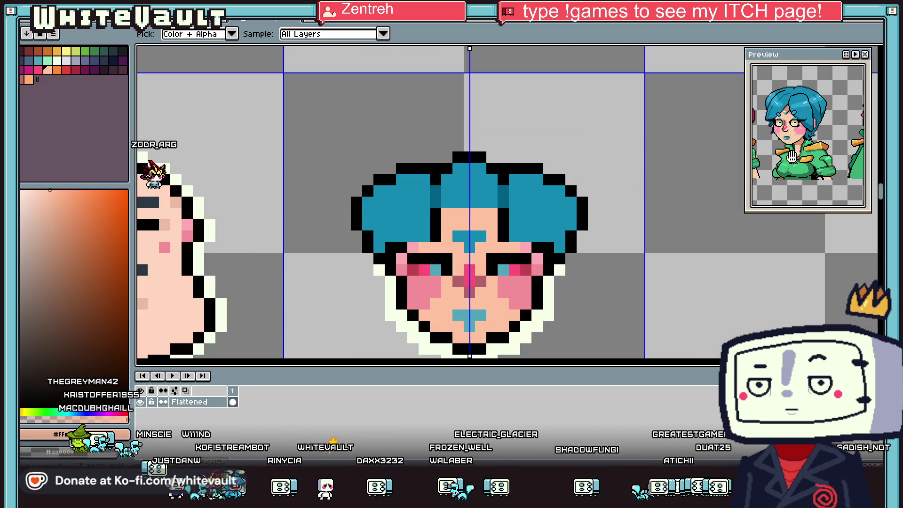
key(b)
click(514, 213)
click(526, 236)
Eyedrop the peach skin tone from the face as the current pencil colour
scroll(514, 225, down, 2)
key(i)
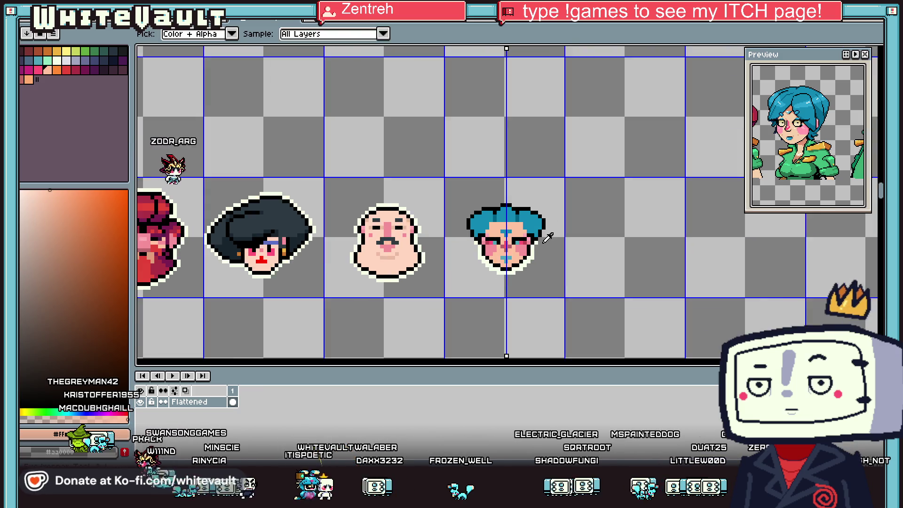
scroll(495, 207, up, 2)
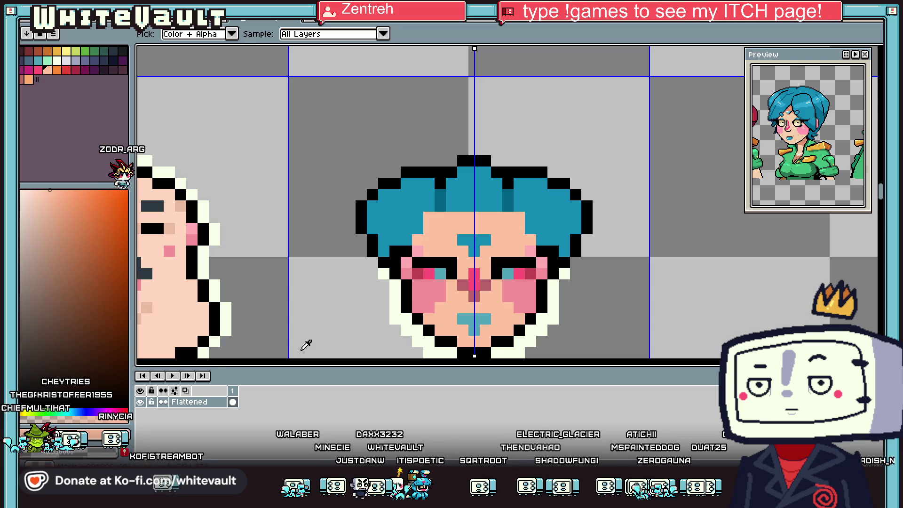
click(108, 332)
key(b)
alt+click(192, 323)
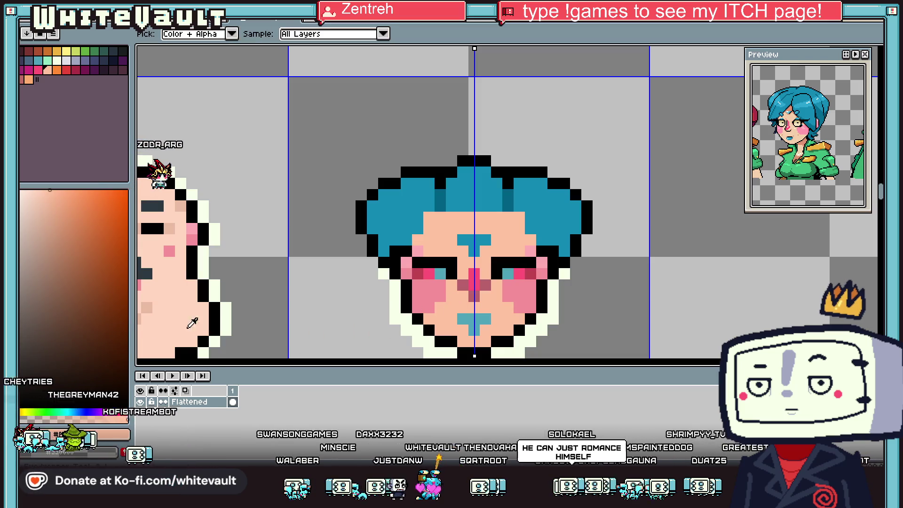
key(b)
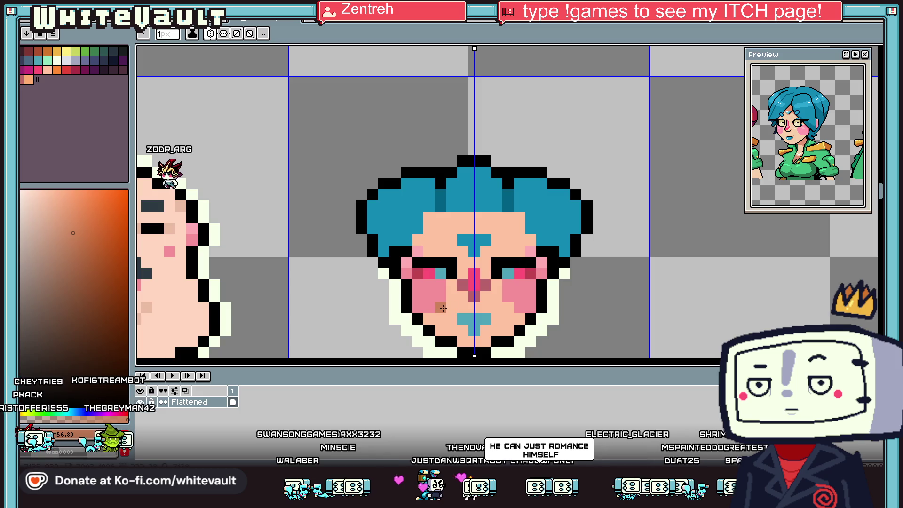
scroll(443, 308, down, 5)
scroll(541, 319, up, 2)
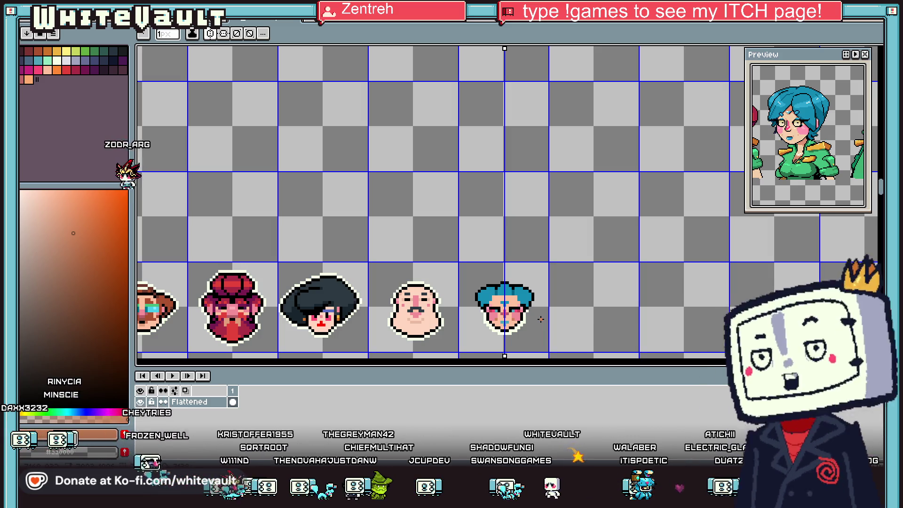
scroll(539, 301, down, 1)
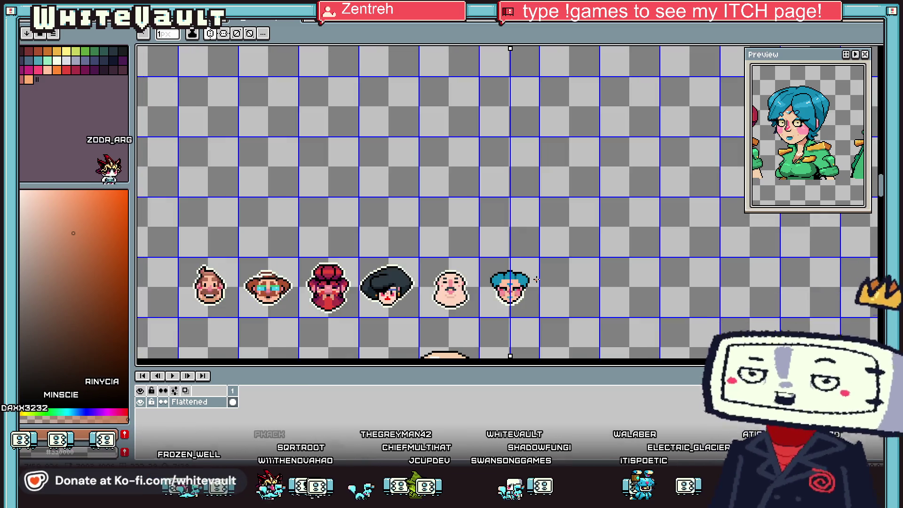
key(i)
scroll(522, 273, up, 4)
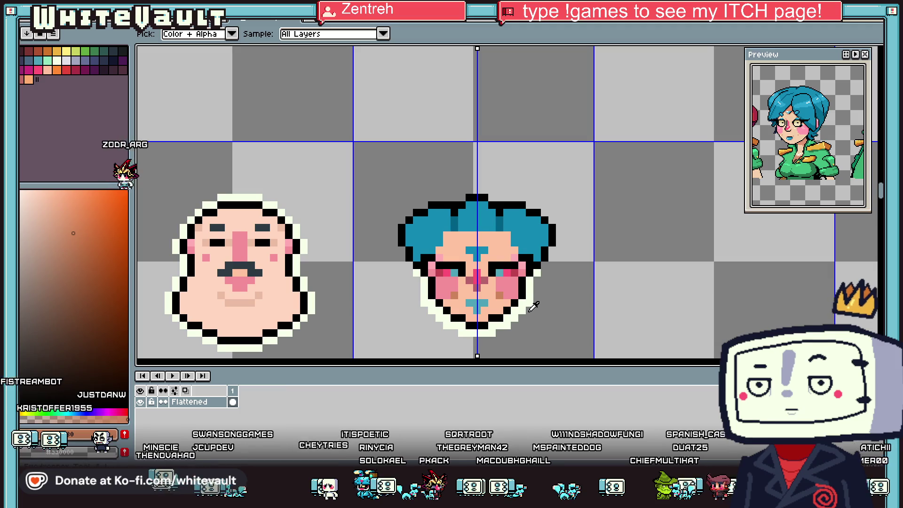
Paint mirrored teal pixels along the lower face sides, including the bottom-left outline pixel
scroll(532, 307, down, 2)
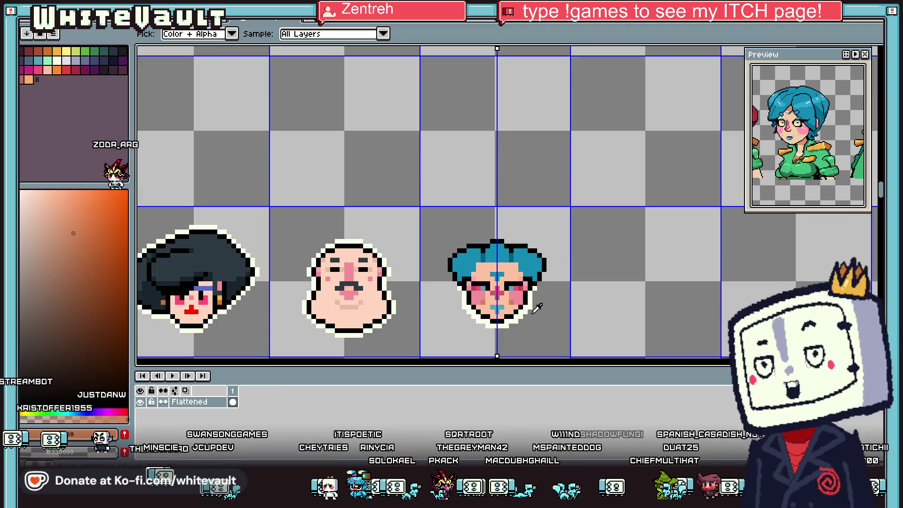
click(509, 252)
scroll(515, 311, up, 2)
drag(516, 310, 542, 268)
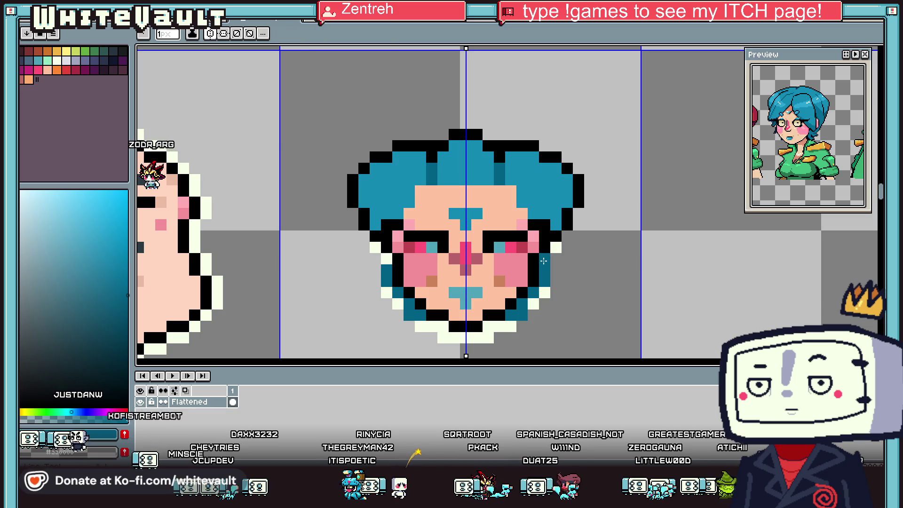
click(534, 303)
Rework the black chin outline, trimming its bottom row to the centre
alt+click(500, 315)
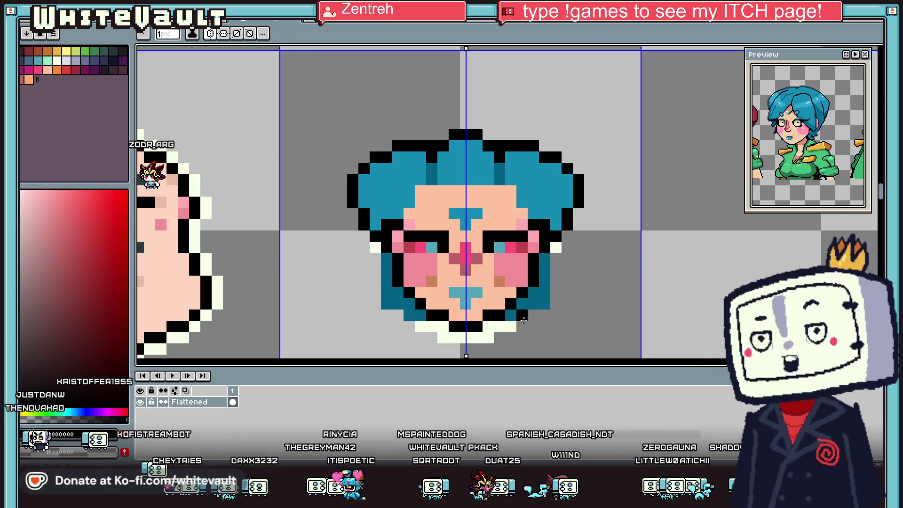
click(489, 326)
click(537, 298)
mouse_move(522, 326)
mouse_down()
mouse_move(489, 326)
mouse_move(545, 303)
mouse_up()
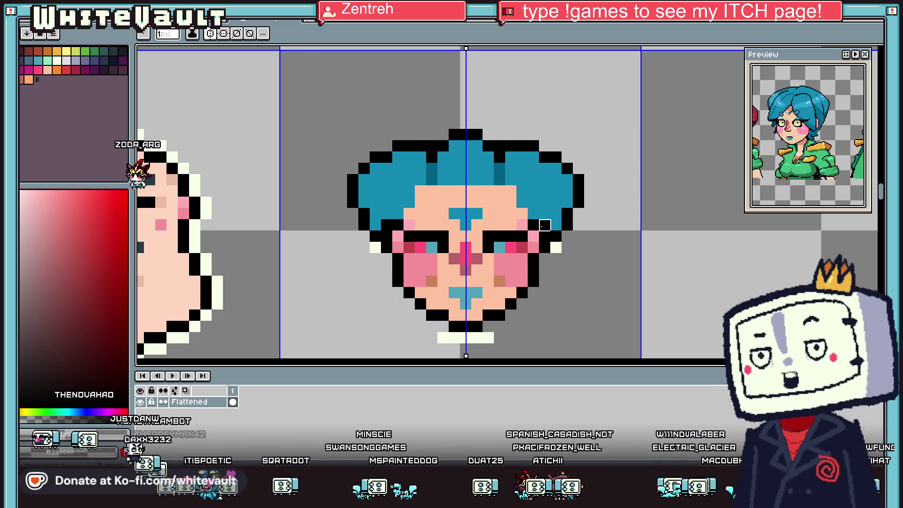
Paint mirrored teal hair pixels beside the eyes
key(i)
scroll(550, 224, down, 4)
scroll(550, 223, up, 4)
alt+click(522, 255)
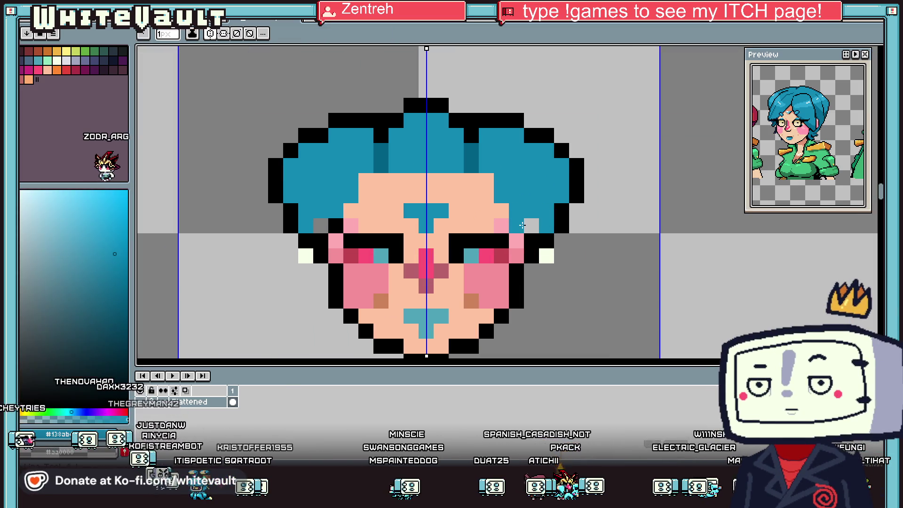
drag(522, 254, 531, 222)
key(i)
scroll(531, 230, down, 4)
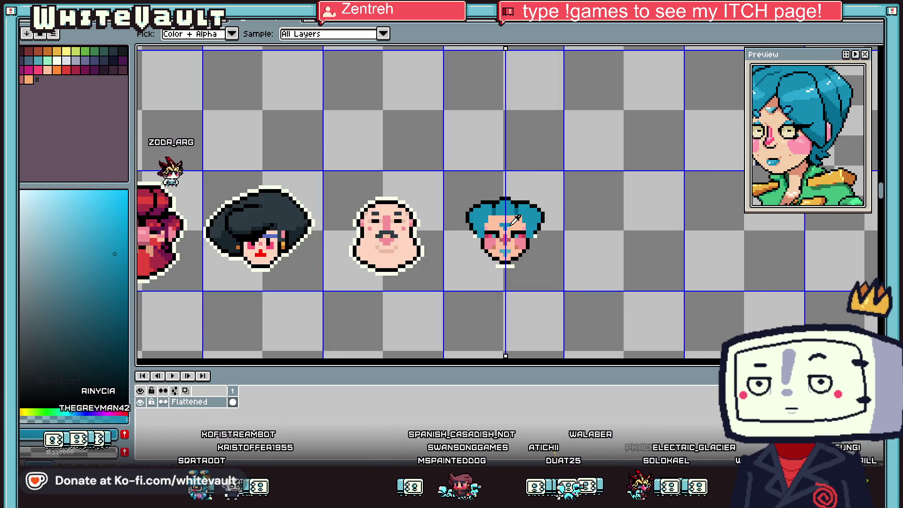
Draw a mirrored teal line from the eyes into the hair and cover the side dark pixels
scroll(511, 219, up, 4)
key(b)
mouse_move(541, 246)
mouse_down()
mouse_move(521, 228)
mouse_move(505, 188)
mouse_move(539, 208)
mouse_up()
click(520, 168)
key(i)
click(541, 185)
key(b)
Sample colours from the canvas, ending on the pale cream outline colour
scroll(539, 209, down, 3)
key(i)
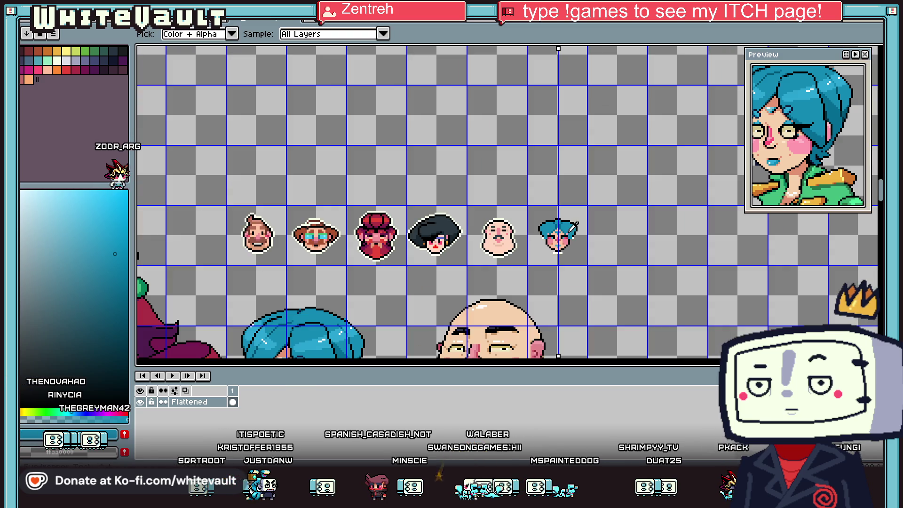
scroll(572, 231, up, 3)
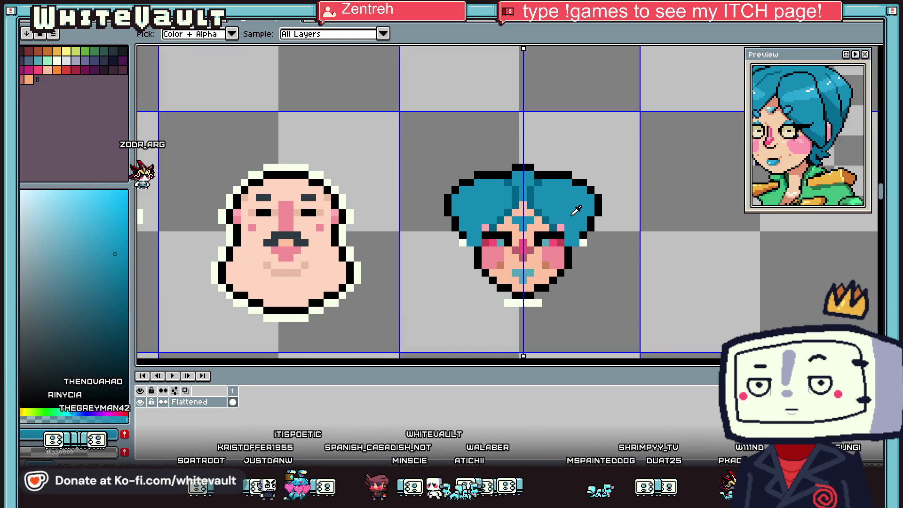
key(b)
scroll(563, 225, down, 3)
scroll(565, 221, up, 2)
key(i)
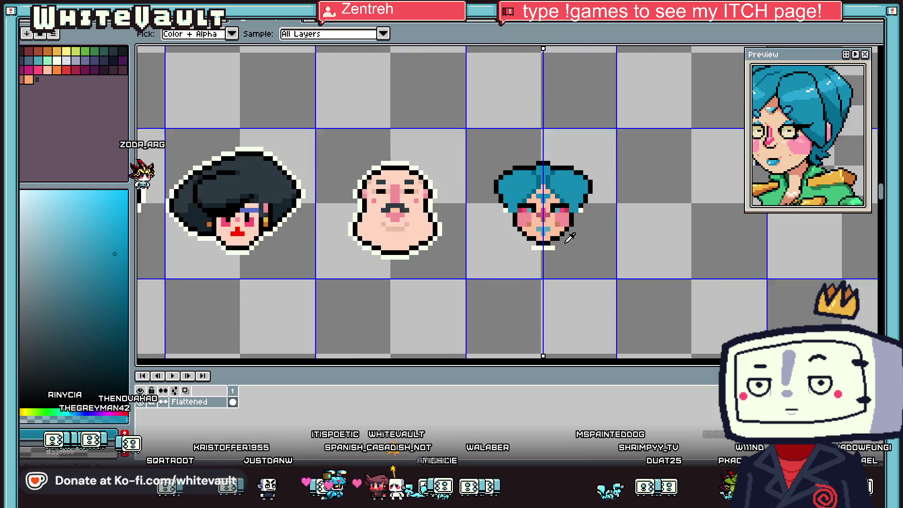
click(555, 221)
key(b)
key(i)
scroll(589, 202, up, 2)
click(570, 231)
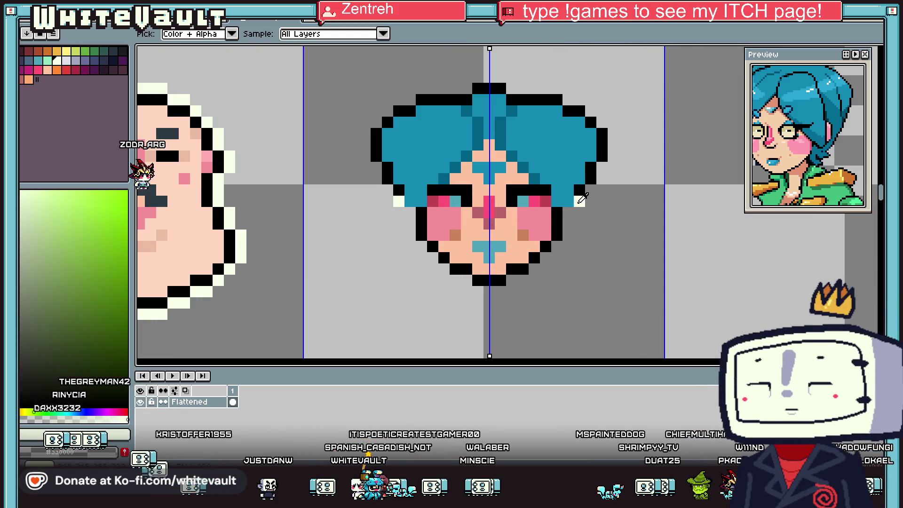
key(b)
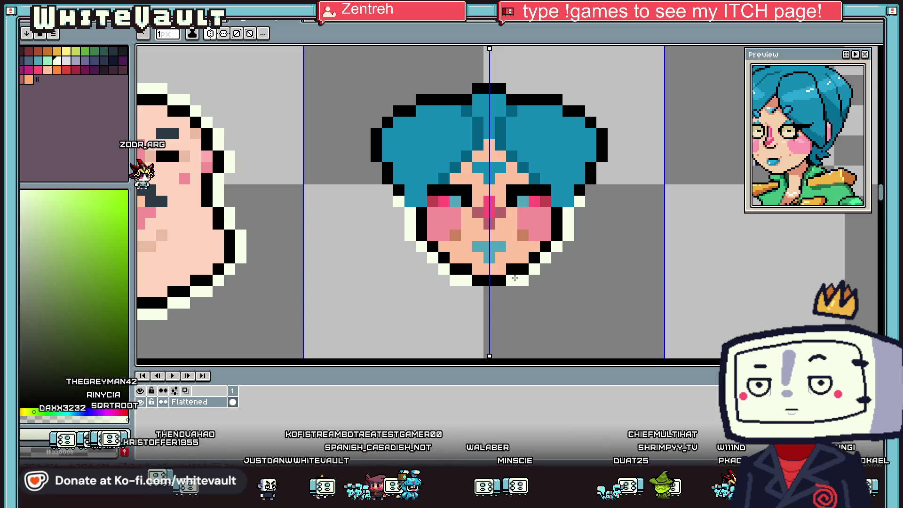
scroll(560, 235, down, 3)
key(i)
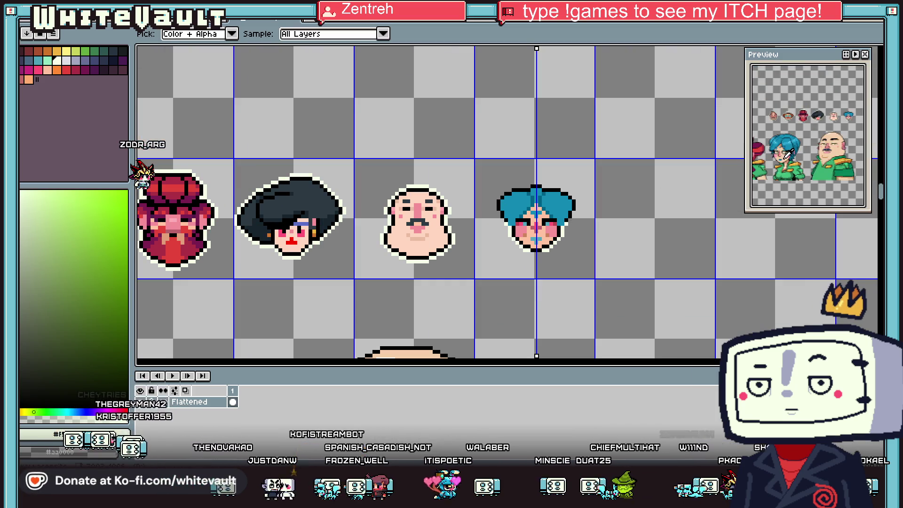
Select the head's grid cell, apply a cream Outline, then undo back to brown hair
key(m)
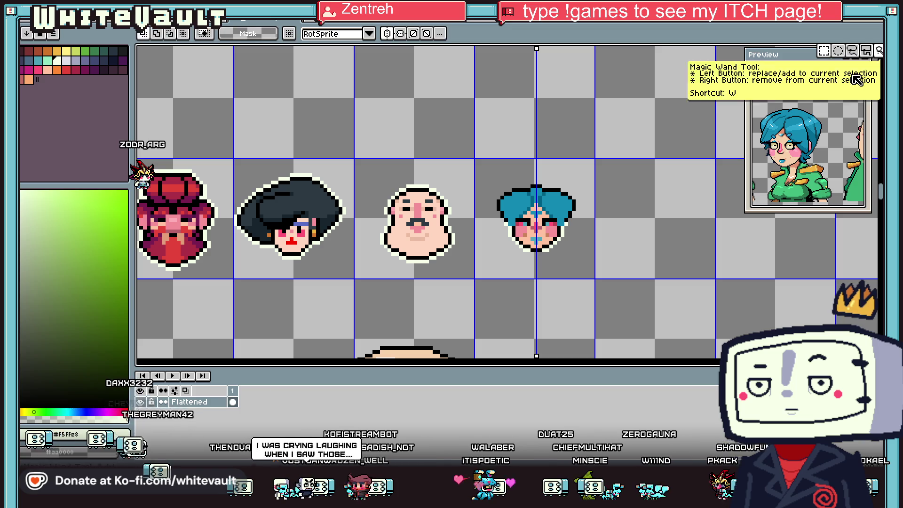
drag(490, 162, 604, 272)
key(shift+o)
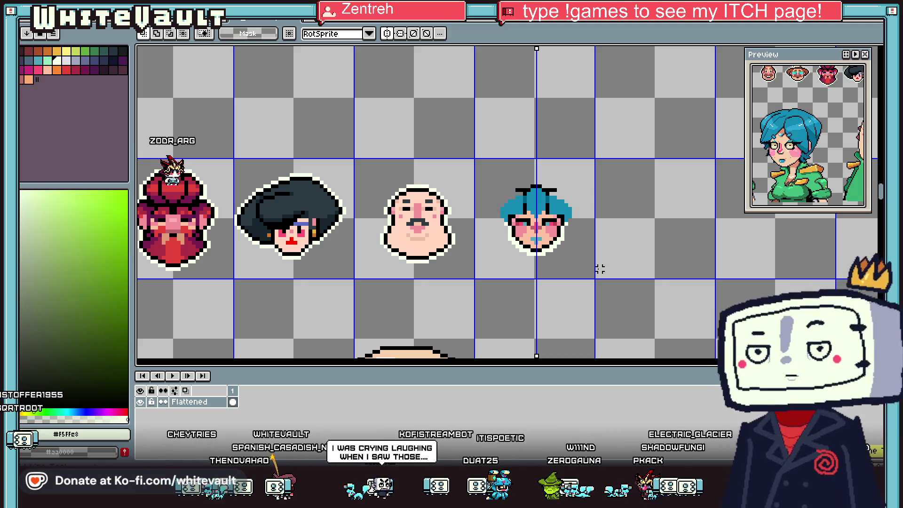
key(ctrl+z)
key(ctrl+z)
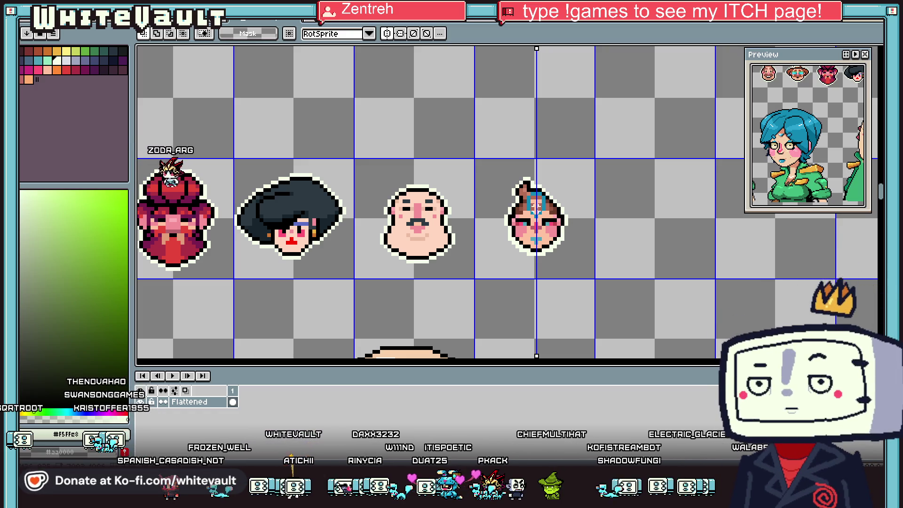
Paint the hair's brown over the teal pixels in the upper hair
scroll(548, 208, up, 3)
key(b)
alt+click(536, 197)
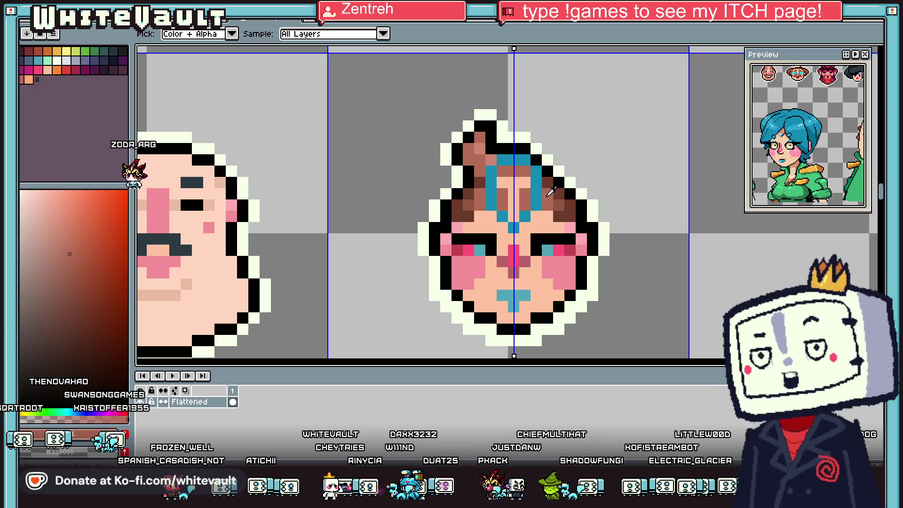
mouse_move(537, 184)
mouse_down()
mouse_move(517, 160)
mouse_move(498, 160)
mouse_up()
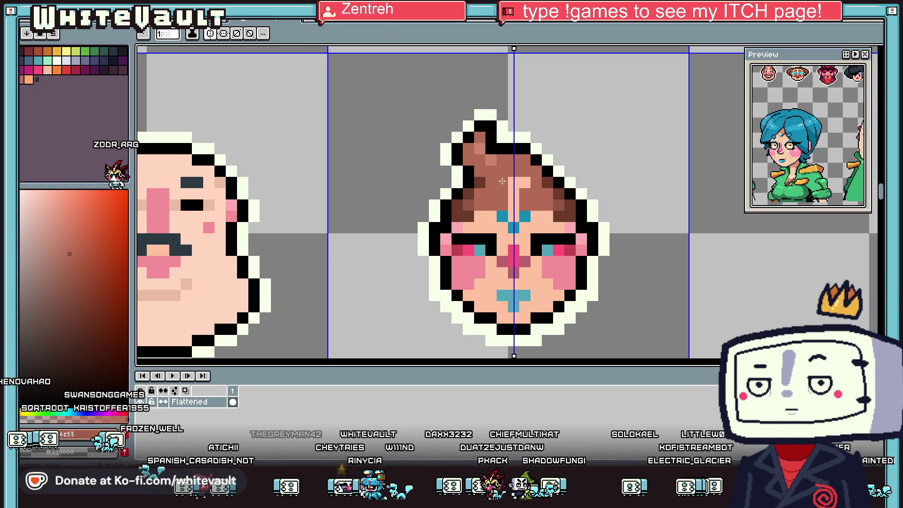
scroll(517, 193, down, 5)
scroll(548, 210, up, 2)
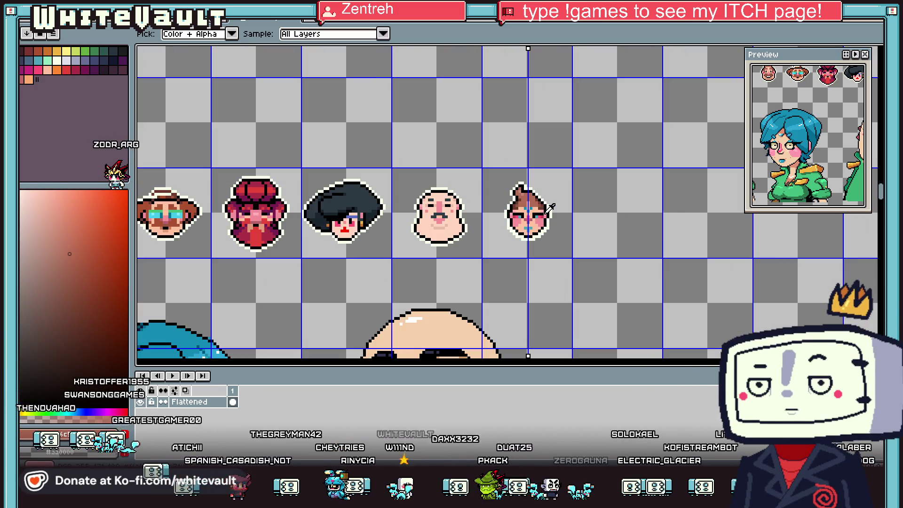
scroll(540, 208, up, 3)
Turn the dark pixel under the eye hot pink after undoing a trial cheek fill
click(521, 210)
key(f)
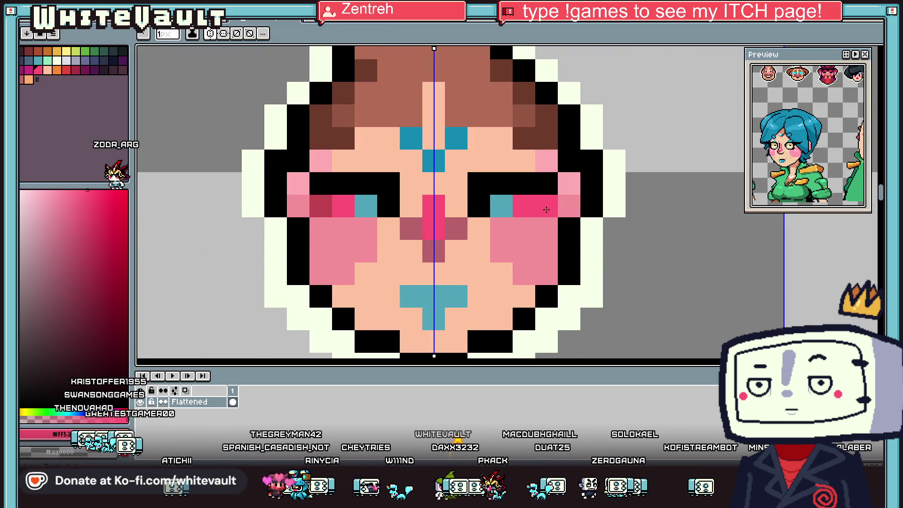
click(539, 239)
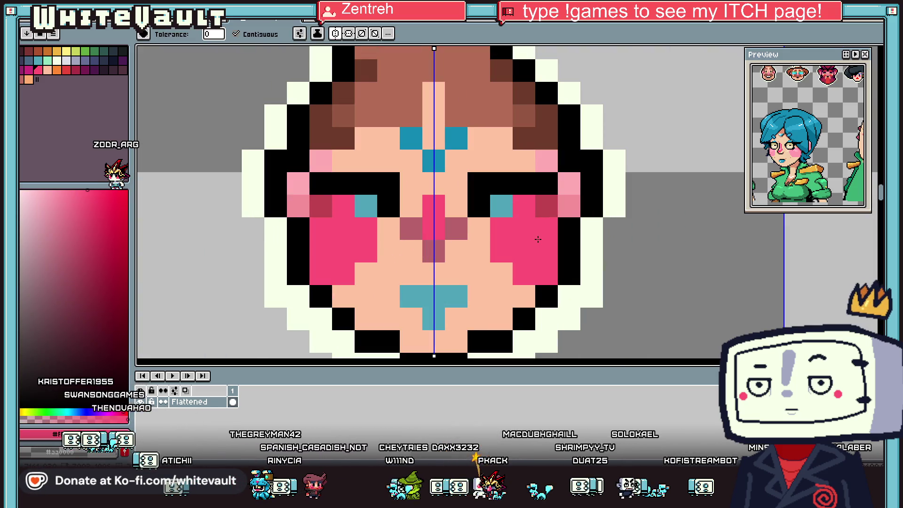
key(ctrl+z)
click(549, 209)
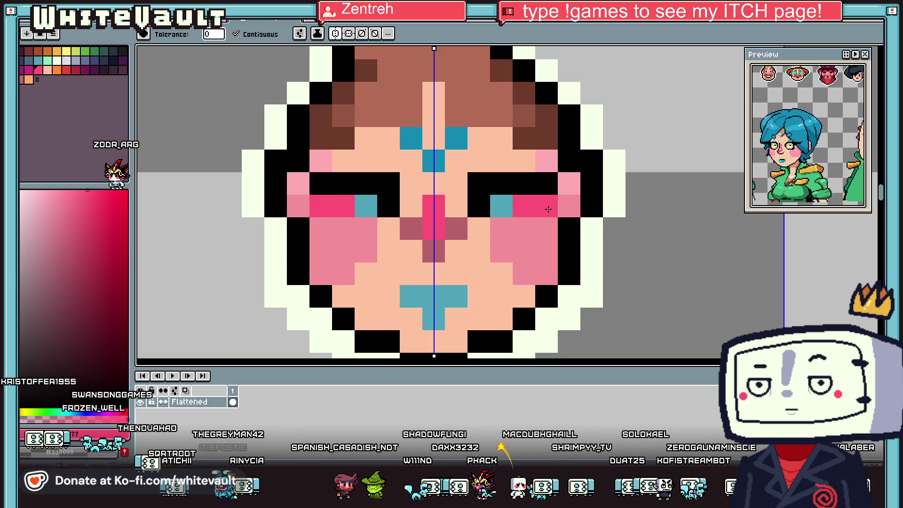
scroll(540, 228, down, 3)
key(b)
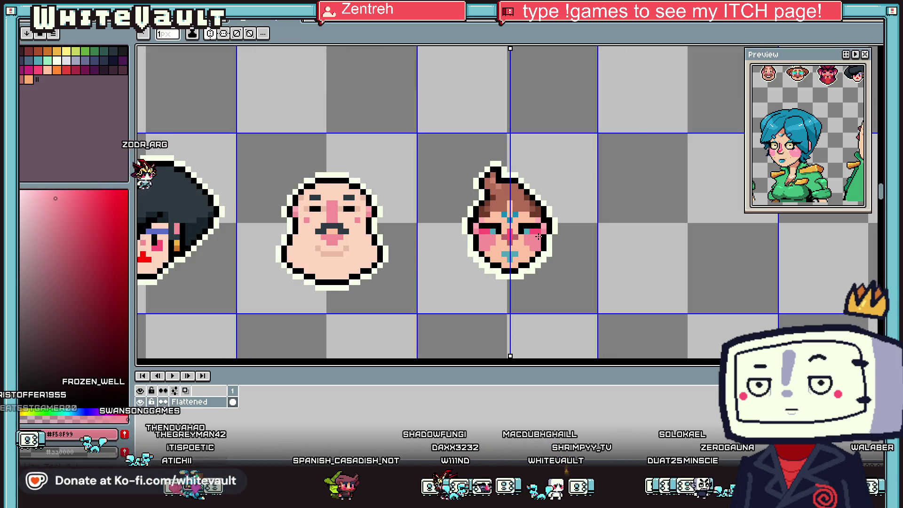
scroll(539, 236, down, 2)
key(i)
scroll(539, 237, up, 2)
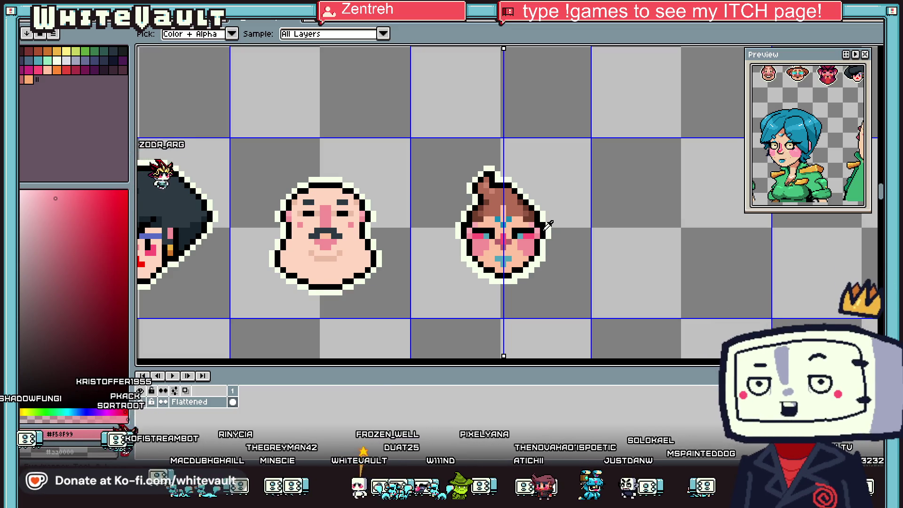
Add a new layer above the Flattened layer
key(b)
scroll(536, 266, up, 1)
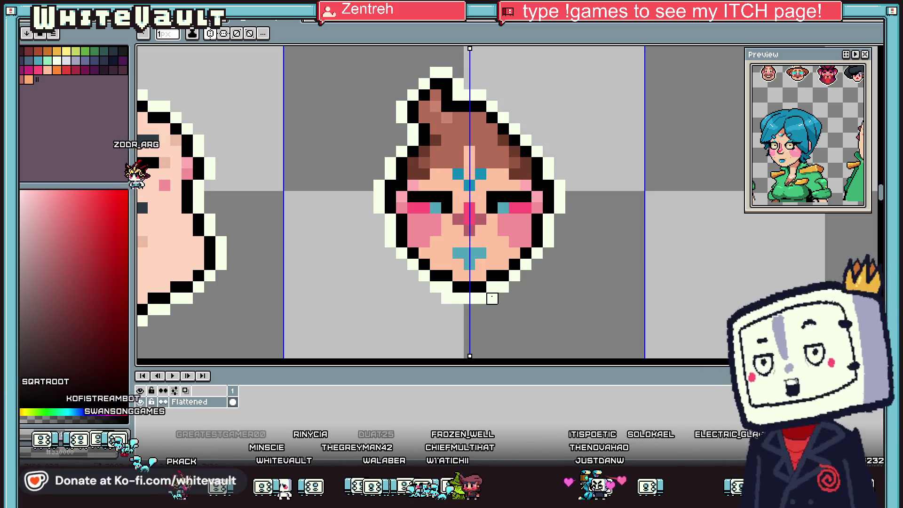
scroll(515, 266, down, 2)
key(i)
scroll(525, 251, up, 1)
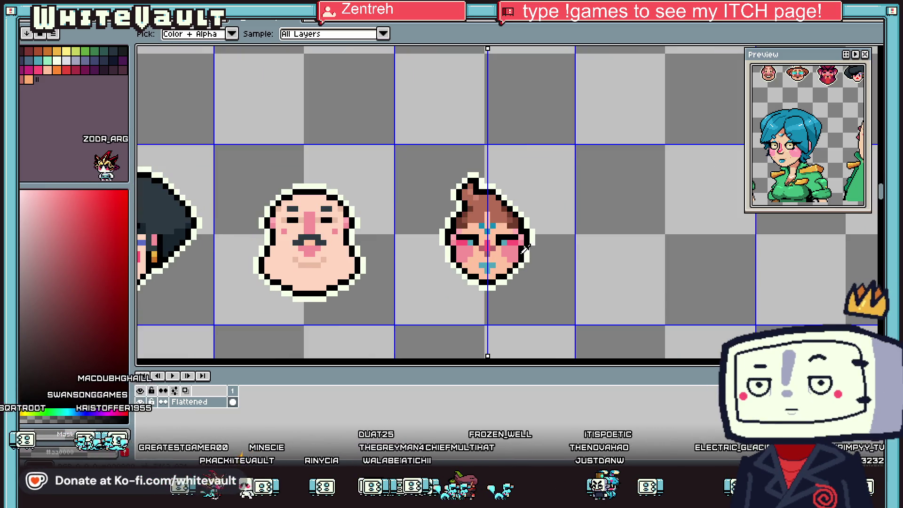
right_click(218, 405)
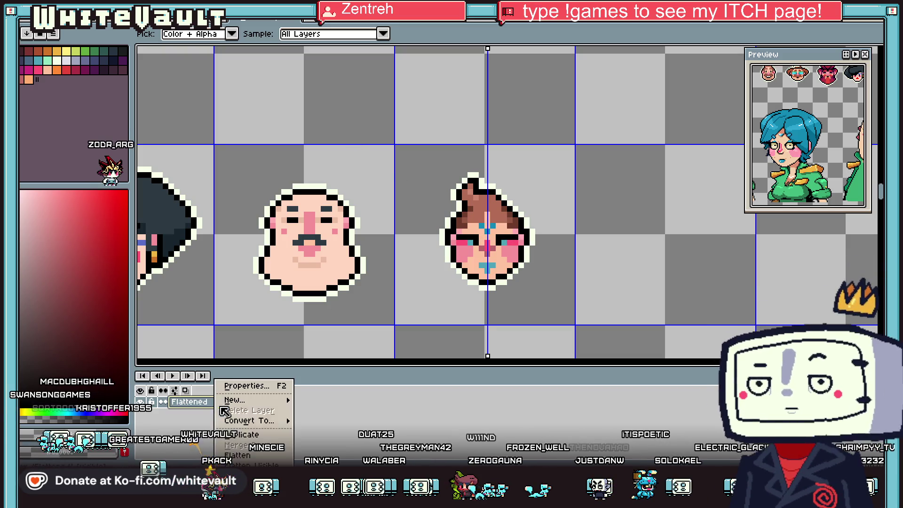
mouse_move(267, 401)
click(342, 401)
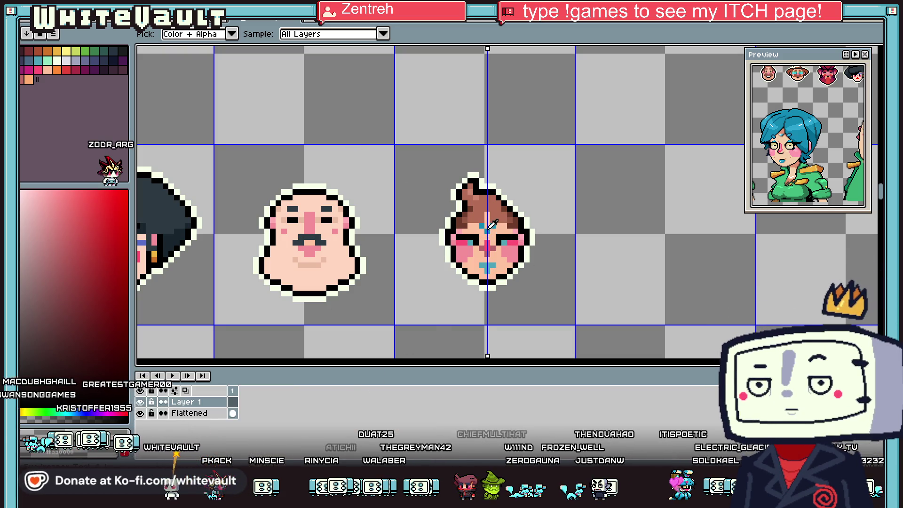
Paint mirrored teal hair pixels on both sides of the face and near the top
click(489, 227)
scroll(524, 245, up, 1)
click(524, 253)
scroll(528, 254, up, 2)
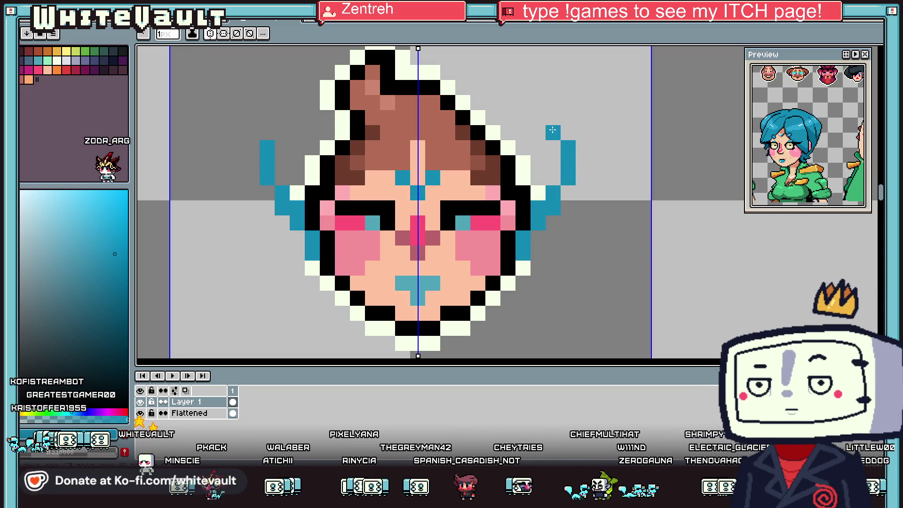
drag(538, 117, 528, 117)
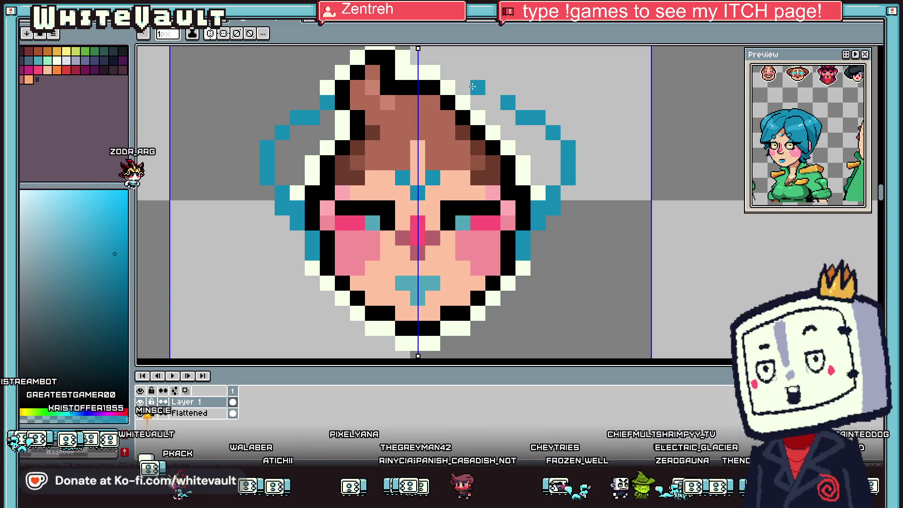
mouse_move(492, 87)
mouse_down()
mouse_move(423, 73)
mouse_move(478, 83)
mouse_move(499, 100)
mouse_up()
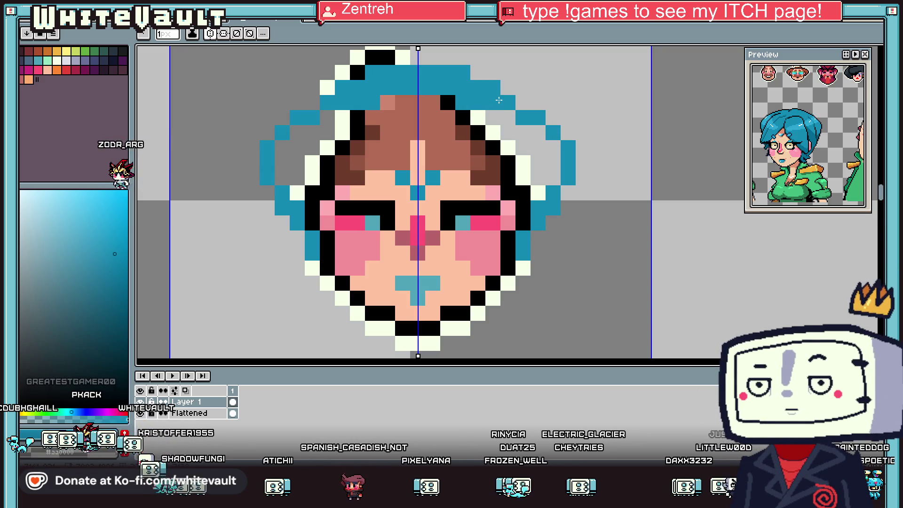
Paint a teal band across the head top and repaint the brown shadow pixels teal
key(alt)
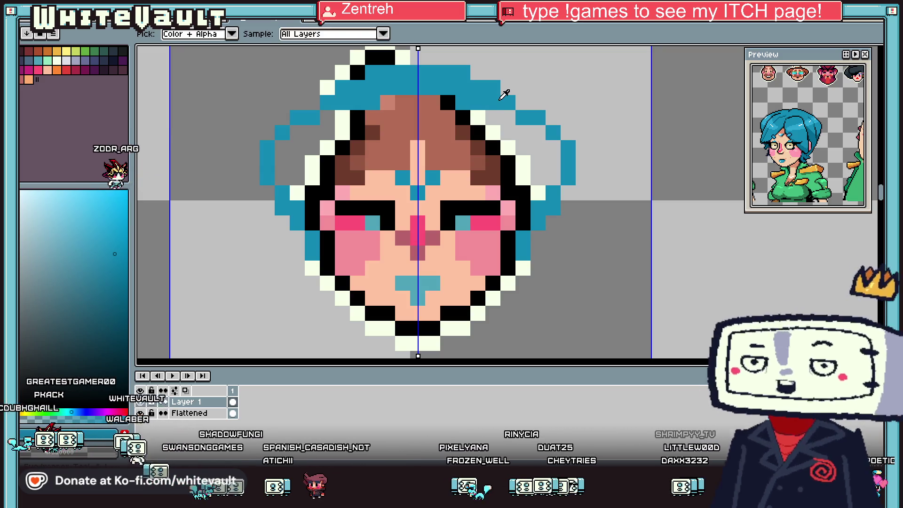
mouse_move(464, 117)
mouse_down()
mouse_move(513, 118)
mouse_move(560, 147)
mouse_move(486, 145)
mouse_move(557, 162)
mouse_move(550, 179)
mouse_move(518, 181)
mouse_up()
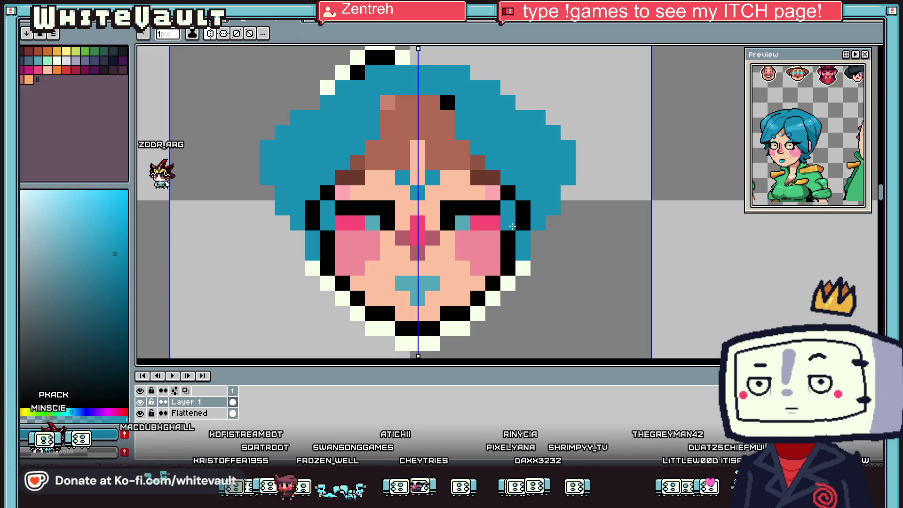
drag(493, 178, 450, 136)
key(g)
click(437, 110)
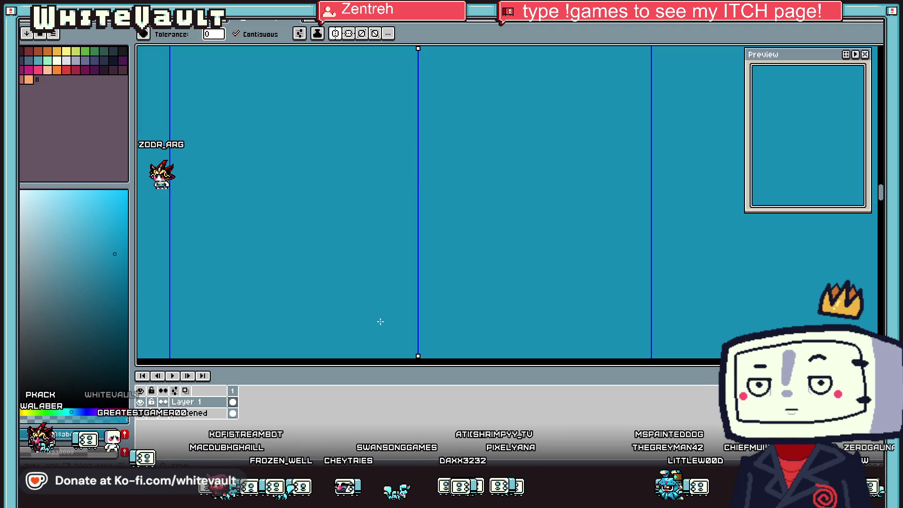
Undo the accidental teal flood and repaint the top of the head as teal hair
key(ctrl+z)
key(i)
key(b)
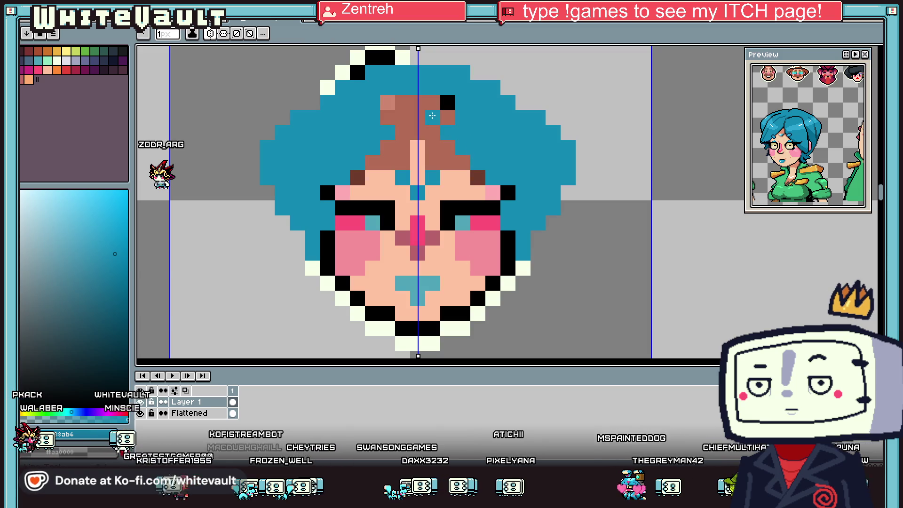
drag(400, 115, 449, 116)
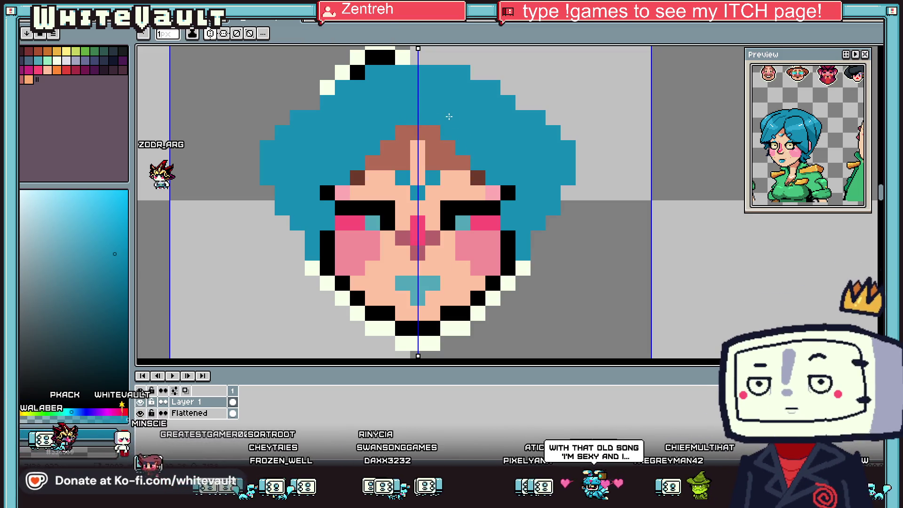
Outline the upper-left and left edges of the hair in black
key(i)
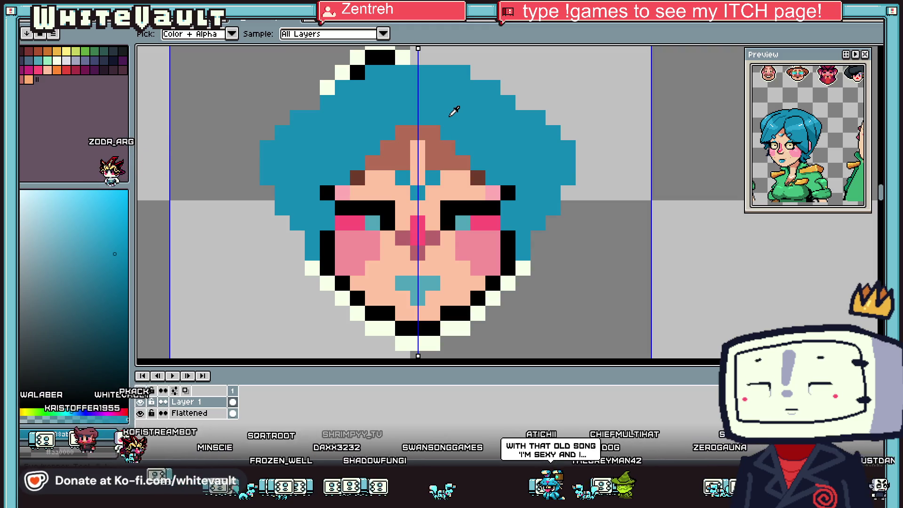
scroll(452, 112, down, 2)
scroll(424, 114, up, 2)
key(b)
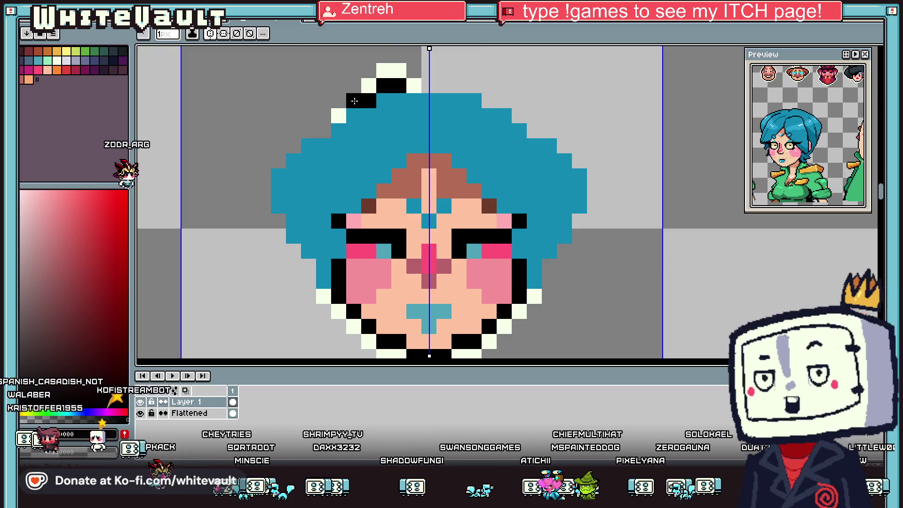
mouse_move(329, 126)
mouse_down()
mouse_move(279, 161)
mouse_move(263, 196)
mouse_move(281, 240)
mouse_move(311, 273)
mouse_up()
alt+click(306, 147)
alt+click(294, 146)
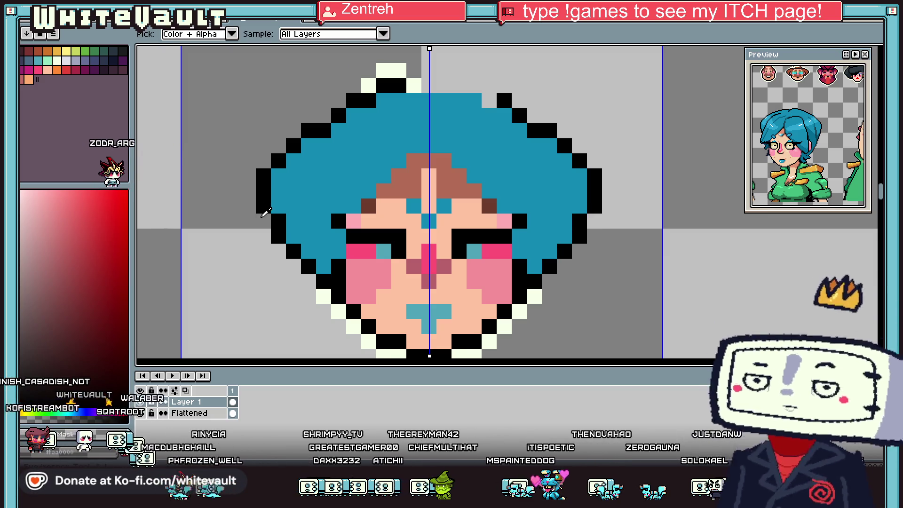
scroll(319, 188, down, 5)
scroll(361, 163, up, 5)
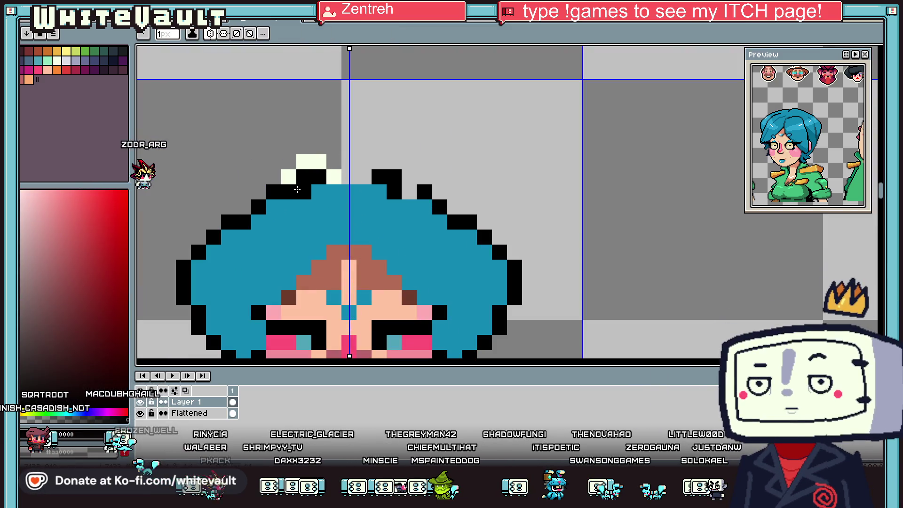
Fix stray outline pixels and blacken two hair pixels beside the centre line
click(288, 190)
alt+click(320, 192)
click(304, 192)
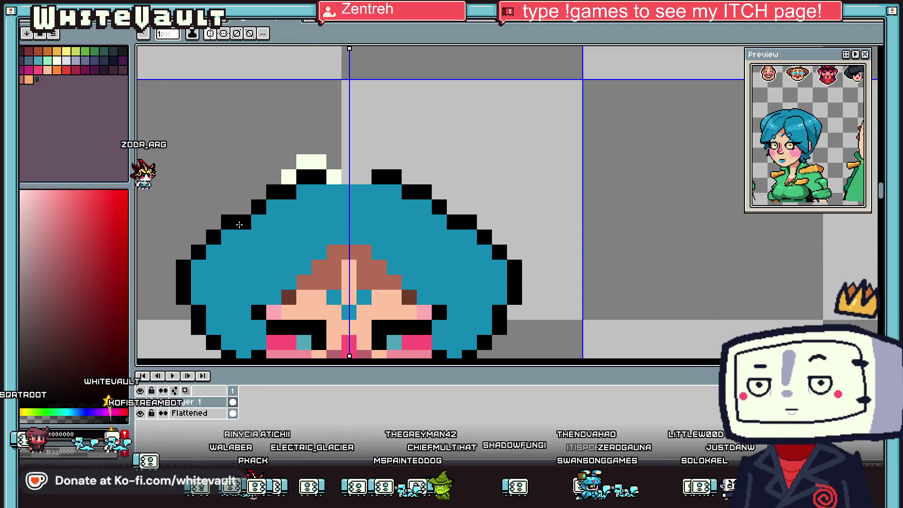
scroll(196, 252, down, 1)
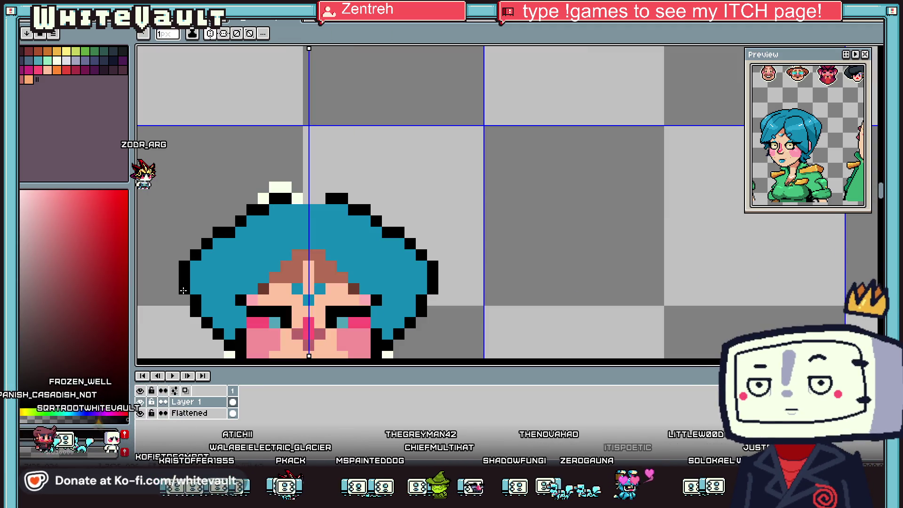
key(alt)
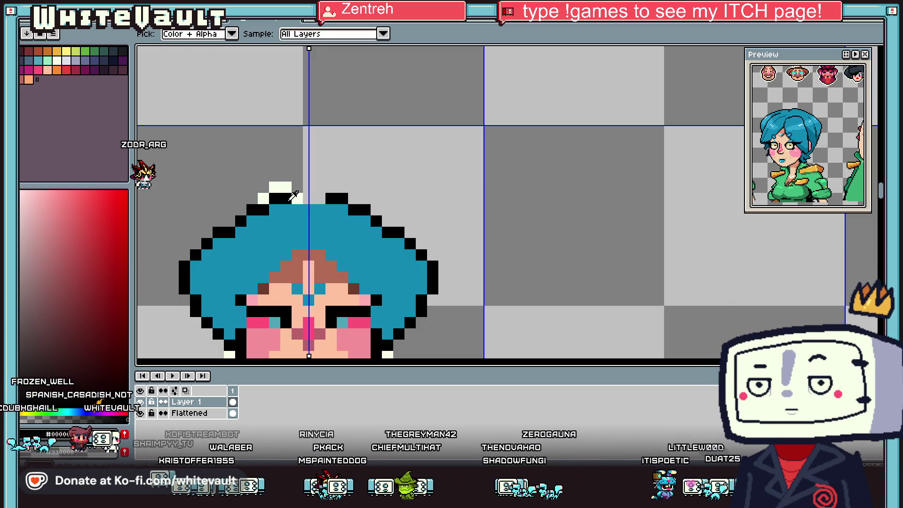
scroll(297, 196, up, 1)
click(344, 217)
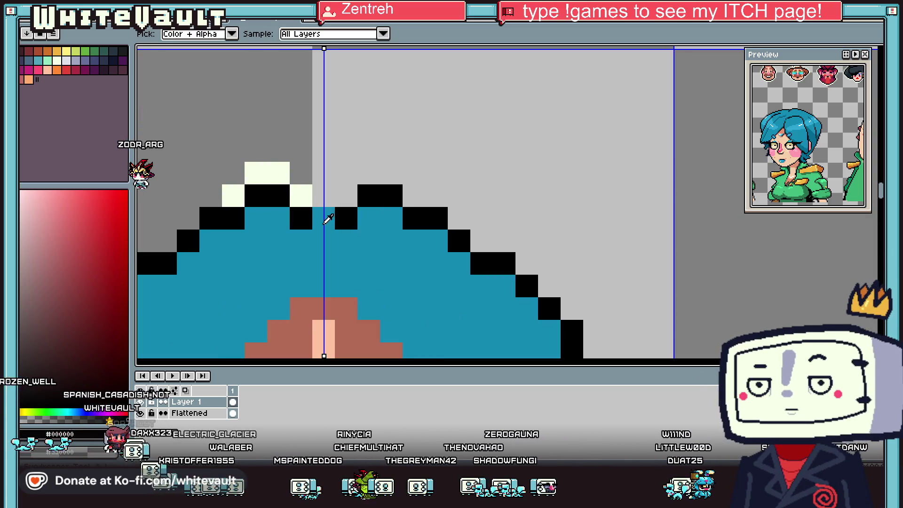
click(281, 172)
scroll(263, 181, down, 2)
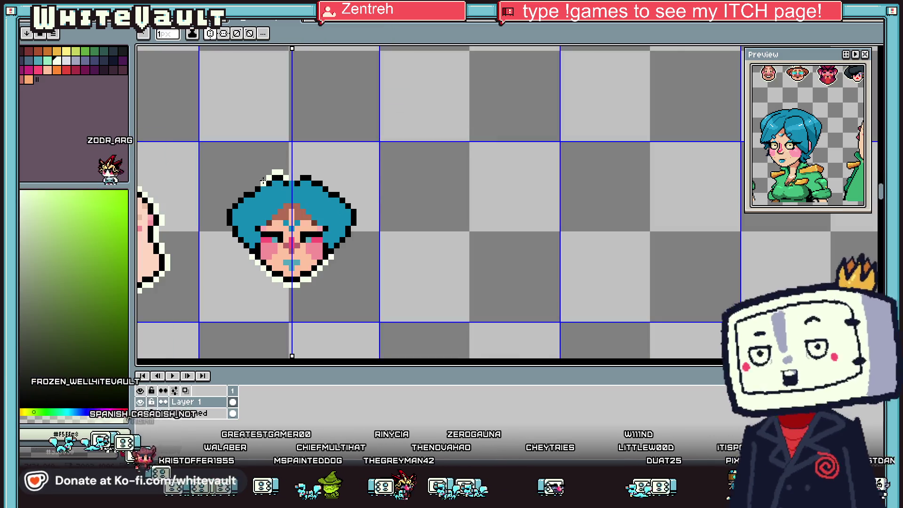
Draw a cream border along the upper hair outline
mouse_move(257, 183)
mouse_down()
mouse_move(235, 200)
mouse_move(238, 243)
mouse_up()
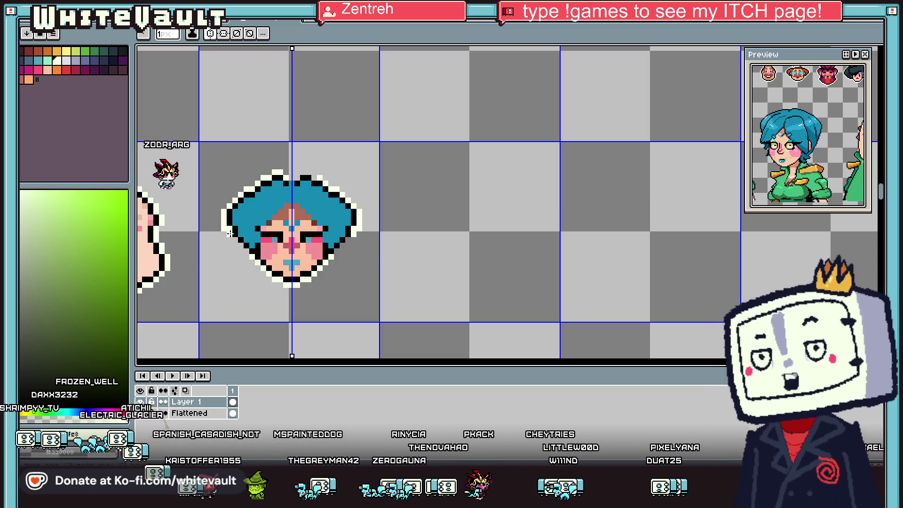
alt+click(244, 249)
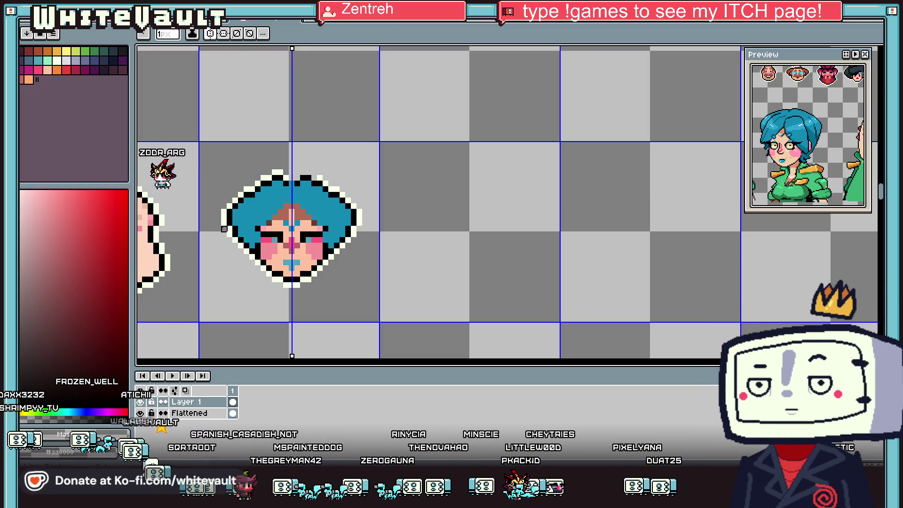
scroll(271, 211, down, 2)
scroll(256, 178, up, 3)
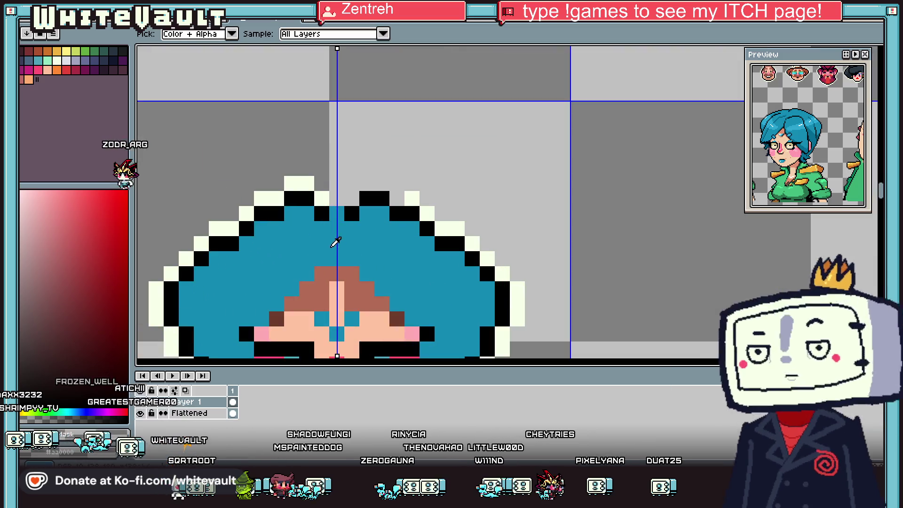
Draw a darker blue strand down the hair's centre parting
alt+click(221, 245)
drag(337, 228, 339, 243)
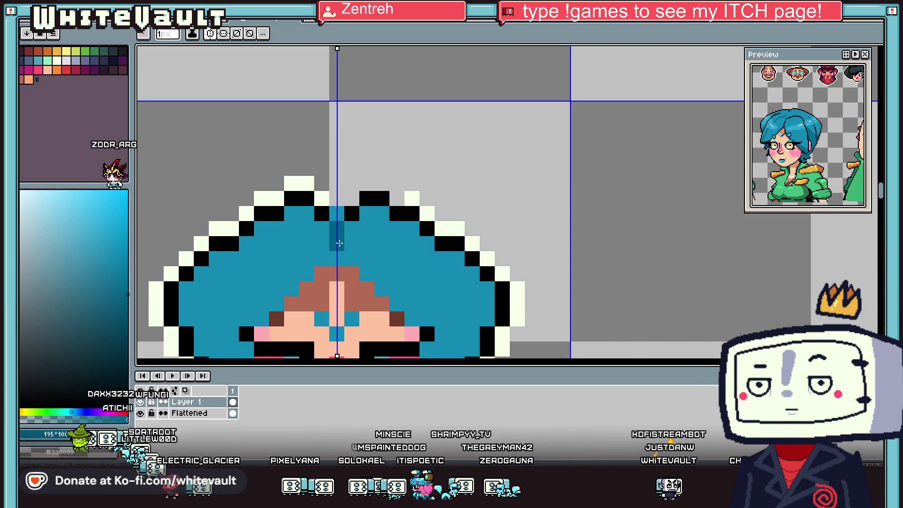
scroll(339, 242, down, 2)
scroll(331, 297, up, 1)
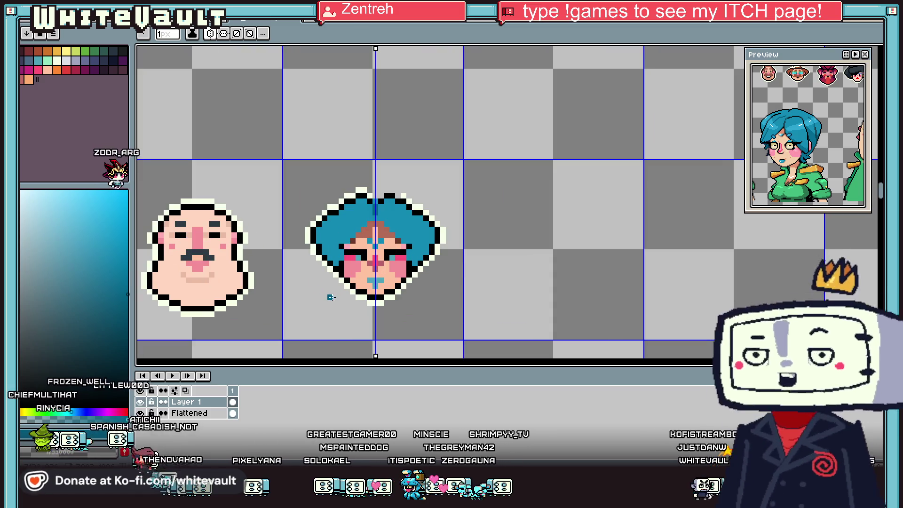
Shade both sides of the hair dark teal and add a pink pixel by the cheek
key(i)
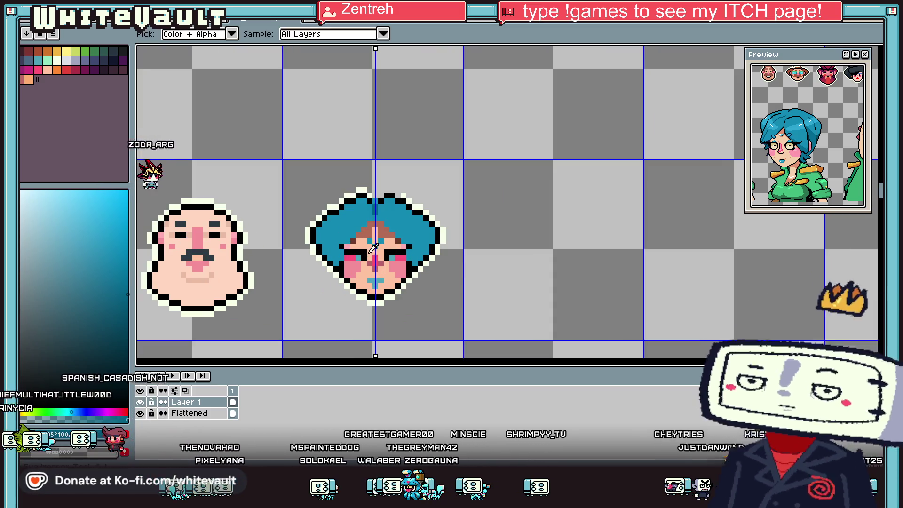
scroll(382, 224, up, 3)
click(382, 179)
click(469, 289)
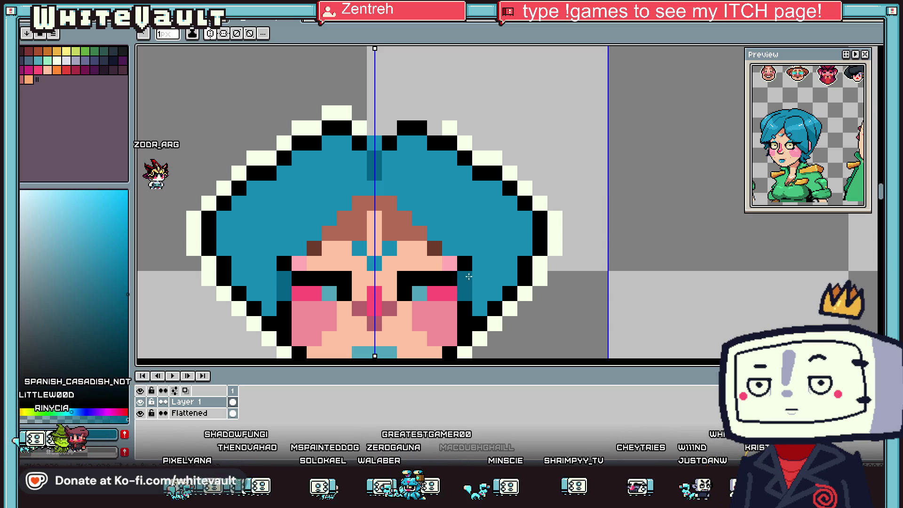
scroll(434, 234, down, 2)
scroll(456, 235, up, 2)
key(i)
click(414, 234)
drag(444, 244, 445, 287)
alt+click(409, 297)
click(459, 265)
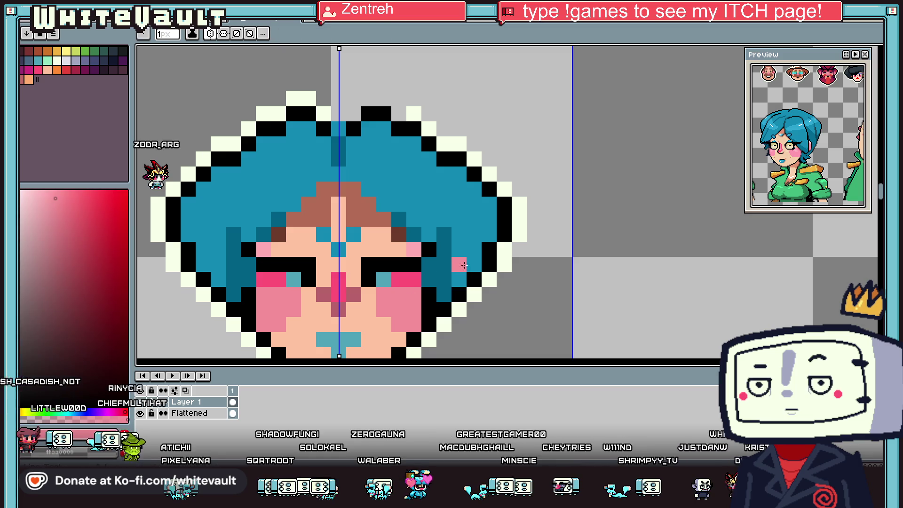
Sample skin, light and brown #b46c55 colours from the face
scroll(463, 278, down, 3)
key(i)
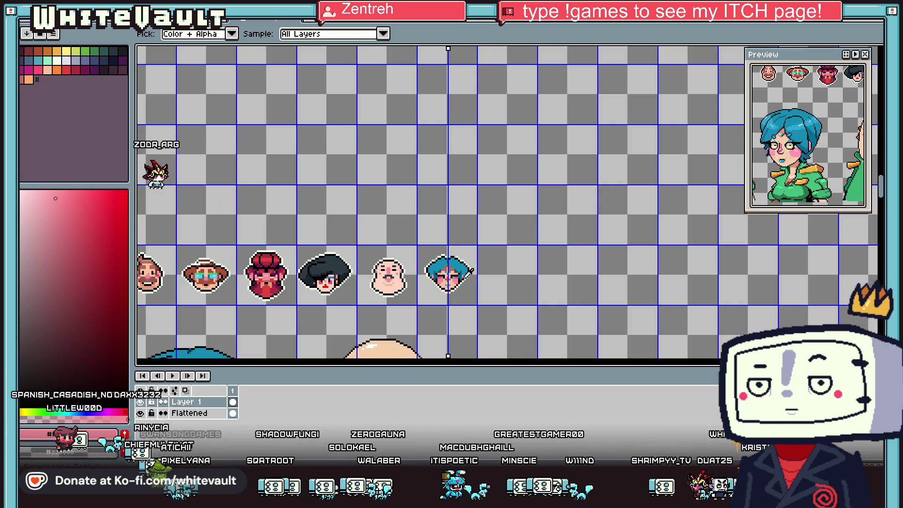
scroll(451, 249, up, 2)
scroll(451, 249, up, 1)
click(365, 238)
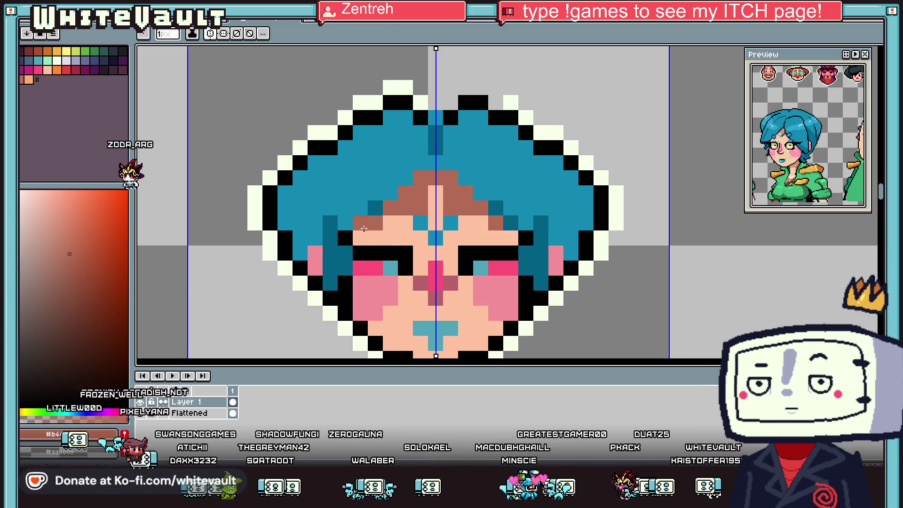
scroll(412, 244, down, 3)
key(i)
scroll(420, 241, up, 3)
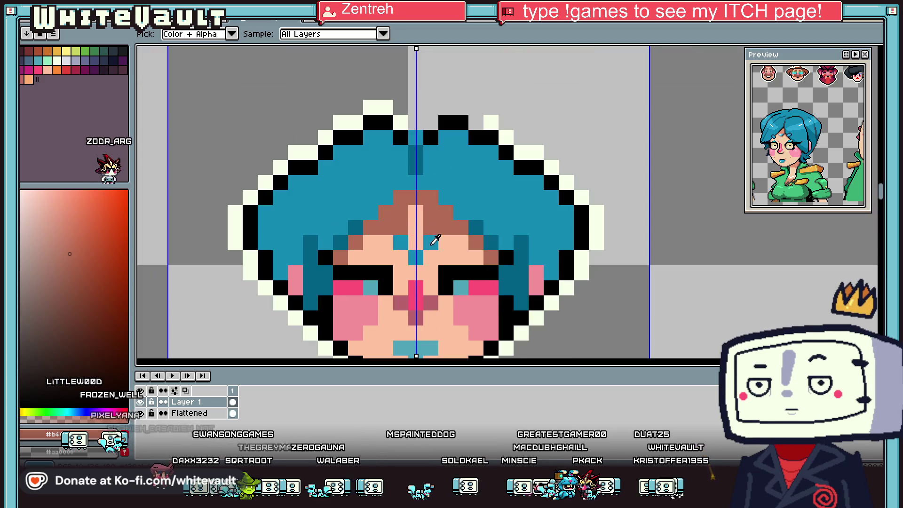
click(427, 235)
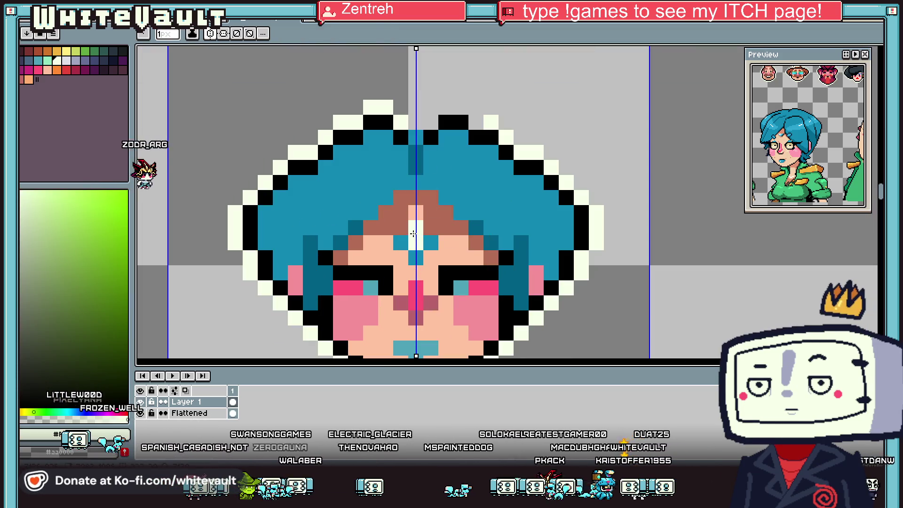
key(i)
scroll(475, 259, down, 3)
scroll(470, 264, up, 3)
click(427, 232)
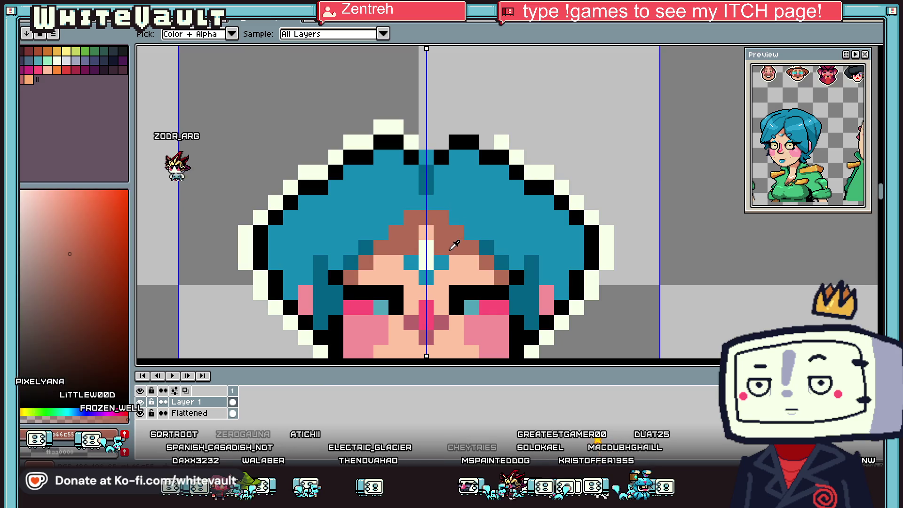
Repaint the two forehead pixels in the hair blue
key(b)
alt+click(441, 262)
drag(426, 248, 426, 233)
alt+click(442, 234)
scroll(475, 249, down, 3)
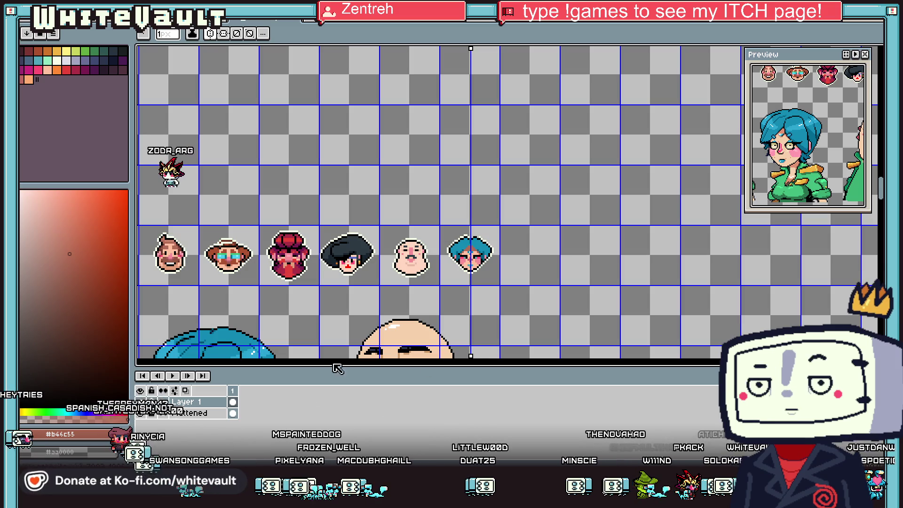
scroll(479, 249, up, 2)
Add mirrored black strand pixels and dark teal shading into the hair
key(i)
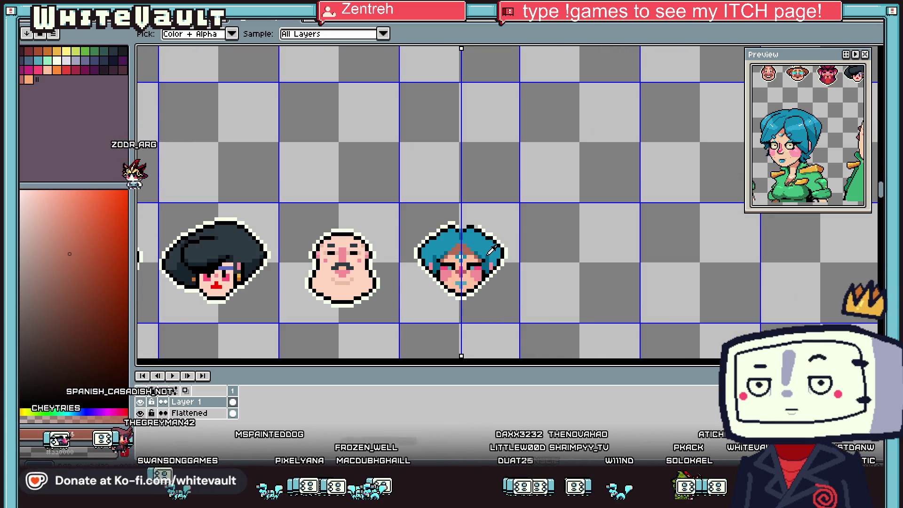
click(488, 254)
scroll(475, 239, up, 4)
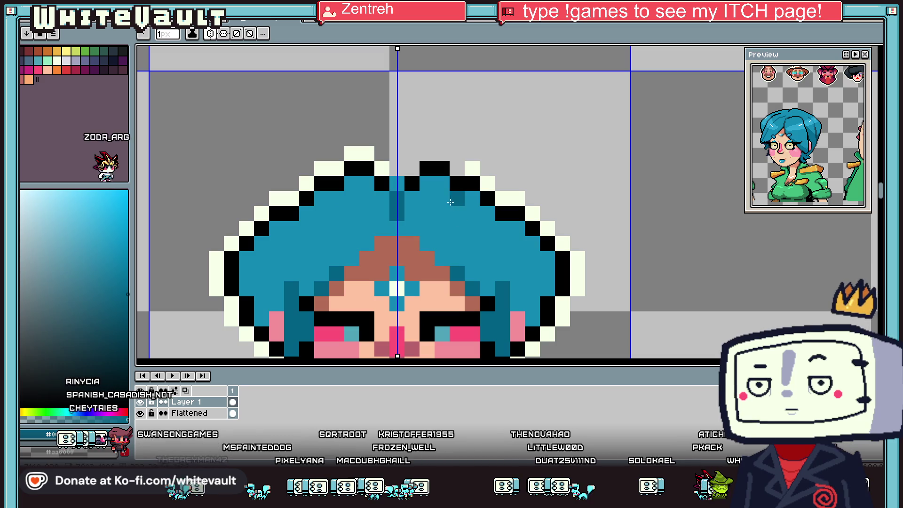
alt+click(412, 183)
click(439, 210)
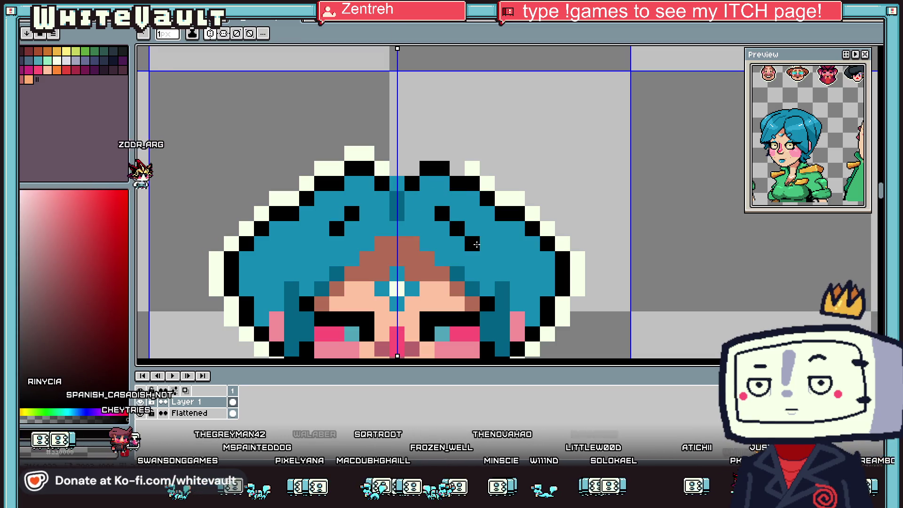
click(488, 259)
scroll(489, 257, down, 4)
scroll(489, 257, up, 3)
alt+click(497, 268)
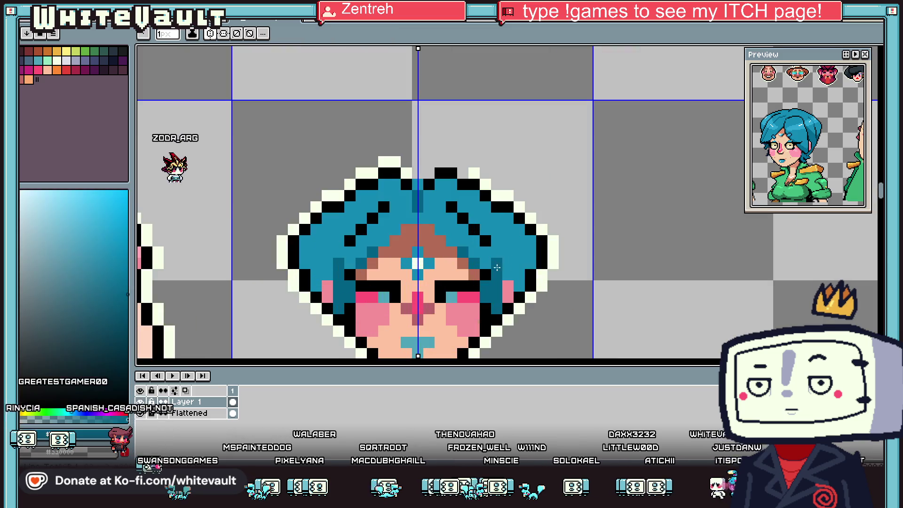
click(492, 253)
drag(475, 218, 463, 206)
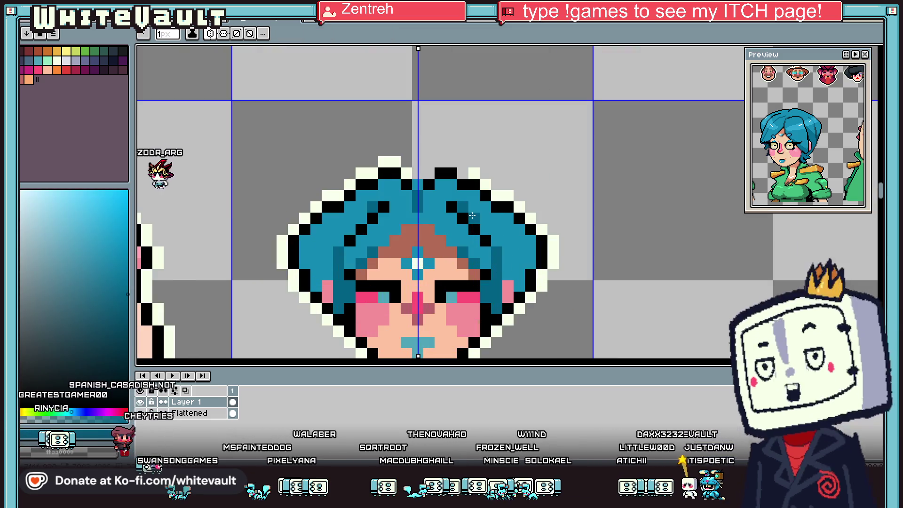
alt+click(489, 241)
click(497, 252)
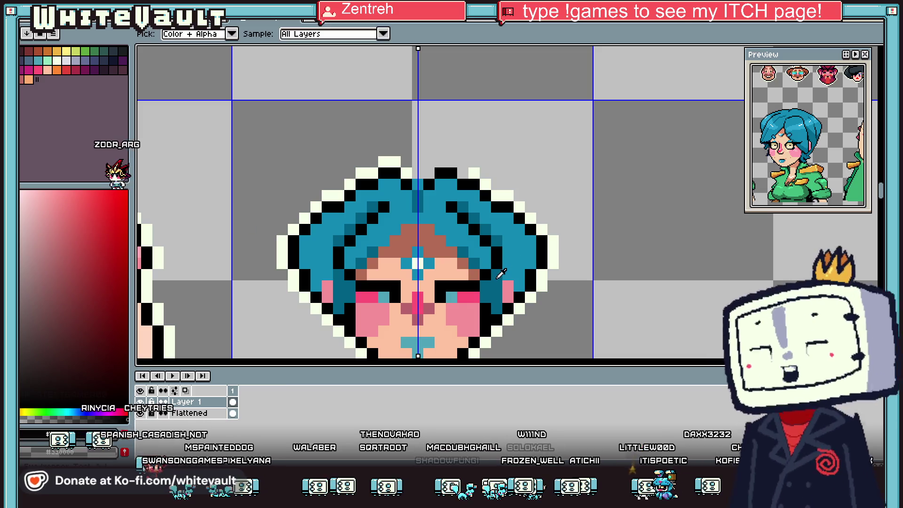
Add a teal pixel just outside the lower-right outline
alt+click(497, 258)
alt+click(495, 261)
scroll(499, 260, down, 2)
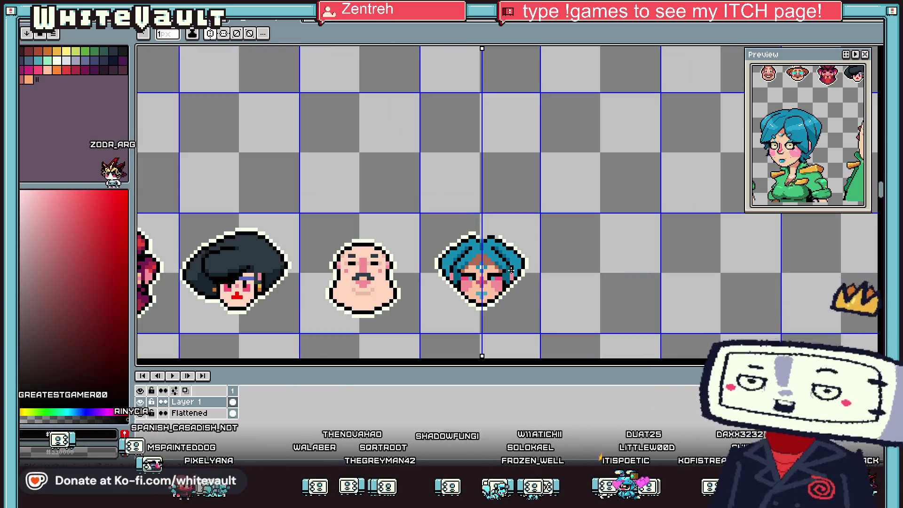
scroll(511, 262, up, 1)
alt+click(511, 261)
scroll(517, 259, up, 2)
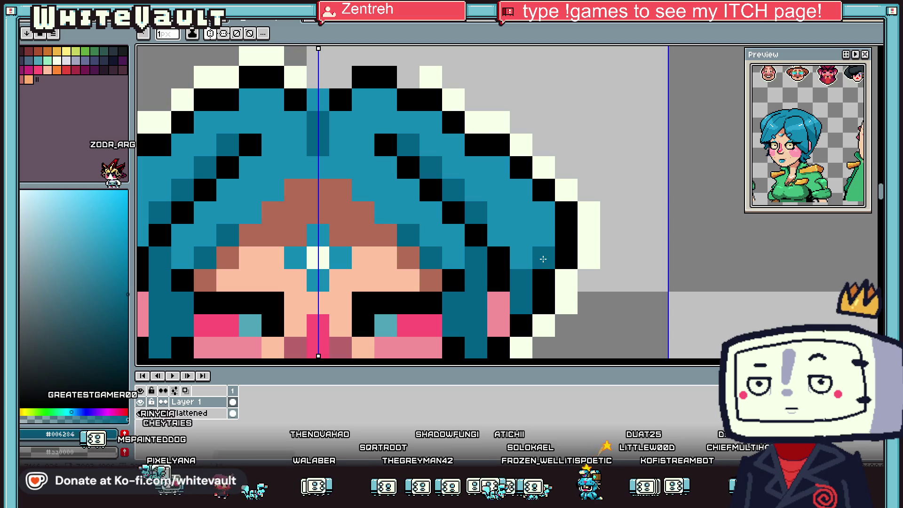
scroll(541, 259, down, 2)
click(520, 310)
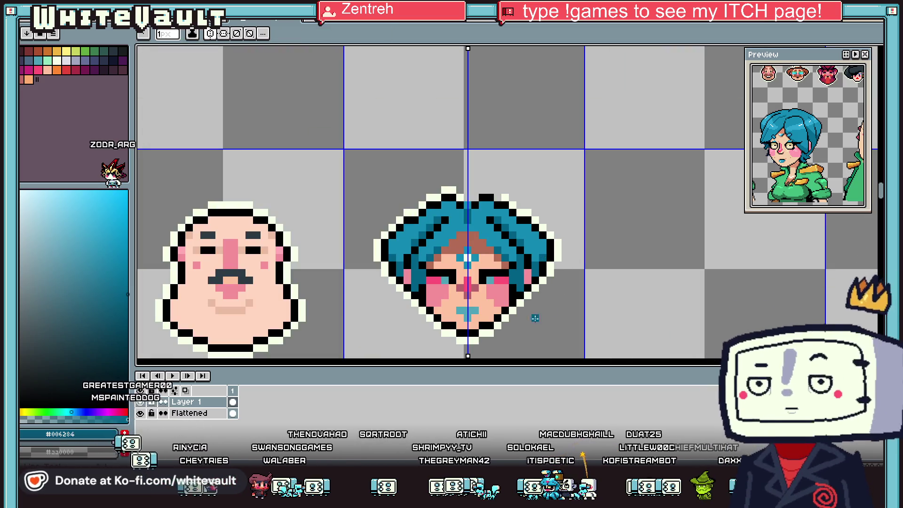
Add mirrored teal hair tips below the head's lower-right and lower-left edges
scroll(520, 310, up, 2)
click(523, 287)
alt+click(546, 263)
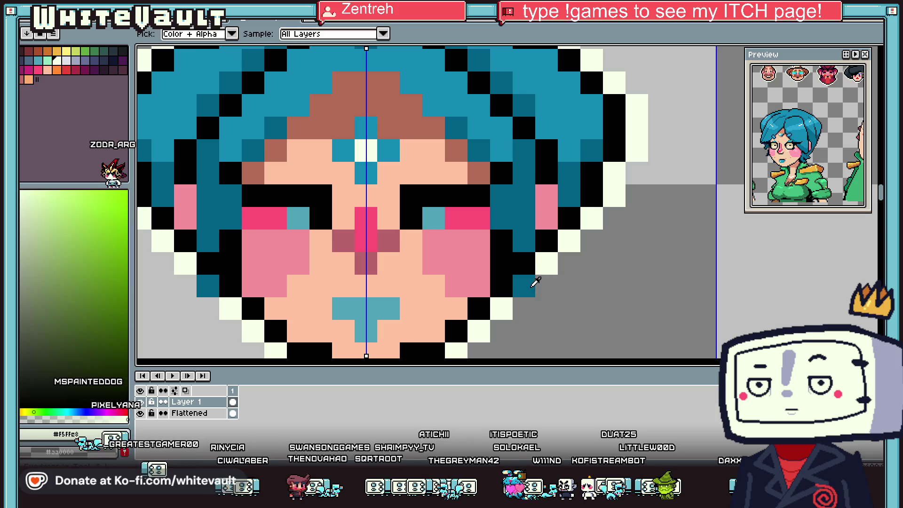
alt+click(526, 284)
click(545, 298)
click(517, 324)
Ring the hair tip with cream outline pixels
alt+click(547, 263)
click(546, 286)
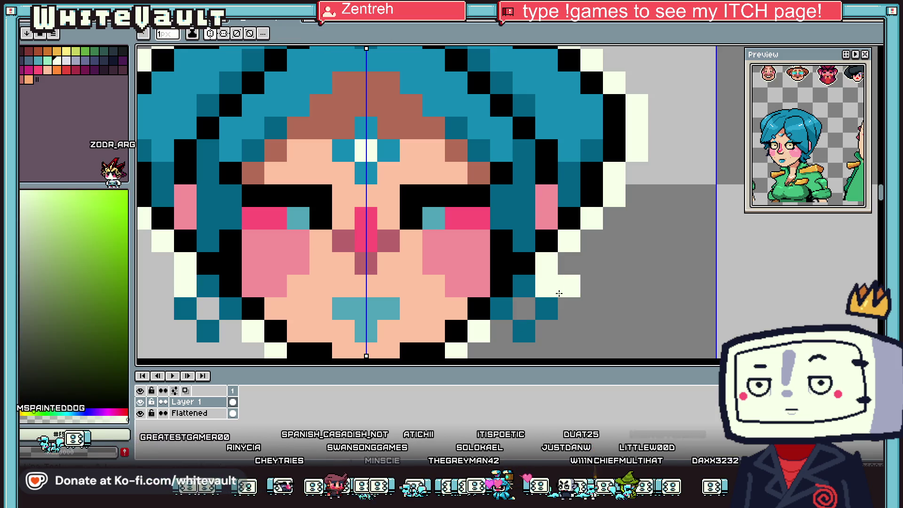
click(569, 308)
click(546, 331)
click(524, 309)
Turn the tip's cream and grey edge pixels black to outline it
alt+click(532, 268)
click(546, 286)
click(569, 309)
click(546, 330)
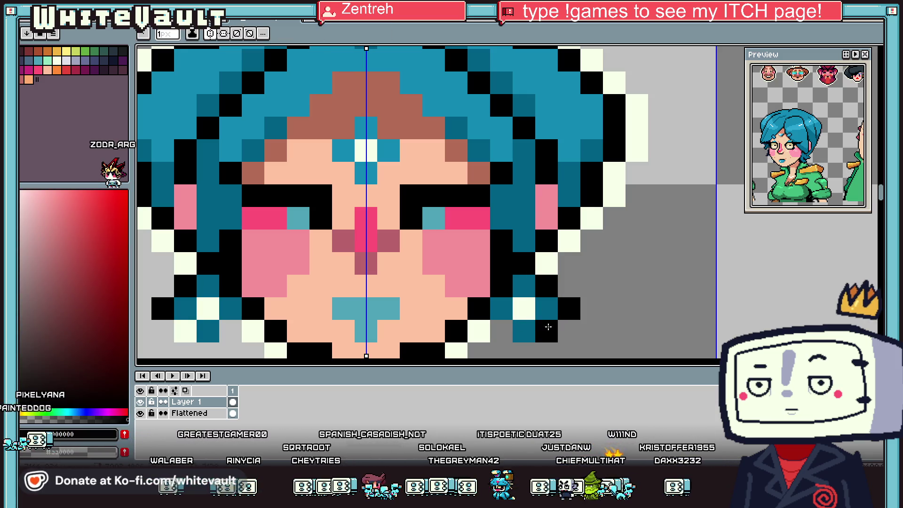
click(523, 308)
click(501, 330)
scroll(553, 289, down, 6)
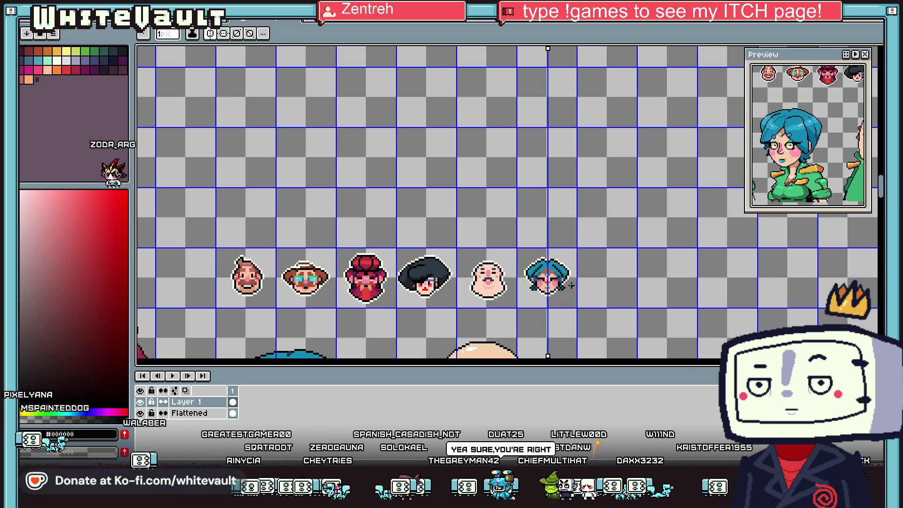
scroll(571, 285, up, 6)
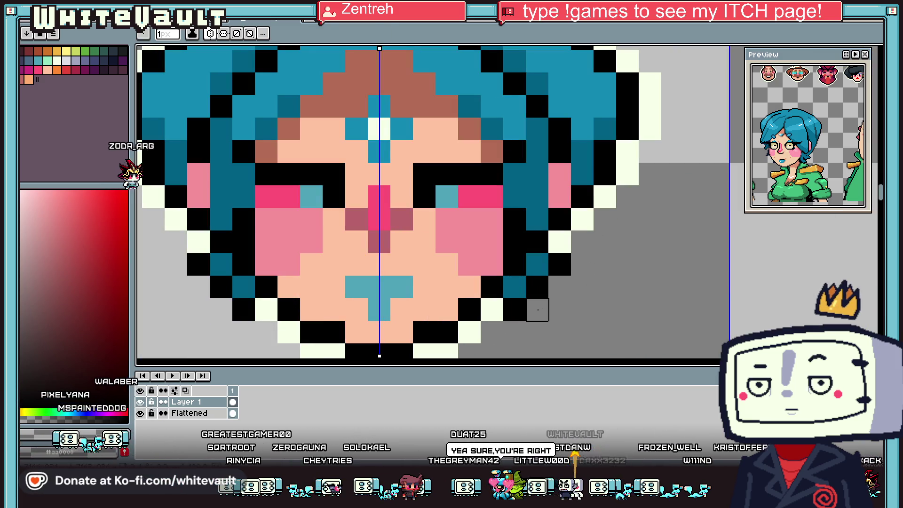
scroll(607, 264, down, 6)
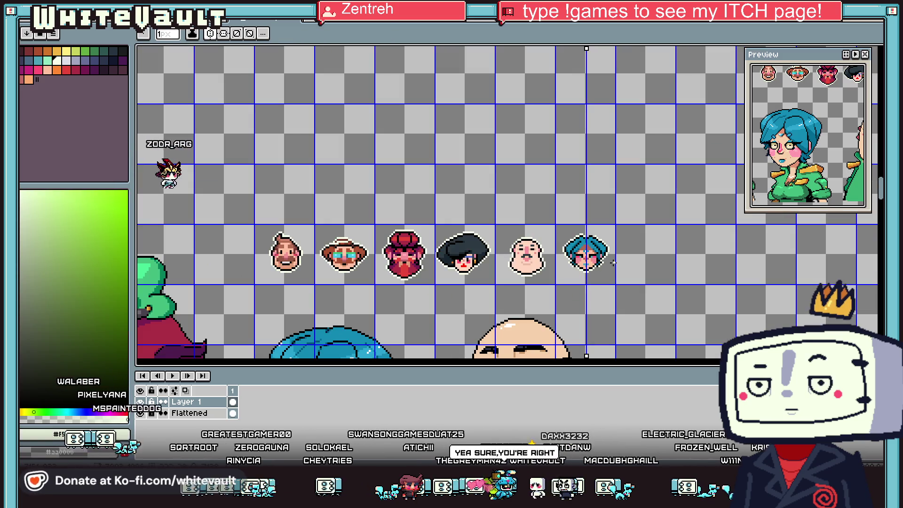
scroll(577, 225, up, 5)
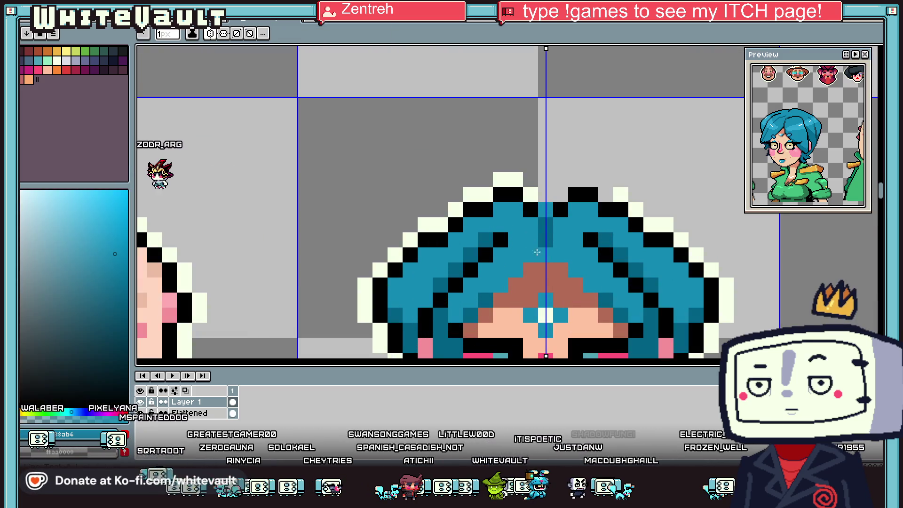
key(i)
scroll(517, 282, down, 4)
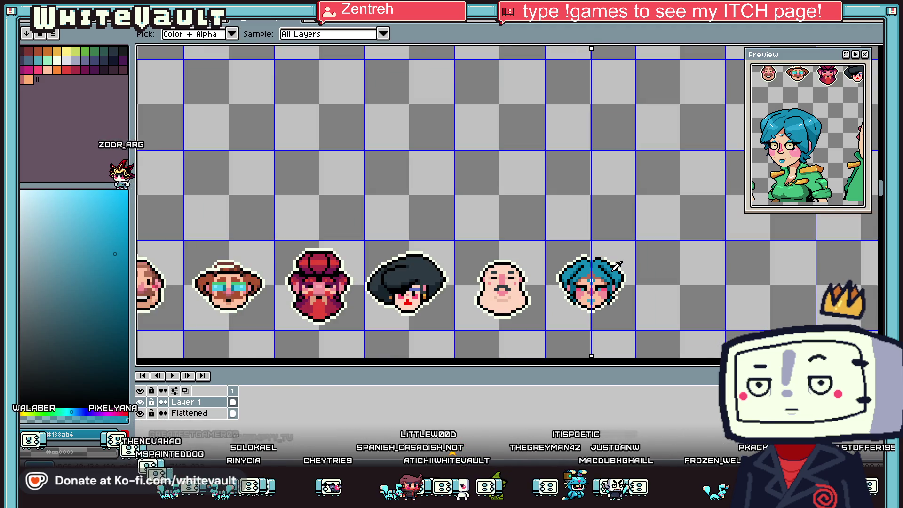
scroll(610, 268, up, 2)
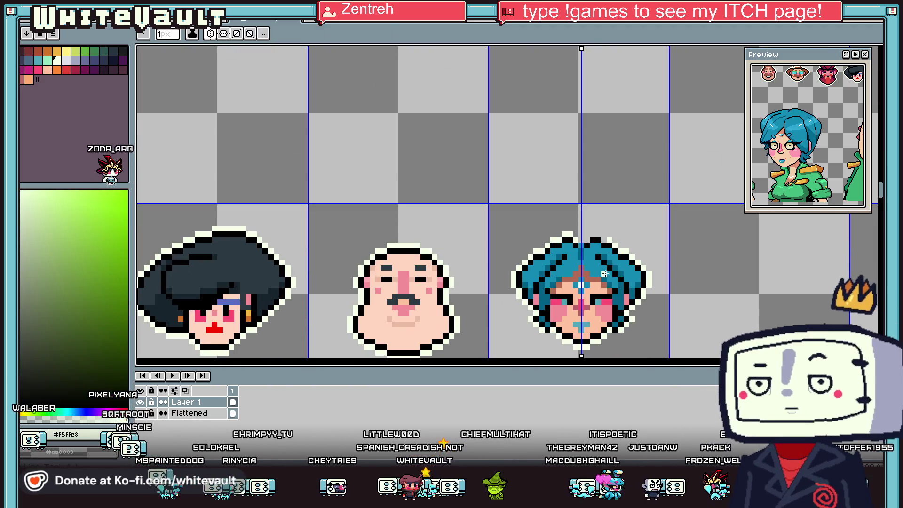
scroll(610, 268, up, 2)
click(609, 267)
key(b)
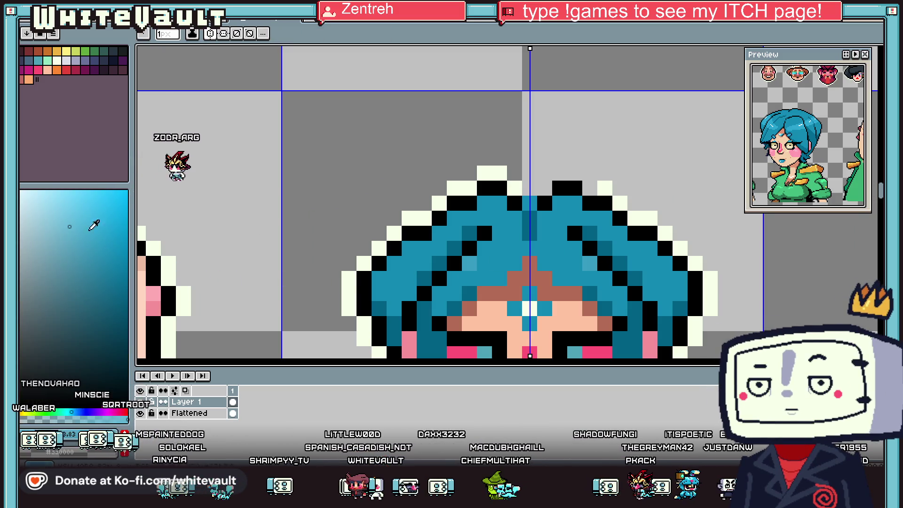
Paint mirrored light-teal highlights across two rows of the hair
click(588, 267)
drag(567, 279, 589, 278)
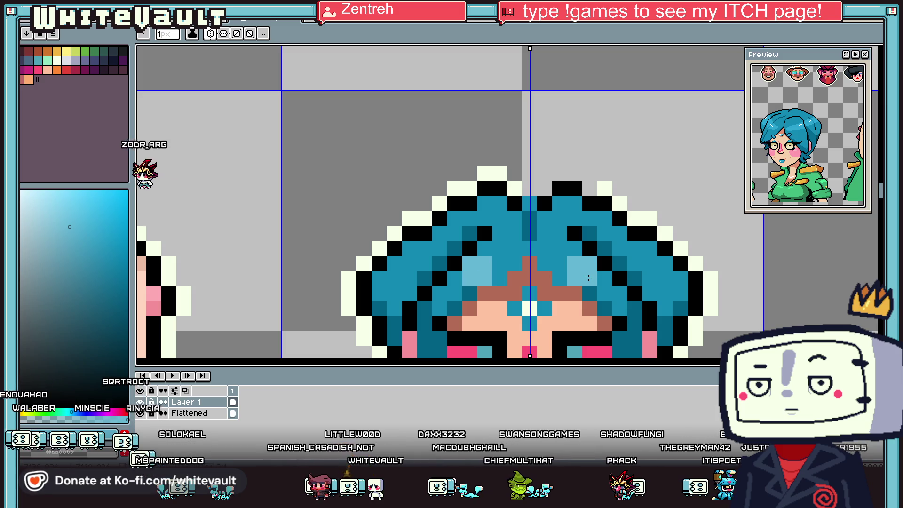
drag(618, 252, 635, 252)
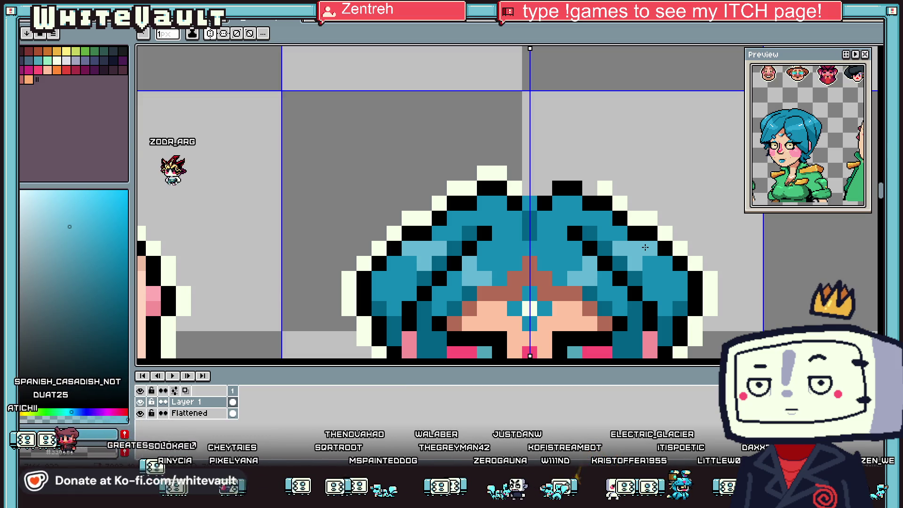
scroll(644, 247, down, 5)
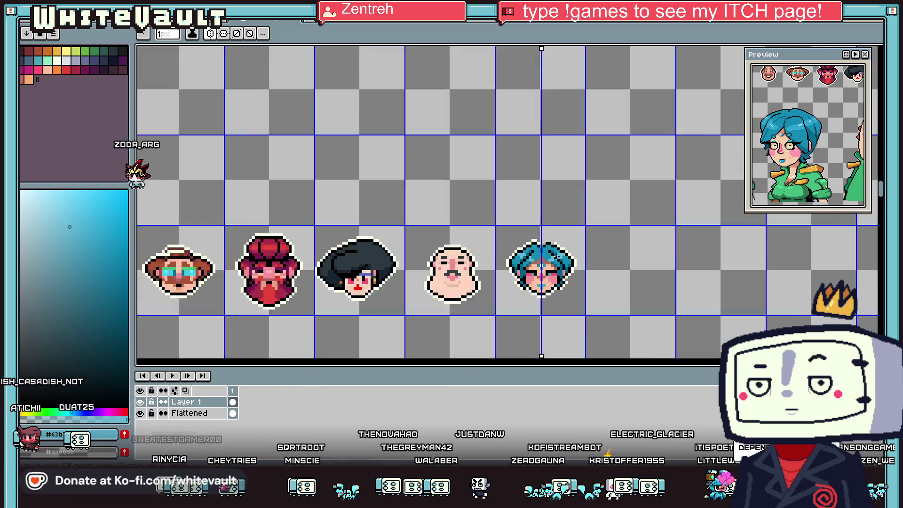
scroll(563, 261, up, 3)
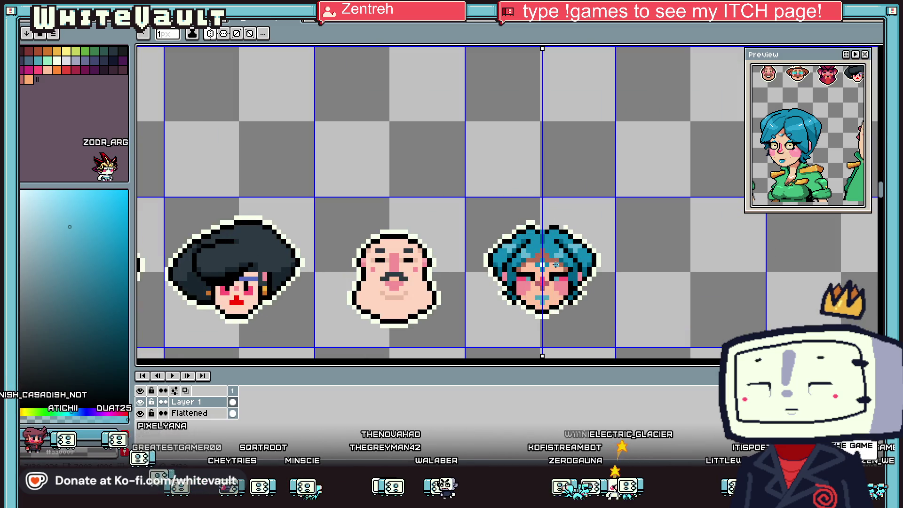
Add two cream highlight pixels in the hair
key(i)
scroll(563, 262, up, 1)
scroll(616, 258, up, 2)
alt+click(630, 258)
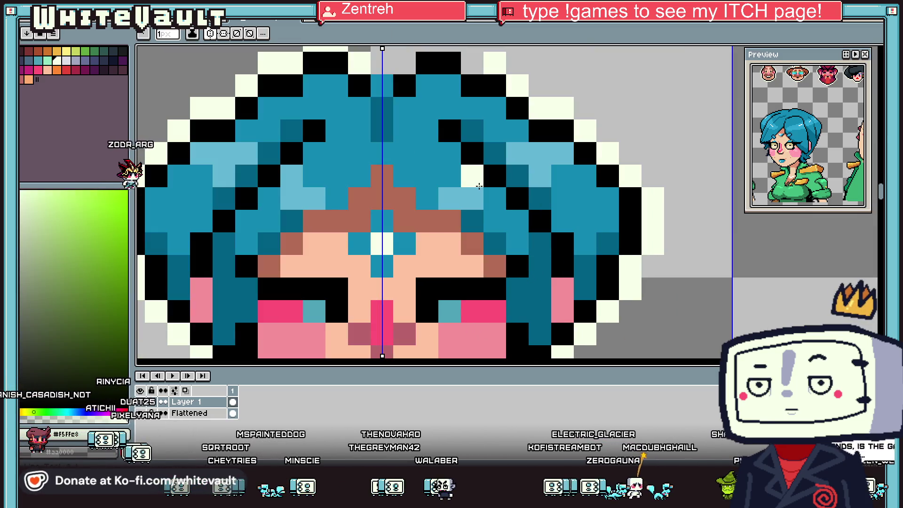
click(472, 175)
click(450, 198)
Paint a mirrored light-blue highlight strand and one medium-blue pixel in the hair
alt+click(476, 194)
click(450, 175)
click(493, 131)
click(517, 131)
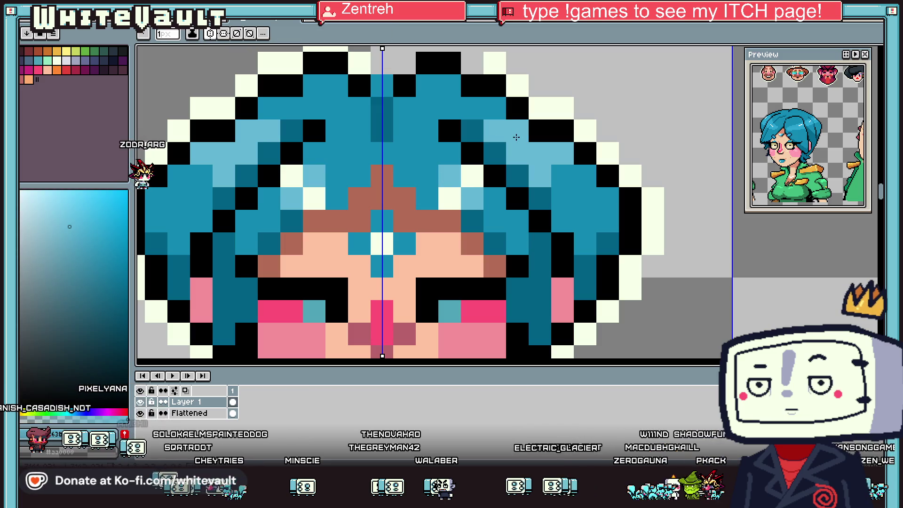
alt+click(579, 183)
click(492, 151)
click(518, 175)
Add two more mirrored cream highlight pixels to the hair
alt+click(475, 174)
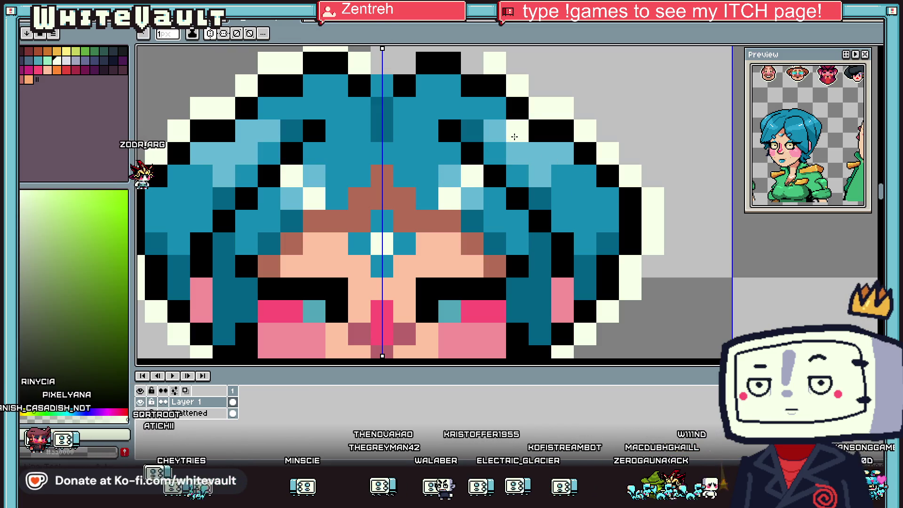
click(517, 130)
click(539, 153)
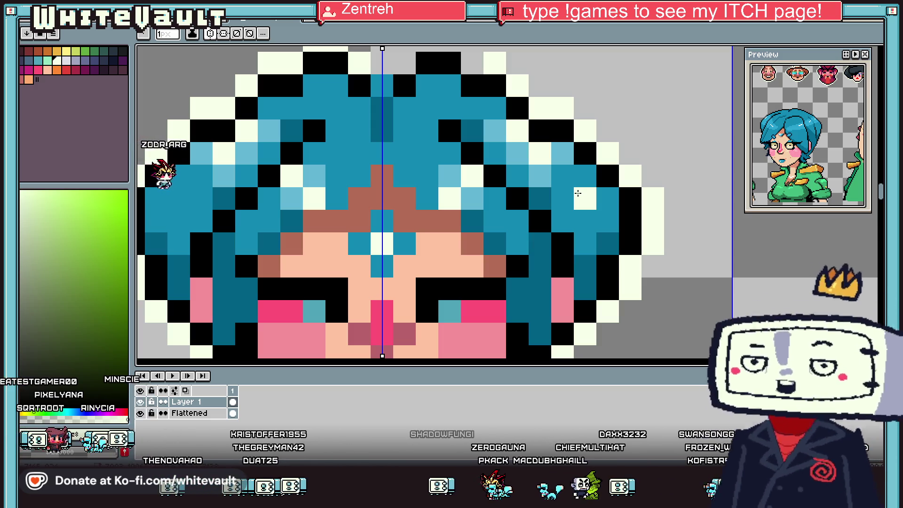
scroll(534, 91, down, 4)
scroll(534, 91, up, 2)
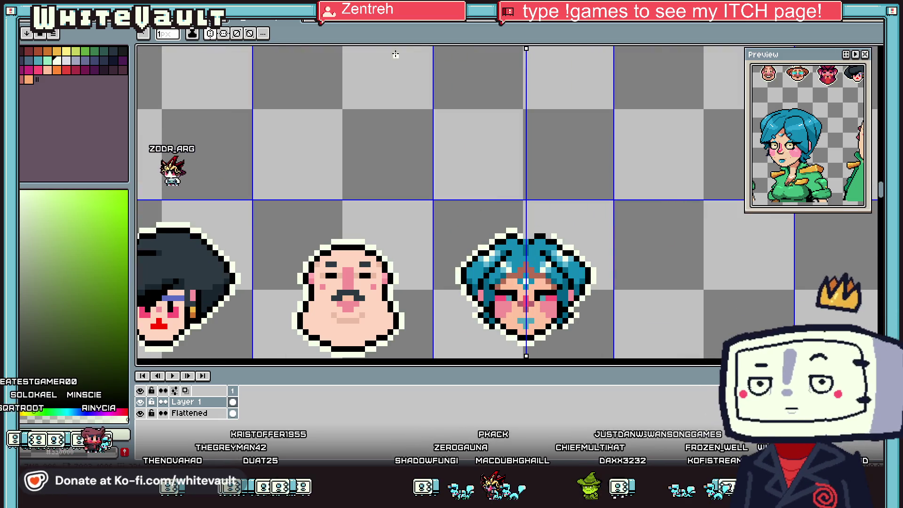
Turn off mirrored drawing and pencil a row of black pixels above the faces
key(e)
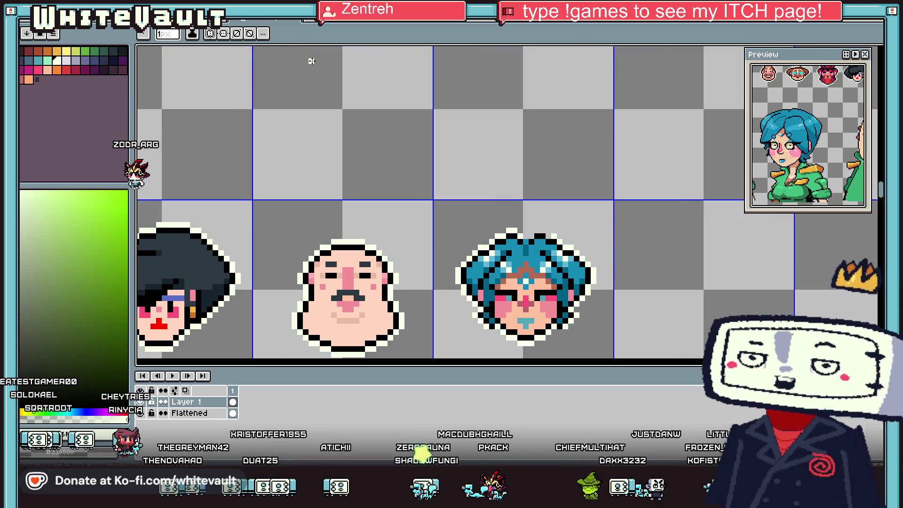
scroll(460, 127, up, 3)
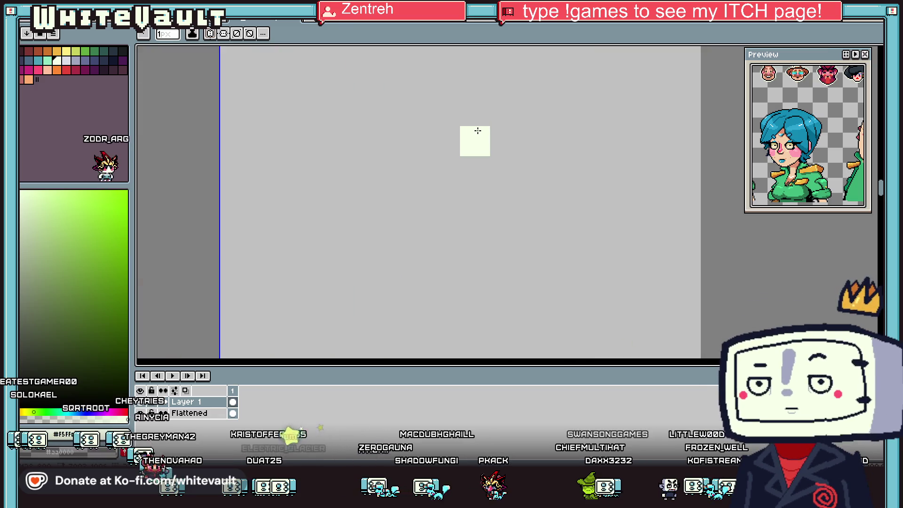
click(23, 359)
click(475, 140)
click(529, 148)
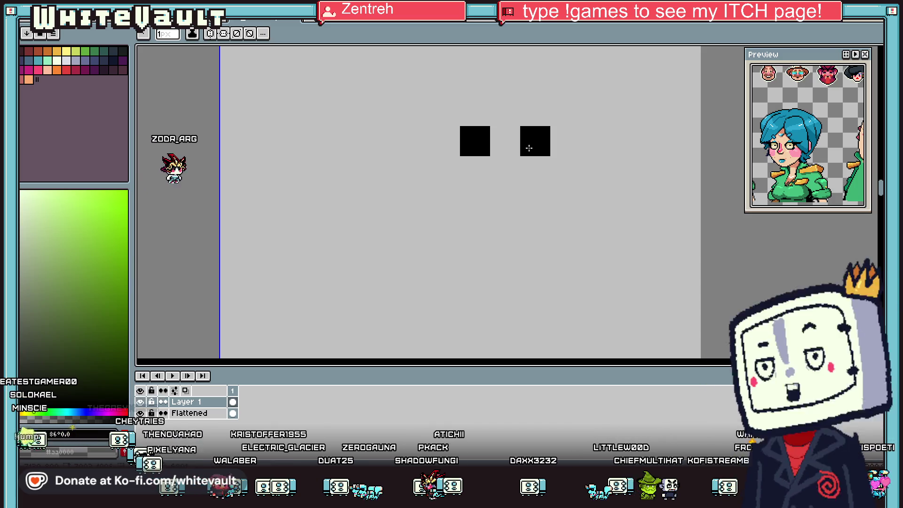
click(593, 147)
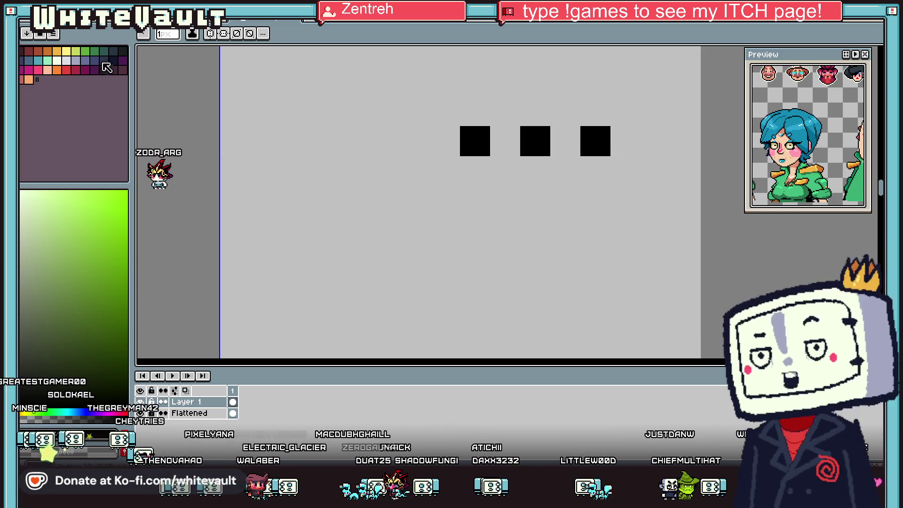
Paint pixels in the row orange so black and orange alternate
click(57, 52)
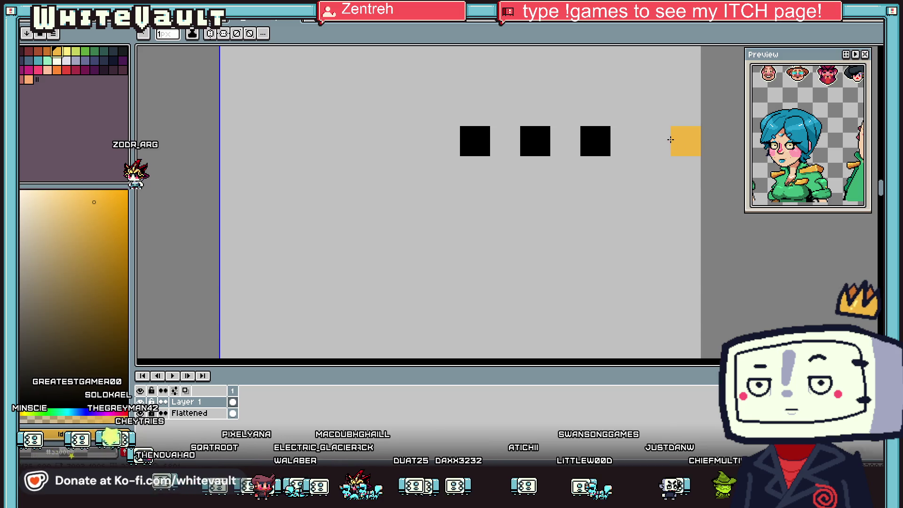
click(663, 138)
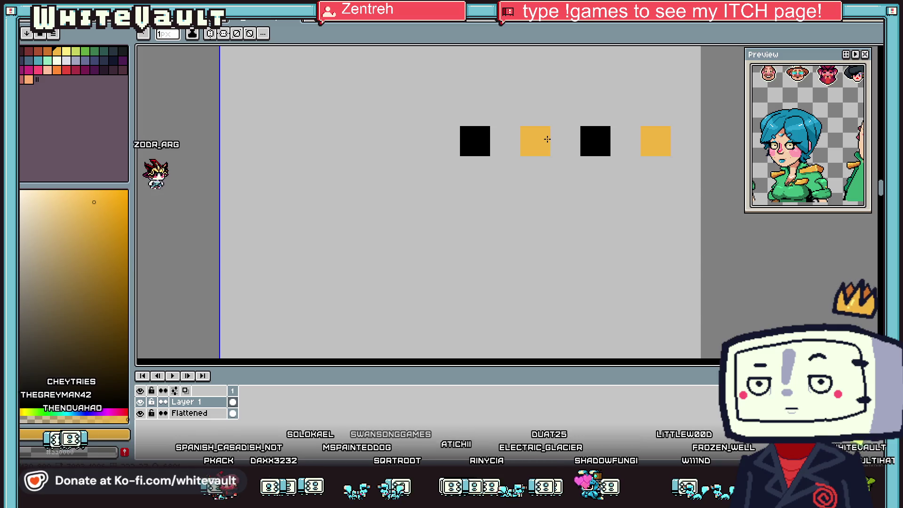
scroll(548, 140, down, 3)
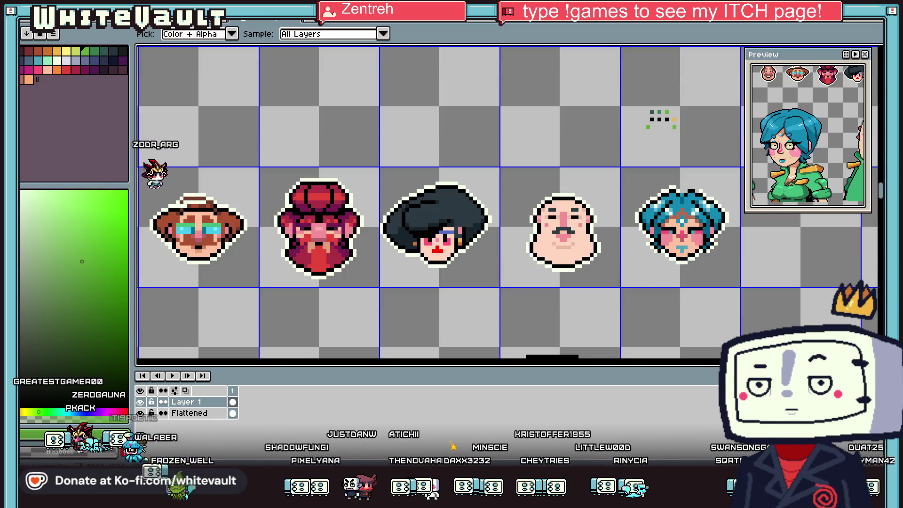
scroll(703, 193, up, 5)
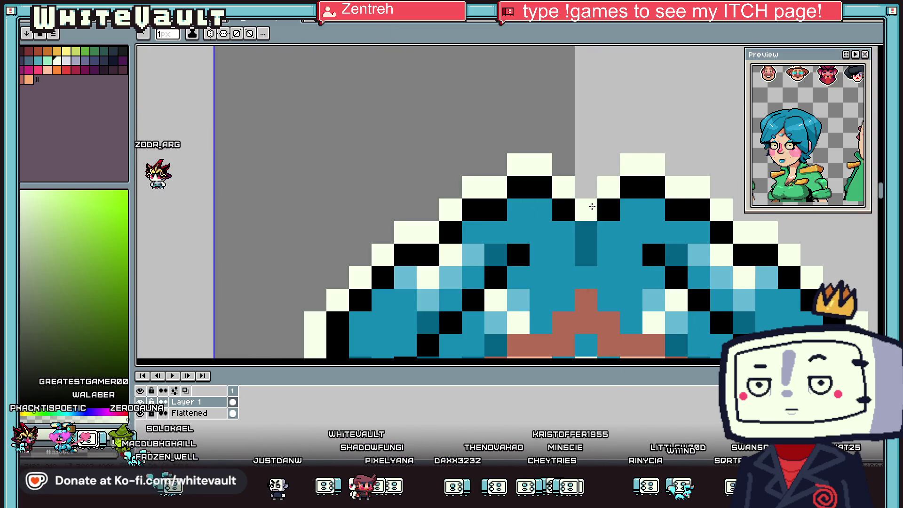
Eyedrop the blue hair colour of the blue-haired face
alt+click(675, 249)
scroll(606, 210, down, 5)
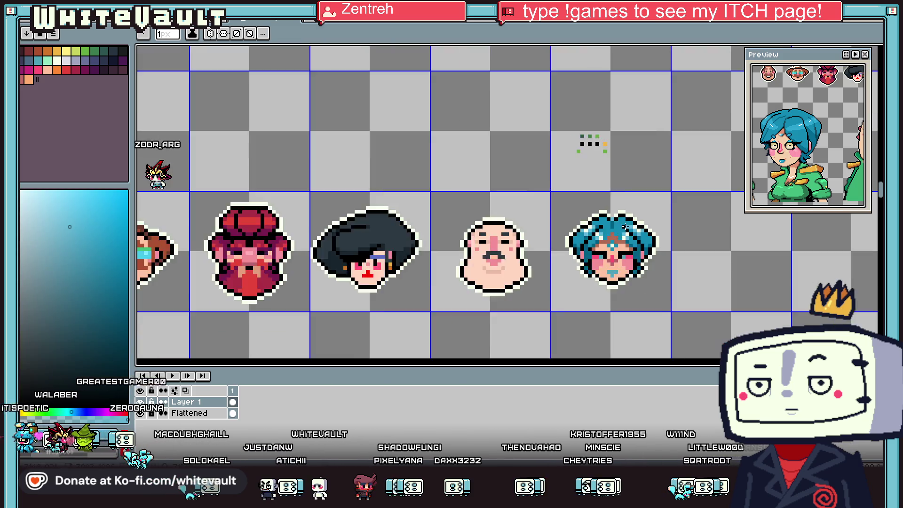
scroll(625, 227, down, 2)
Save the sprite sheet with File > Save
click(53, 33)
click(110, 91)
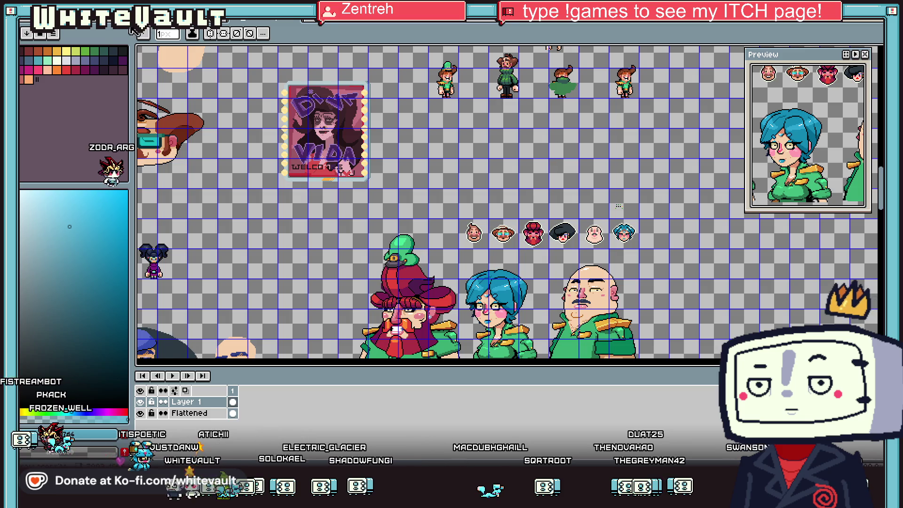
scroll(495, 244, up, 2)
key(ctrl+Tab)
Close KK_raw.aseprite and discard its unsaved changes
key(ctrl+w)
key(ctrl+w)
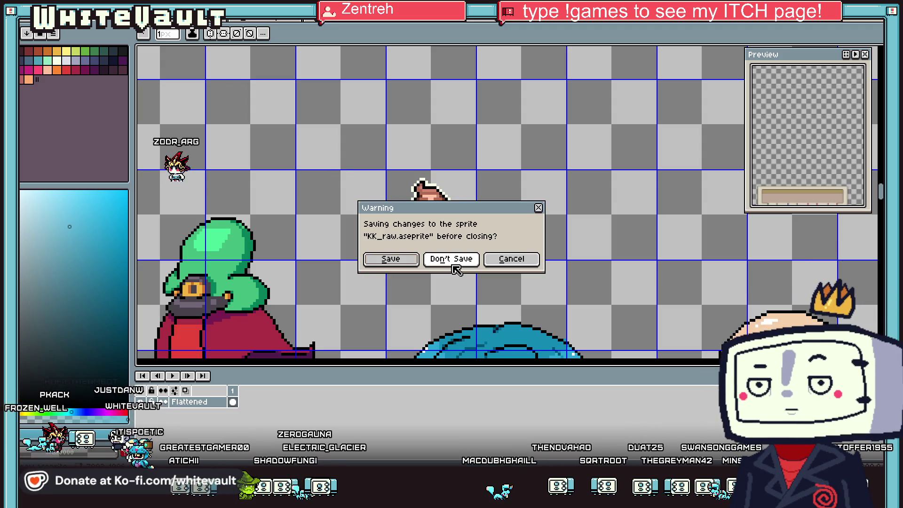
click(451, 259)
click(248, 22)
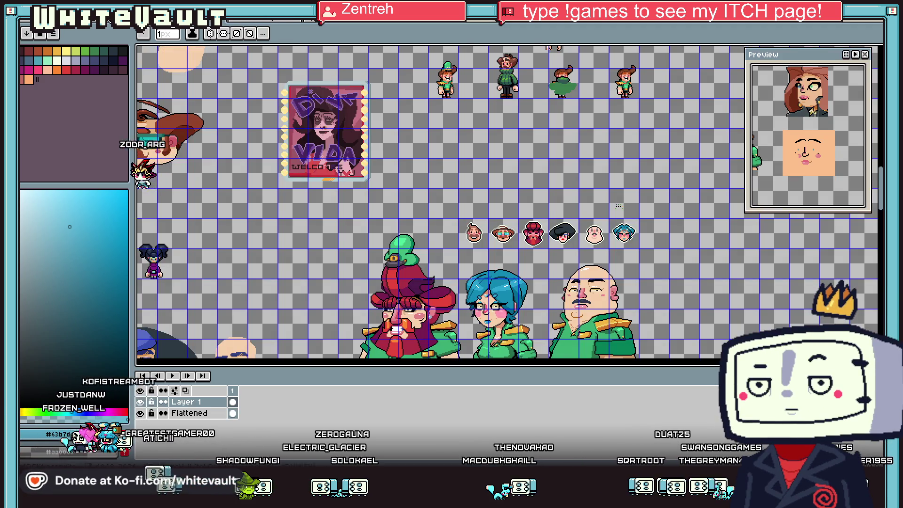
Save the character sheet and switch to the large sprite-sheet collection
key(alt+f)
key(s)
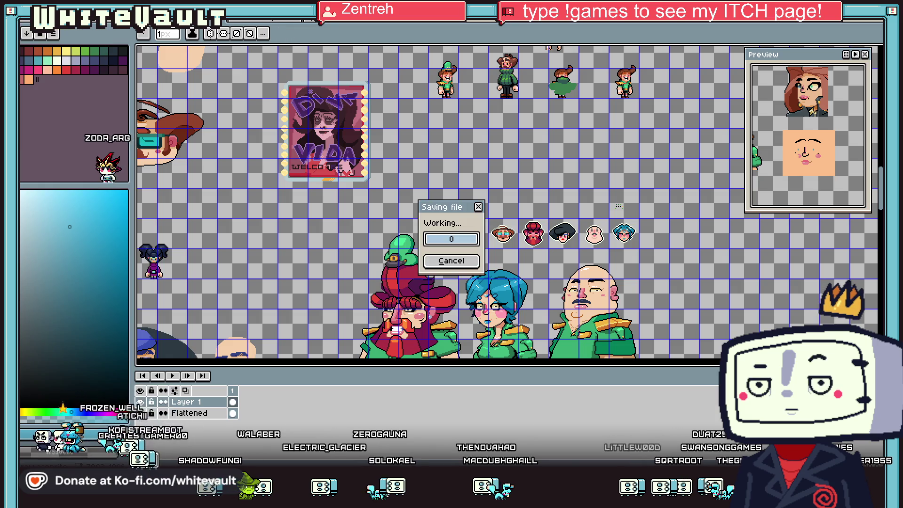
key(ctrl+Tab)
key(ctrl+Tab)
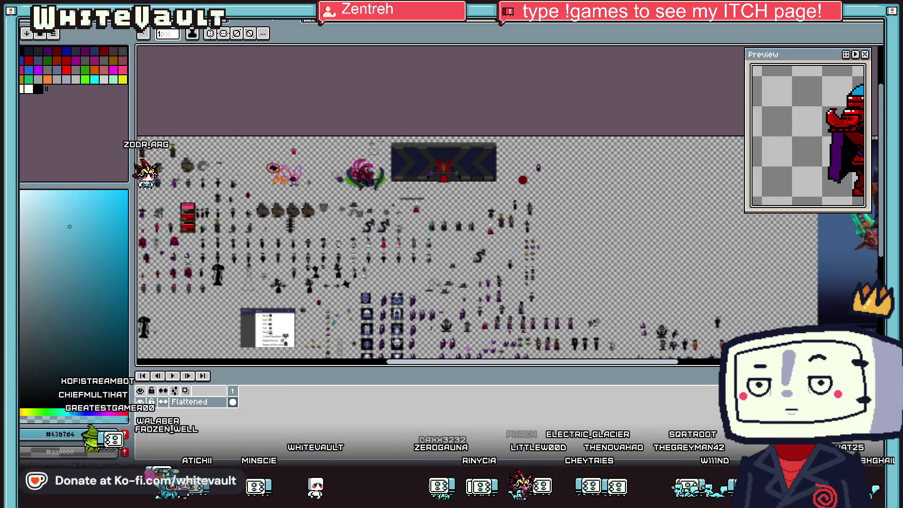
Create a new 1345×758 sprite and paste the game screenshot into it
key(alt+f)
key(n)
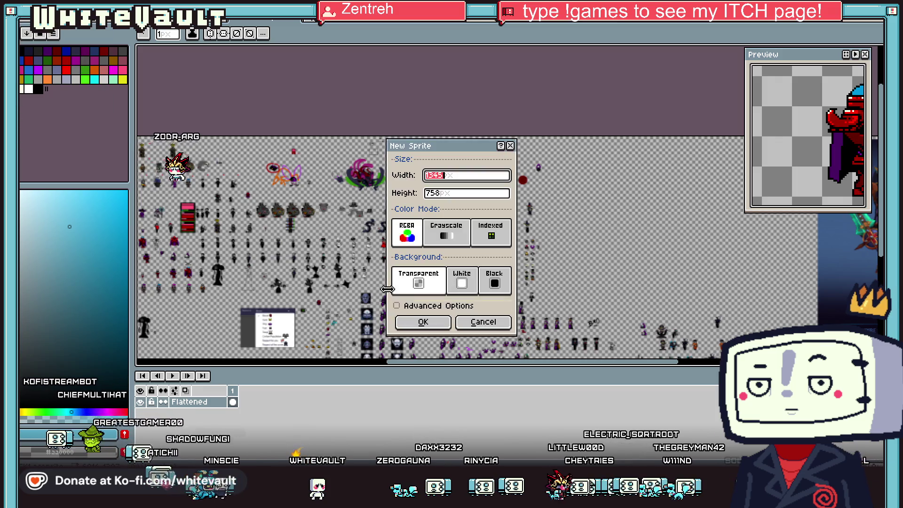
click(419, 325)
key(ctrl+v)
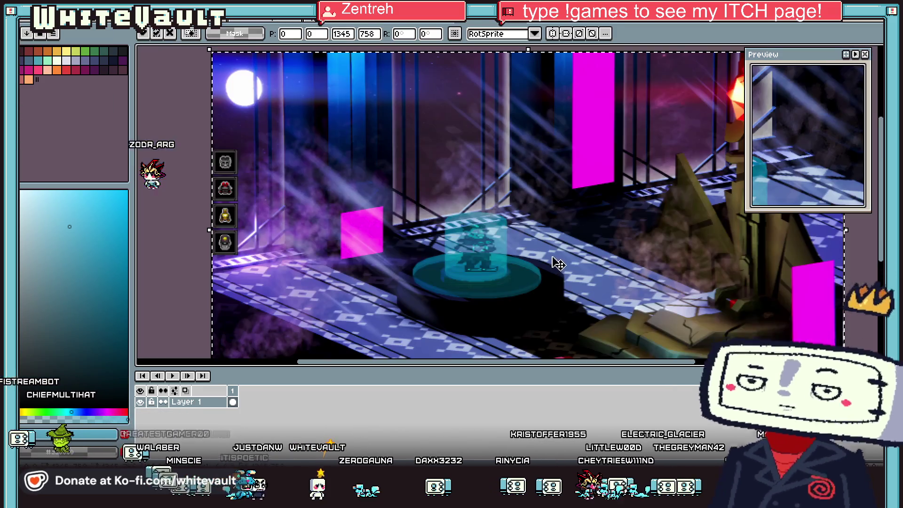
scroll(881, 268, down, 2)
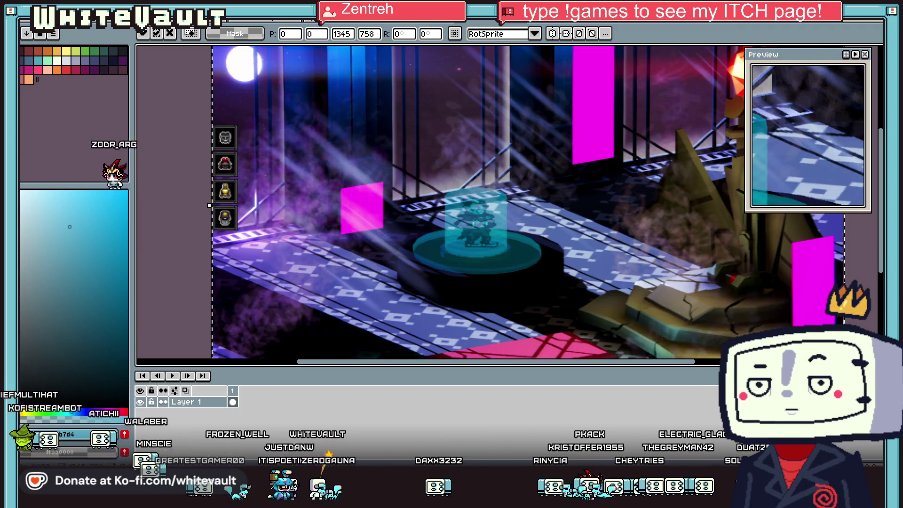
mouse_move(652, 368)
mouse_down()
mouse_move(658, 440)
mouse_move(658, 418)
mouse_move(709, 413)
mouse_up()
key(Return)
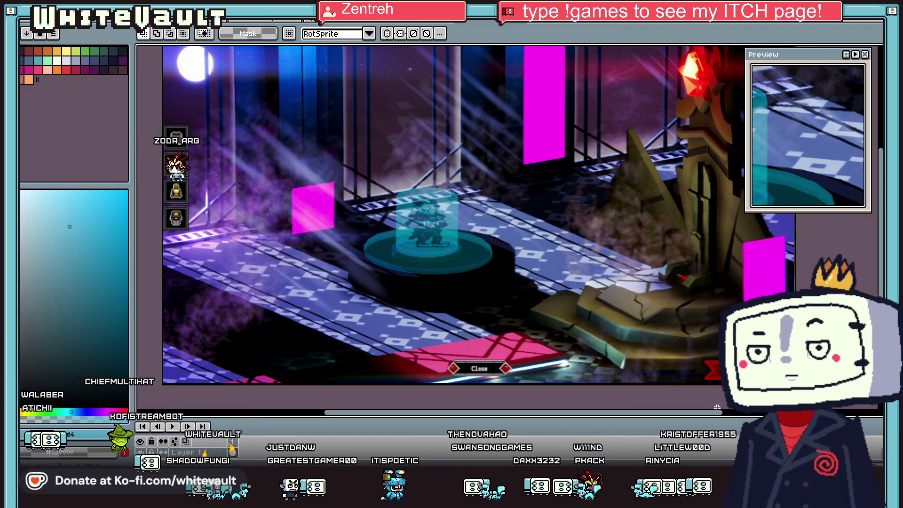
Marquee the magenta bar on the left of the screenshot, then switch sprites
drag(881, 267, 878, 255)
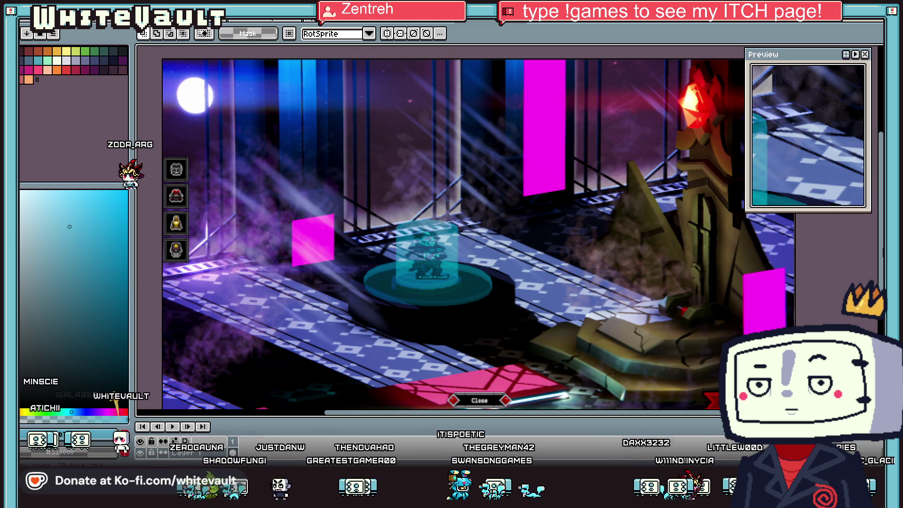
drag(878, 255, 881, 234)
drag(521, 95, 554, 208)
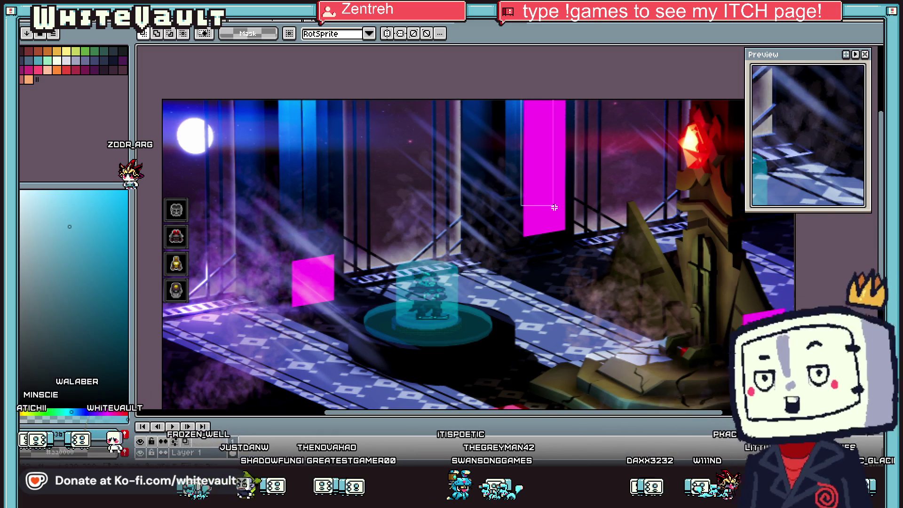
drag(569, 239, 570, 241)
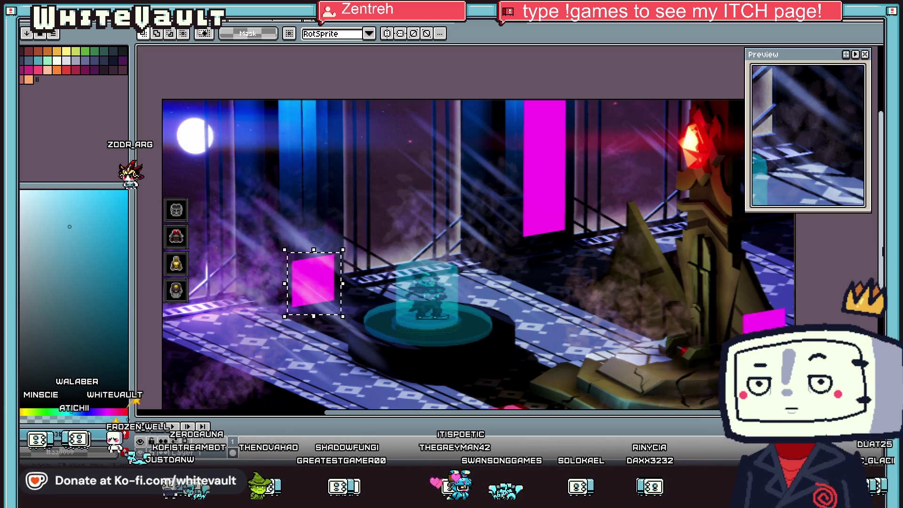
scroll(856, 256, down, 3)
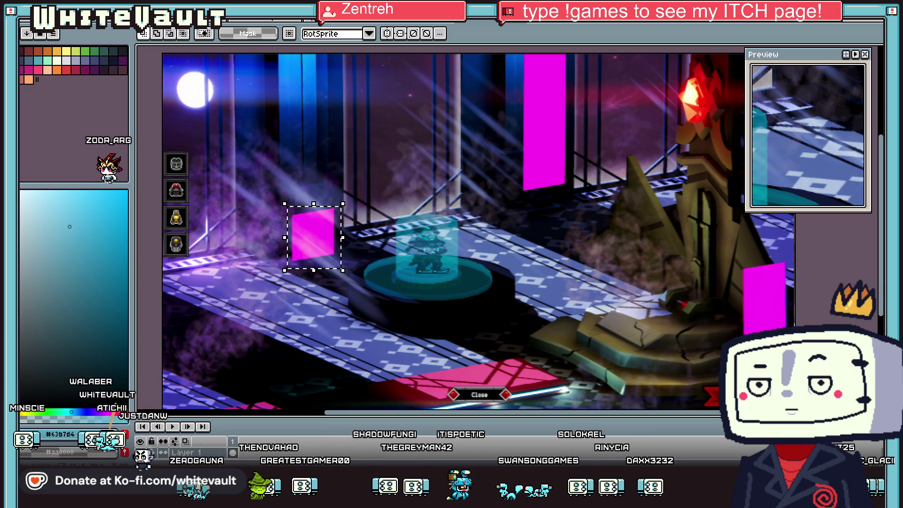
drag(493, 323, 550, 388)
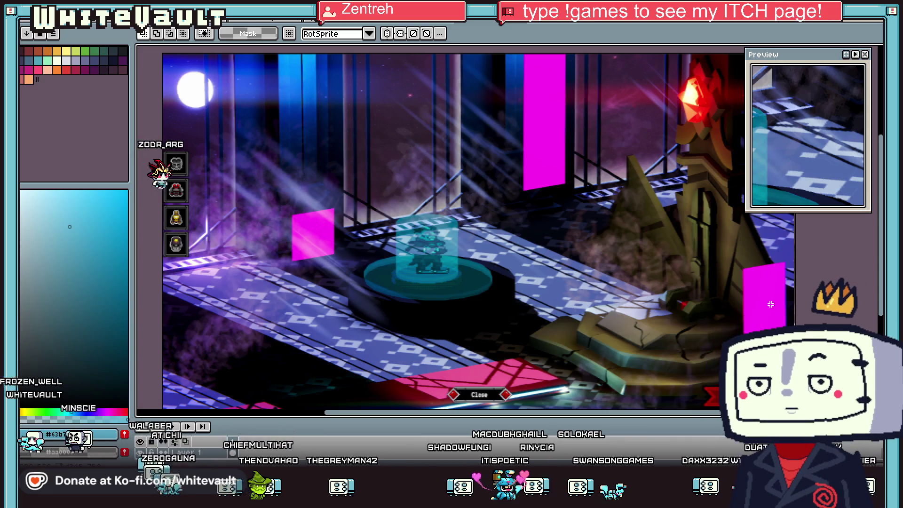
scroll(875, 293, down, 1)
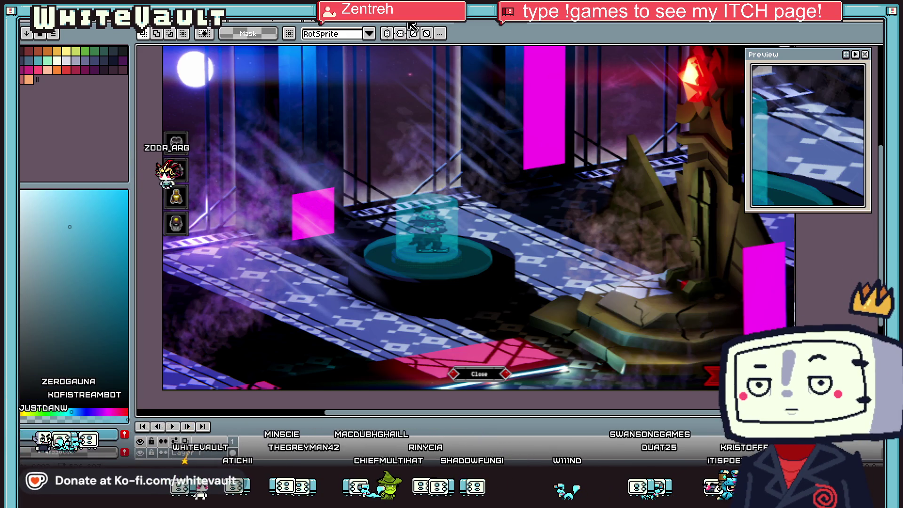
key(ctrl+Tab)
key(ctrl+Tab)
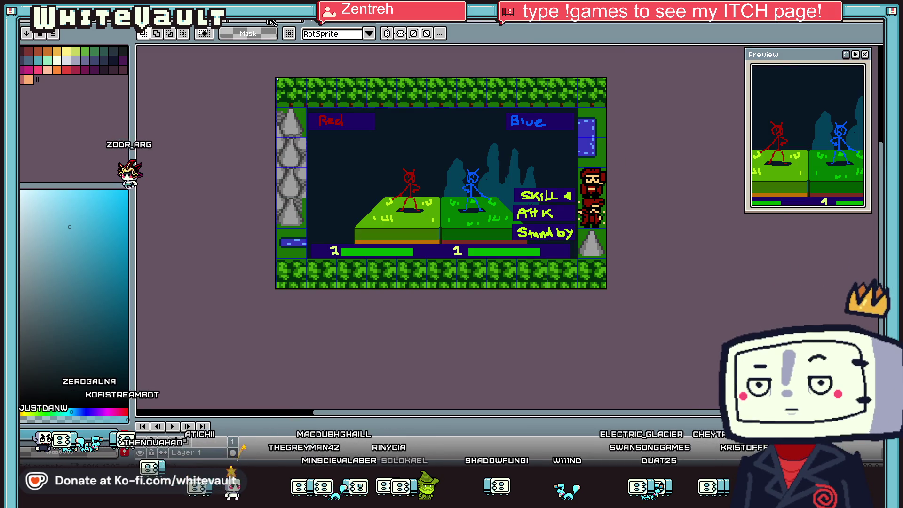
Return to the large sprite sheet and move the vertical guide line further right
click(271, 22)
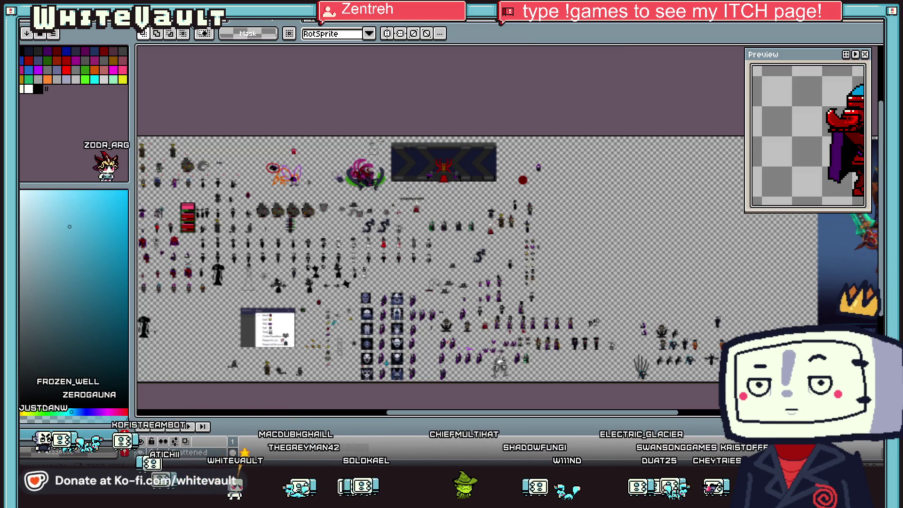
key(ctrl+Tab)
click(269, 22)
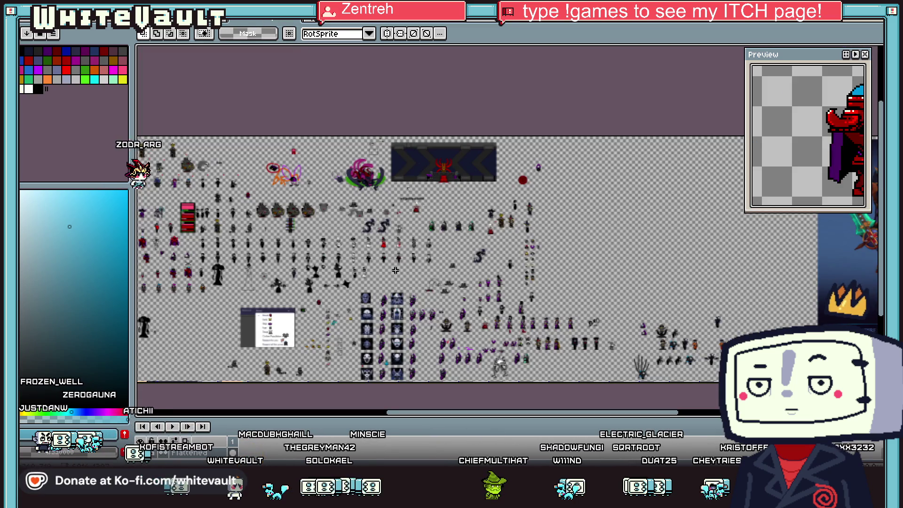
scroll(336, 320, up, 1)
scroll(430, 214, up, 1)
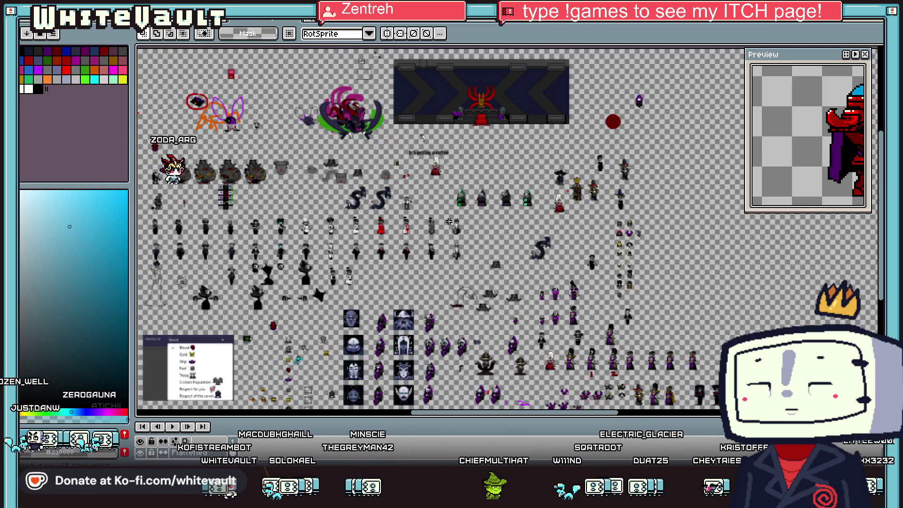
drag(614, 416, 671, 414)
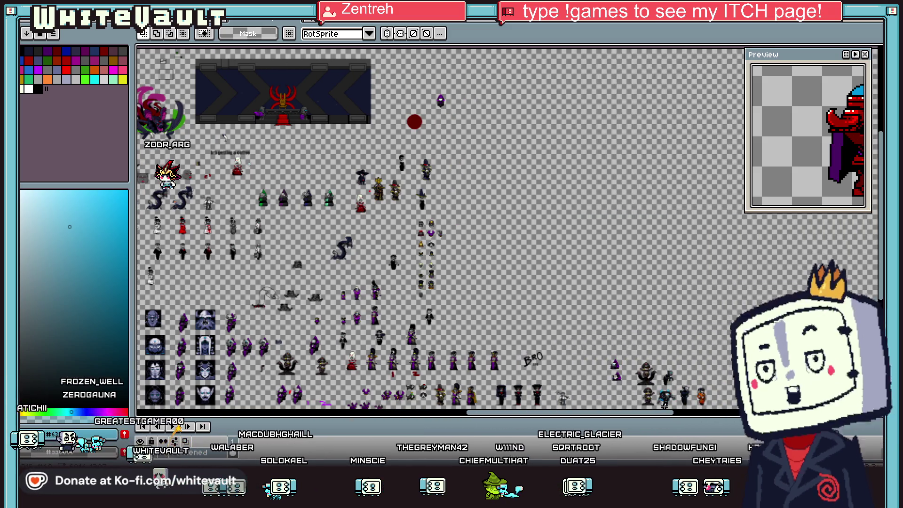
scroll(602, 325, down, 3)
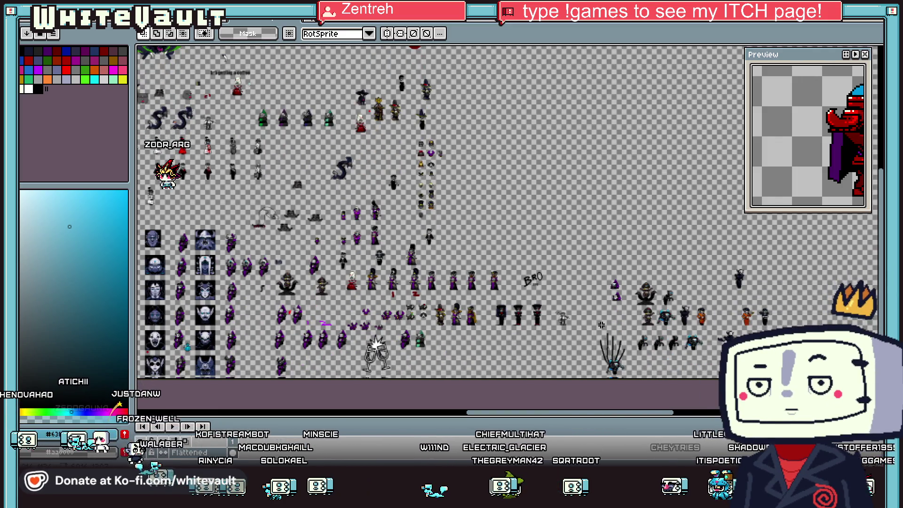
key(i)
scroll(553, 281, up, 4)
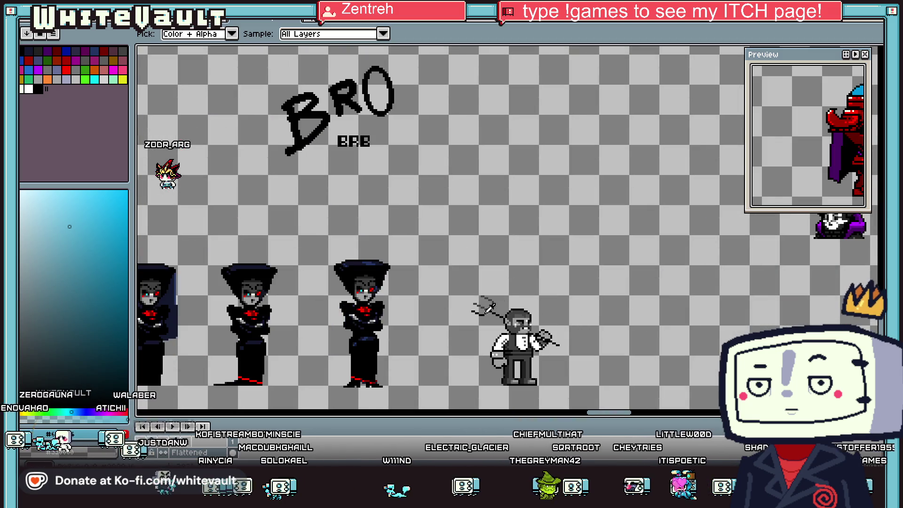
scroll(512, 287, down, 5)
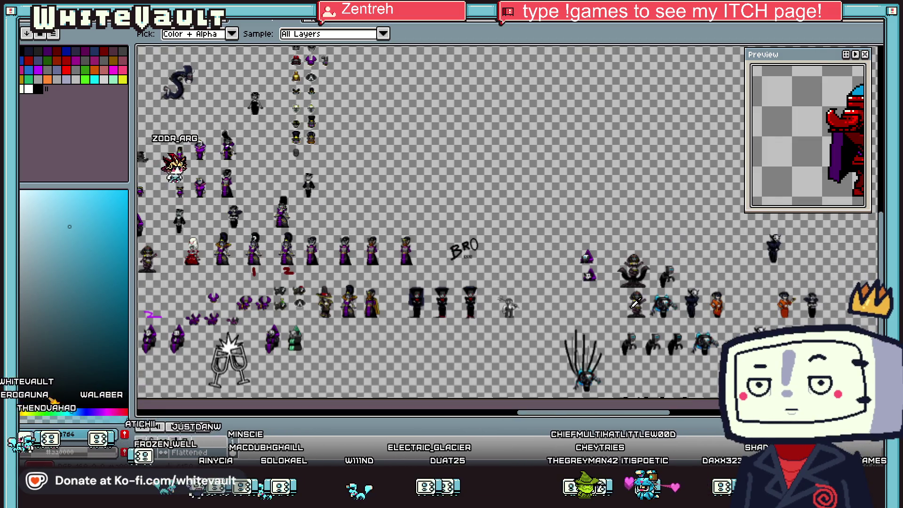
scroll(686, 378, up, 3)
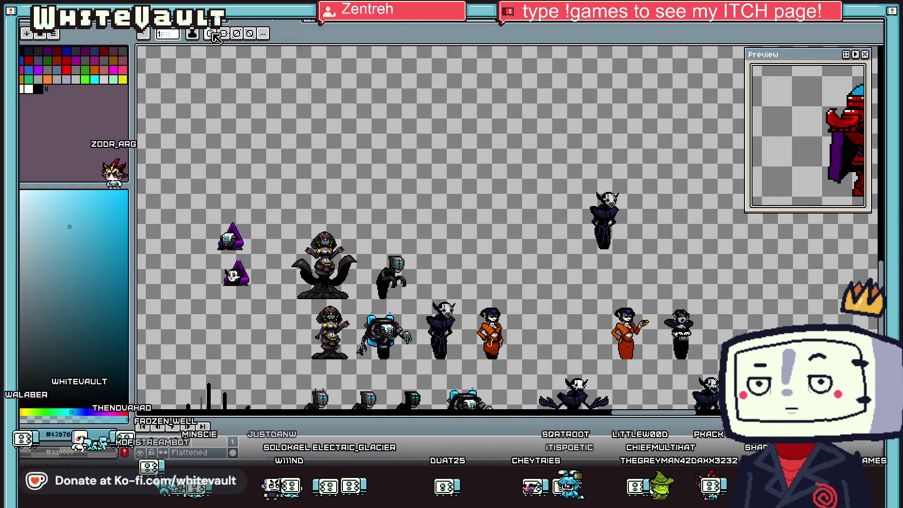
scroll(277, 86, down, 4)
drag(185, 82, 376, 79)
scroll(376, 79, up, 3)
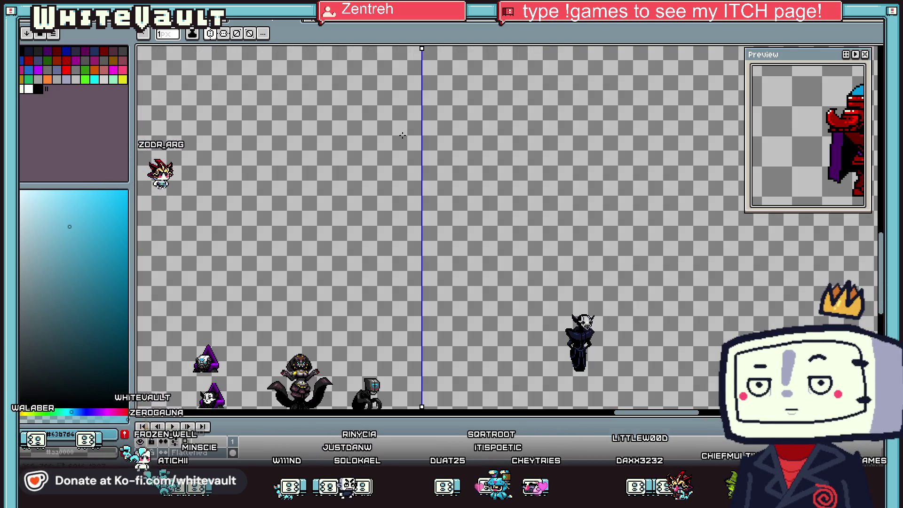
scroll(403, 135, down, 3)
scroll(424, 288, up, 3)
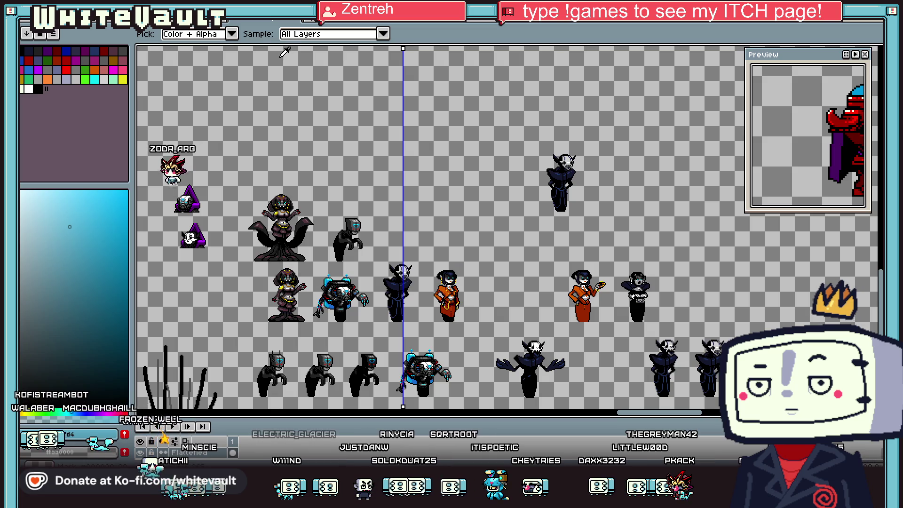
key(b)
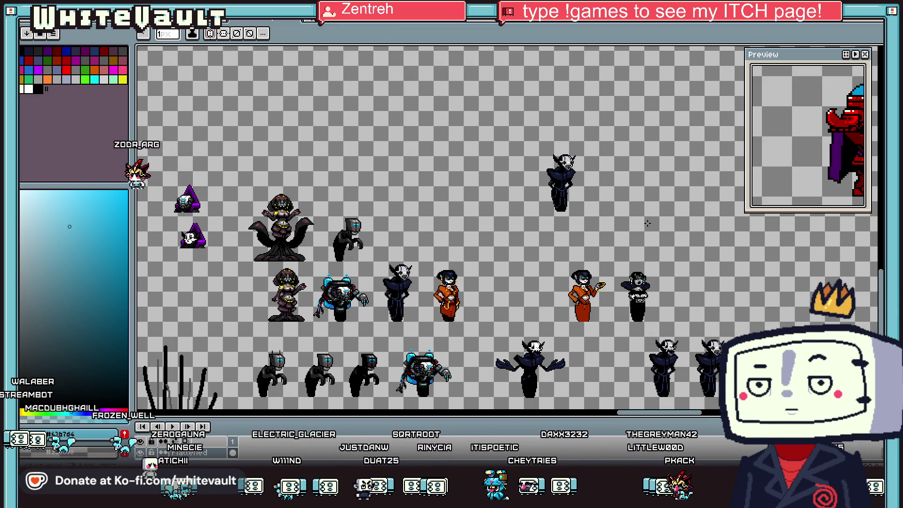
Draw a rectangular selection around the pitchfork butler sprite
key(m)
drag(526, 114, 635, 210)
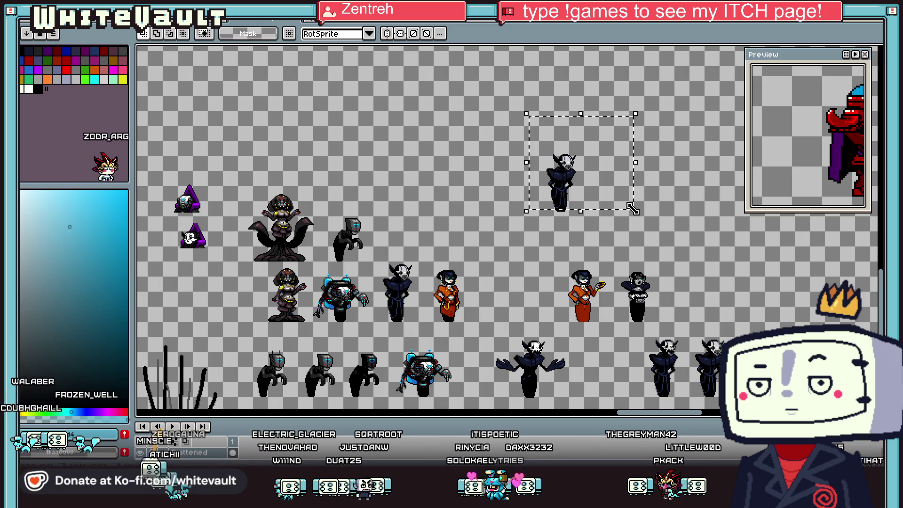
scroll(322, 271, down, 2)
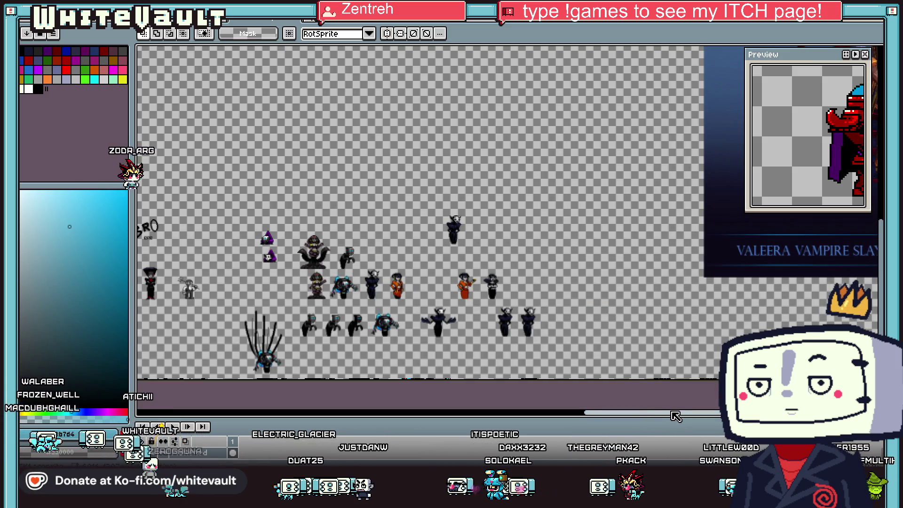
drag(676, 416, 636, 416)
scroll(386, 278, up, 2)
drag(396, 254, 477, 349)
scroll(749, 231, right, 5)
Move the butler to the open centre and duplicate it twice upward into a column
mouse_move(880, 51)
mouse_down()
mouse_move(480, 203)
mouse_move(471, 236)
mouse_move(479, 232)
mouse_up()
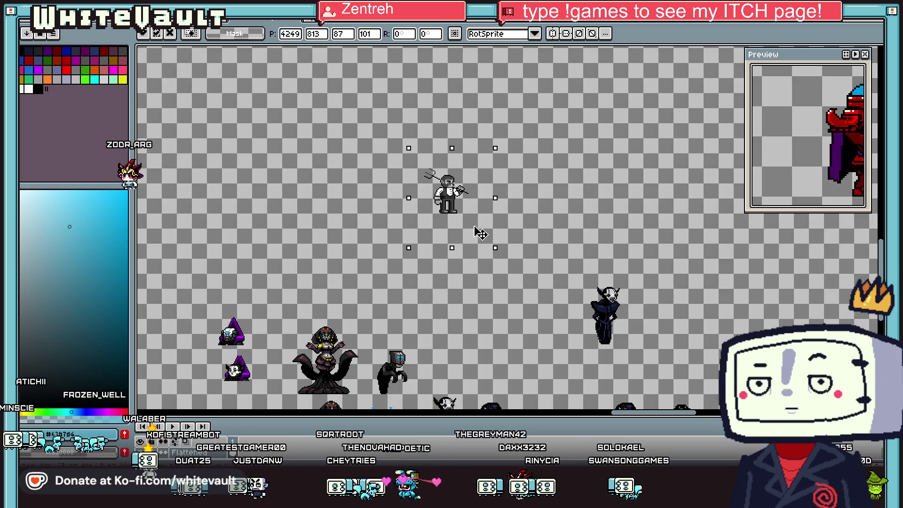
scroll(449, 206, up, 2)
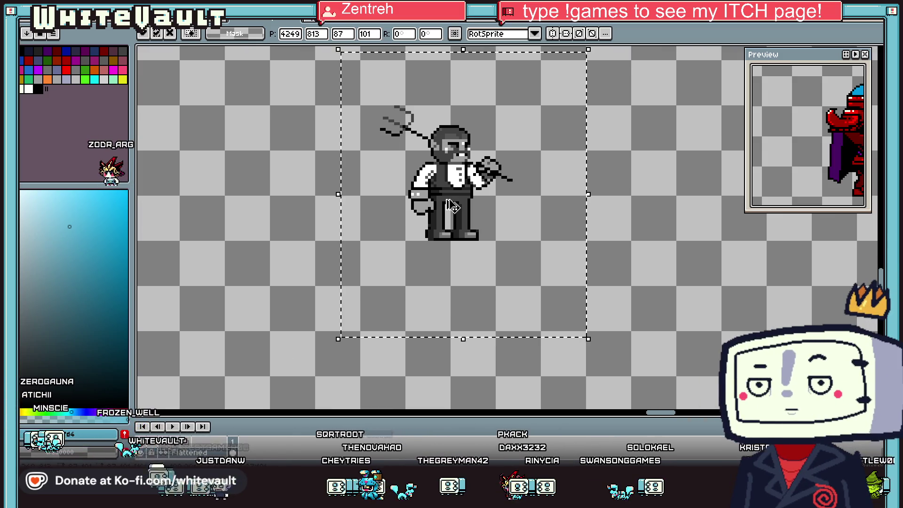
mouse_move(451, 205)
mouse_down()
mouse_move(489, 91)
mouse_move(491, 106)
mouse_up()
scroll(489, 94, down, 3)
scroll(486, 68, up, 3)
key(ctrl+z)
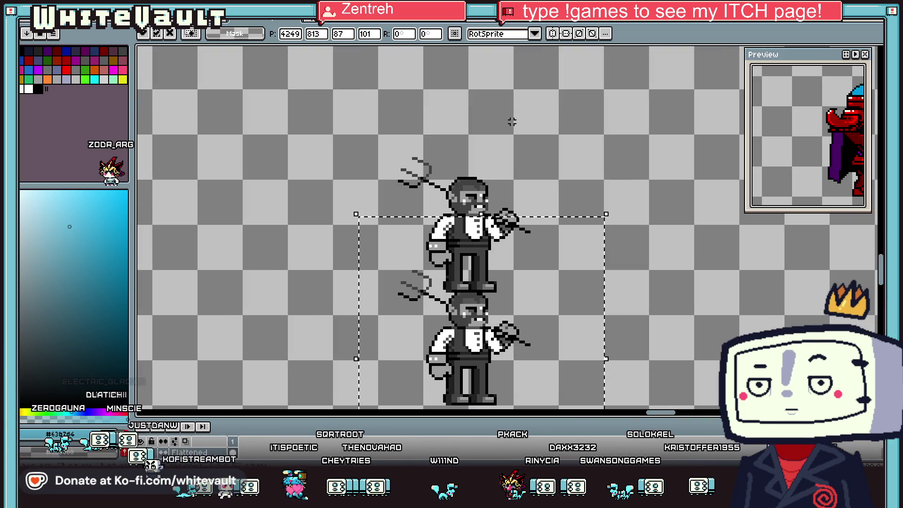
drag(520, 297, 524, 65)
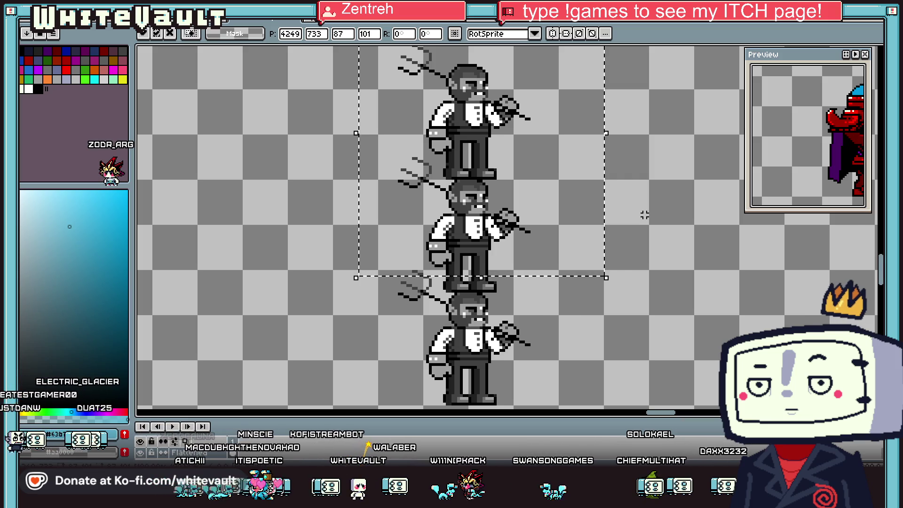
click(631, 262)
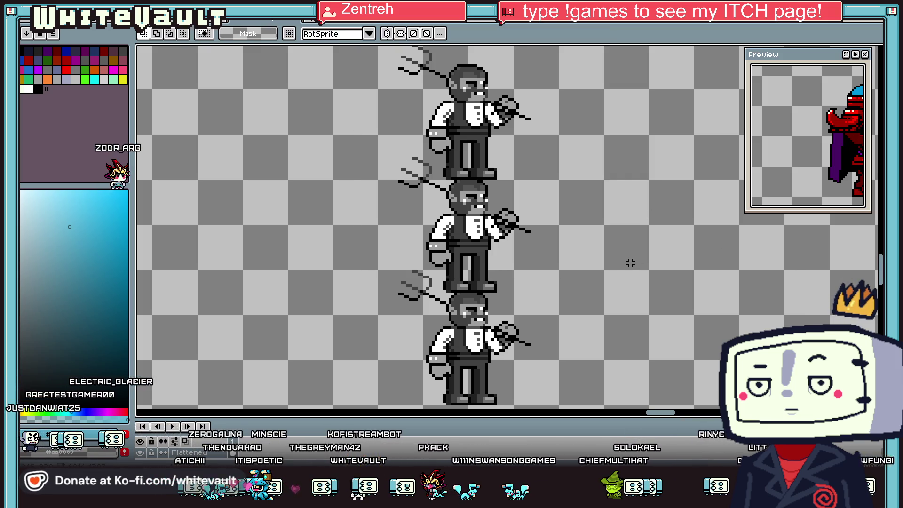
scroll(630, 262, down, 1)
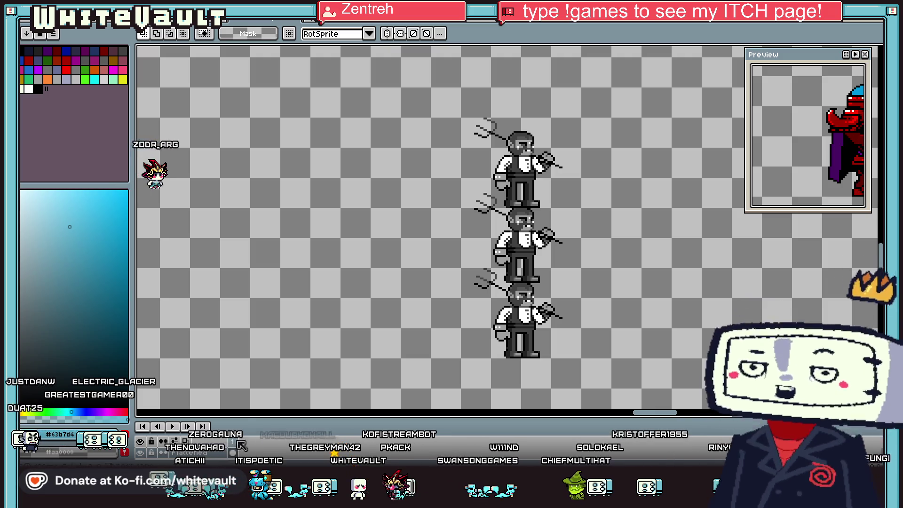
right_click(259, 432)
Add a new layer and draw a solid magenta rectangle over the three butlers
mouse_move(226, 400)
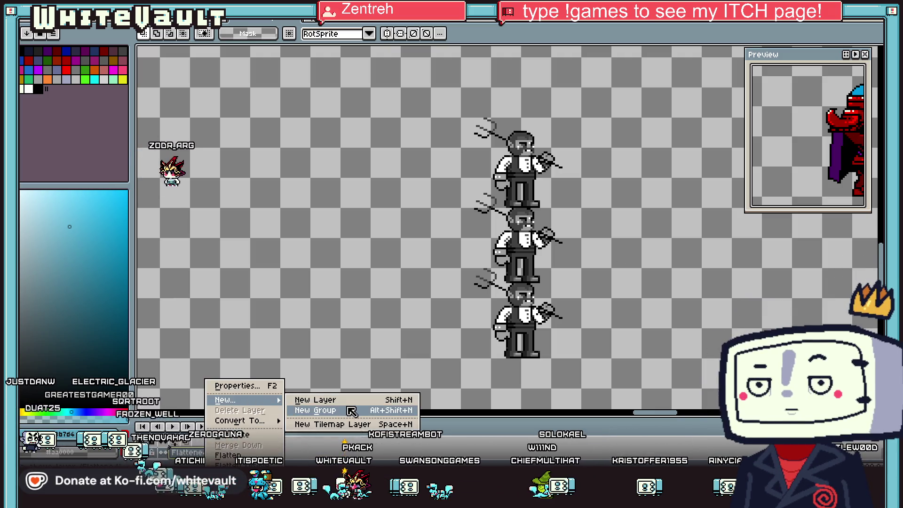
click(310, 396)
click(114, 70)
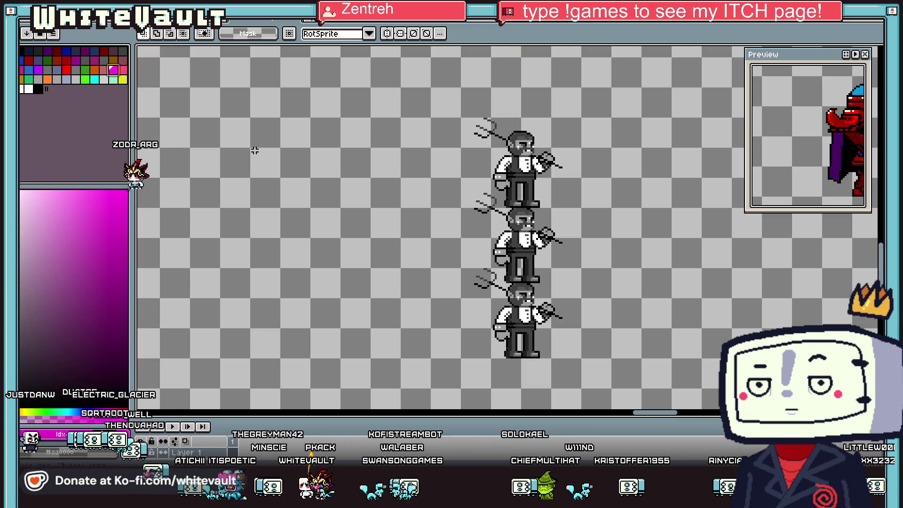
key(b)
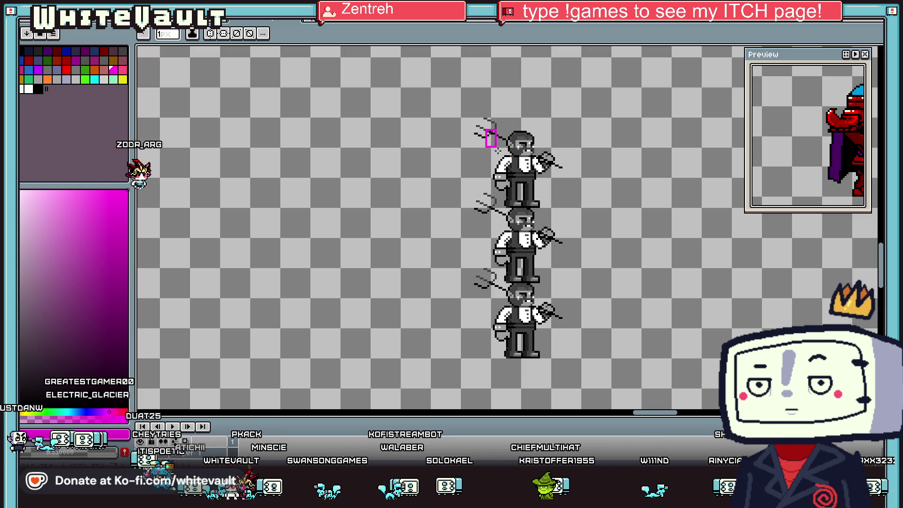
drag(486, 130, 553, 351)
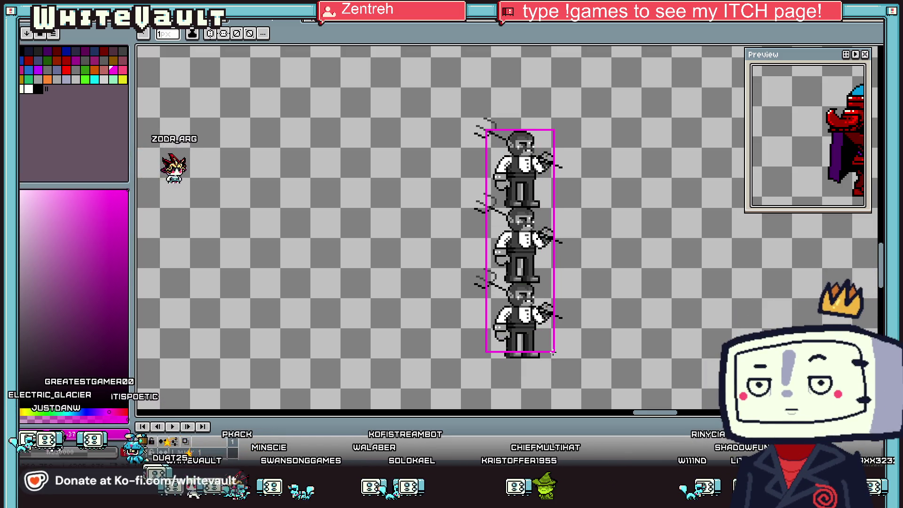
key(f)
click(887, 51)
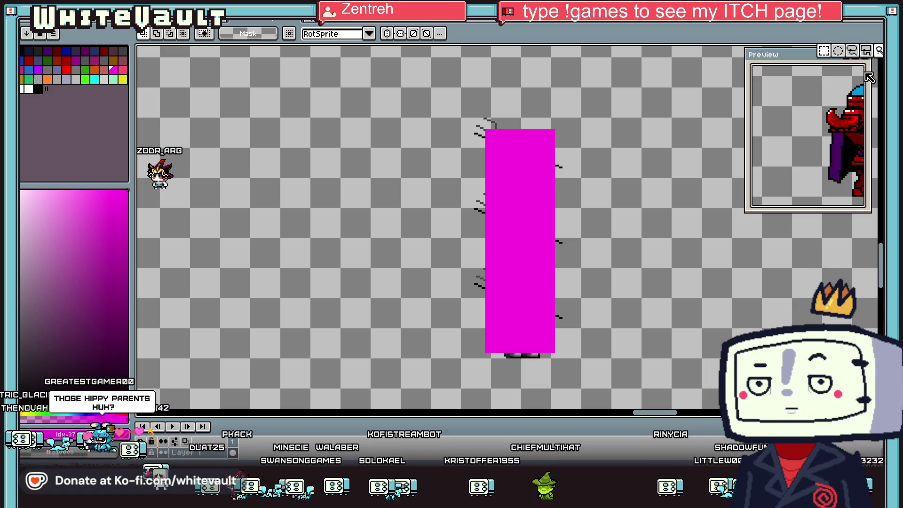
Paste the 105×165 magenta block back in and shift it slightly left
click(866, 51)
drag(616, 97, 437, 375)
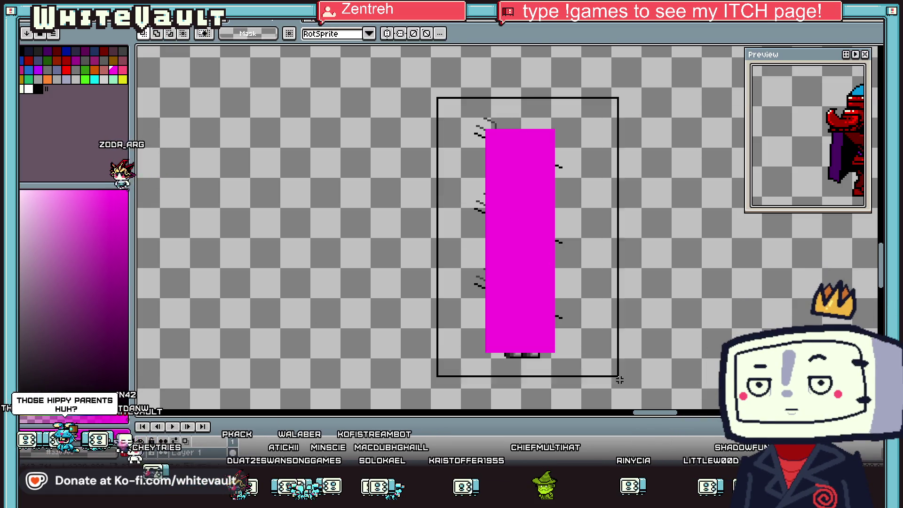
drag(602, 374, 565, 368)
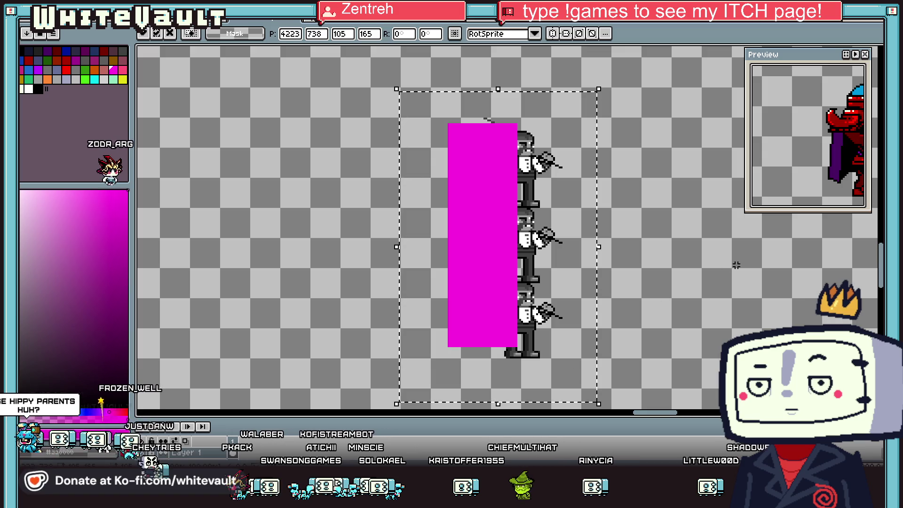
key(Return)
key(ctrl+z)
key(ctrl+z)
key(ctrl+z)
key(ctrl+z)
key(ctrl+z)
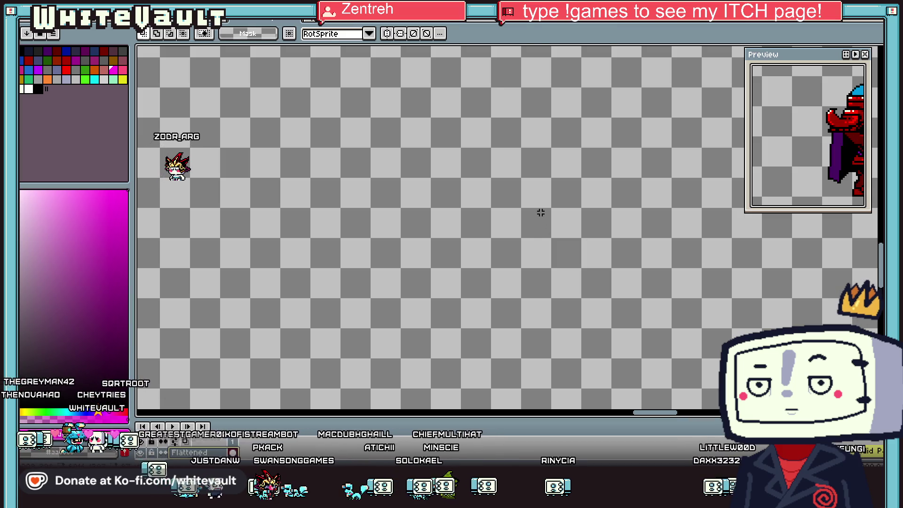
key(ctrl+v)
mouse_move(528, 209)
mouse_down()
mouse_move(509, 199)
mouse_move(518, 204)
mouse_up()
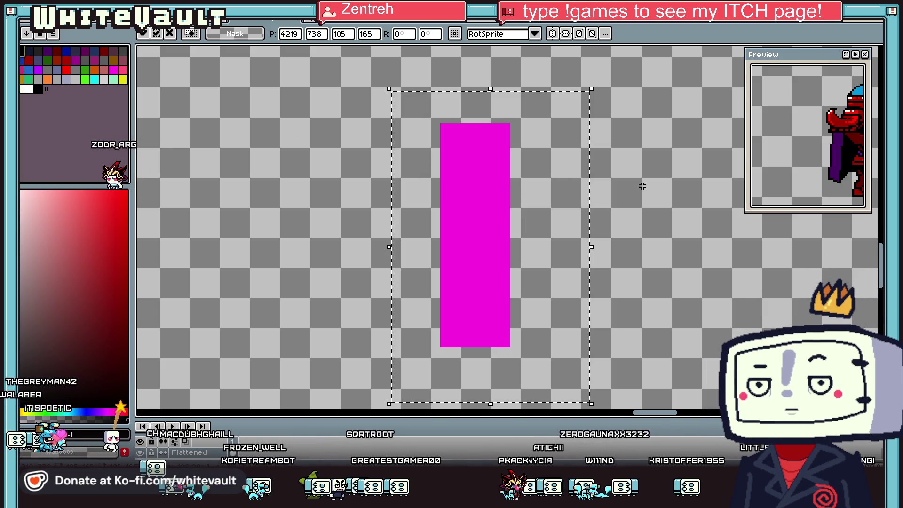
Enable vertical symmetry with its axis centred on the magenta banner
key(ctrl+d)
scroll(464, 122, up, 2)
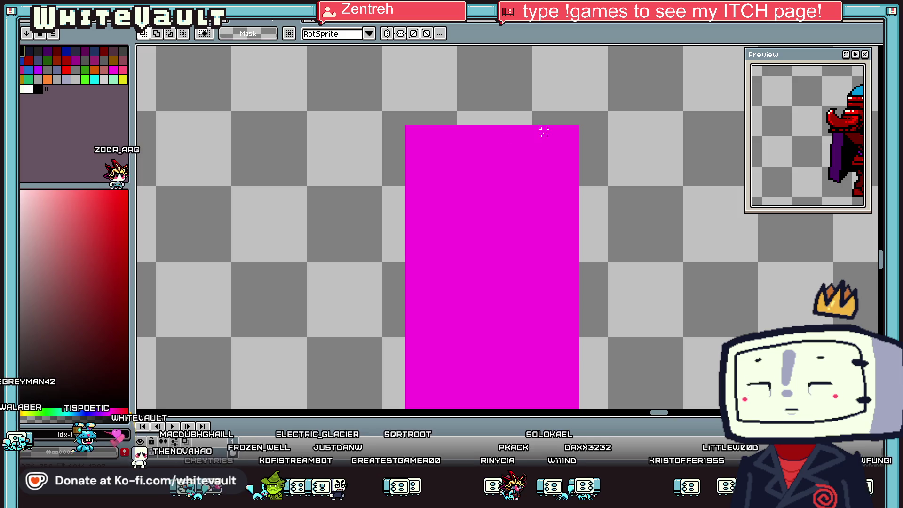
scroll(584, 133, up, 1)
key(b)
scroll(586, 132, up, 1)
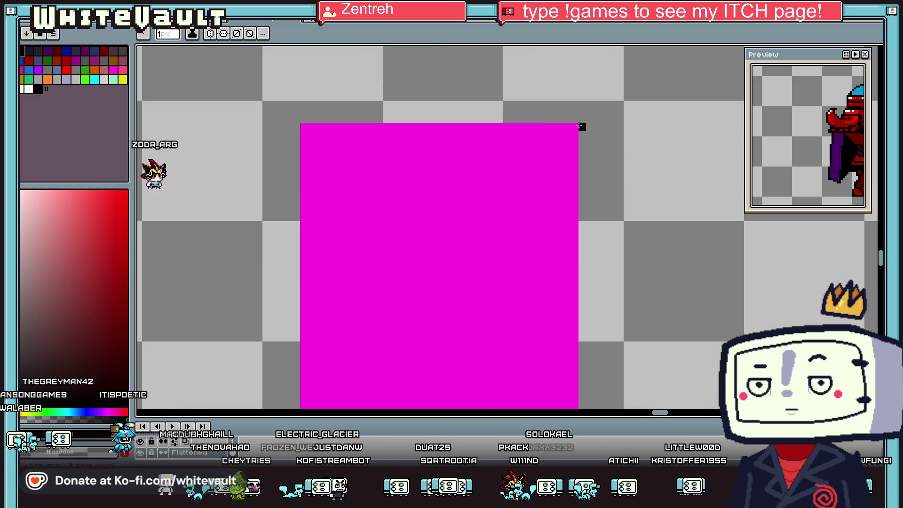
click(237, 33)
drag(616, 77, 434, 78)
scroll(488, 219, down, 2)
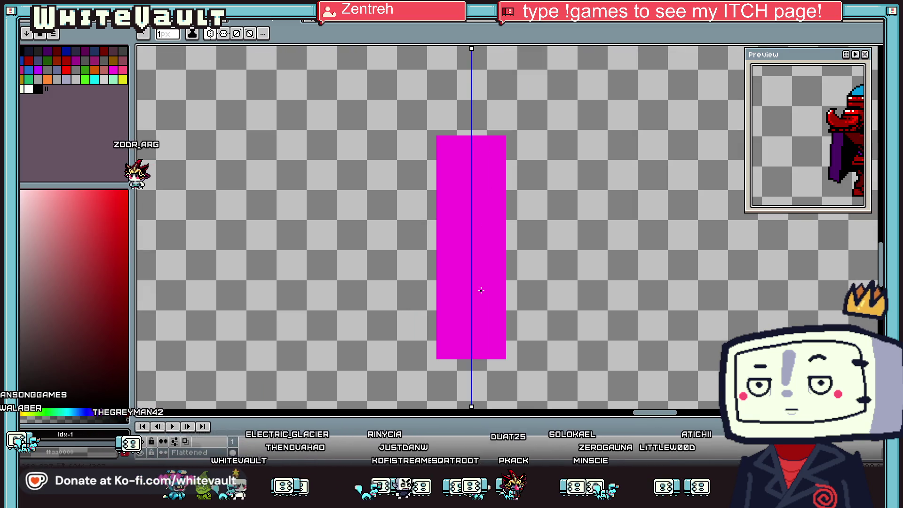
scroll(505, 133, up, 3)
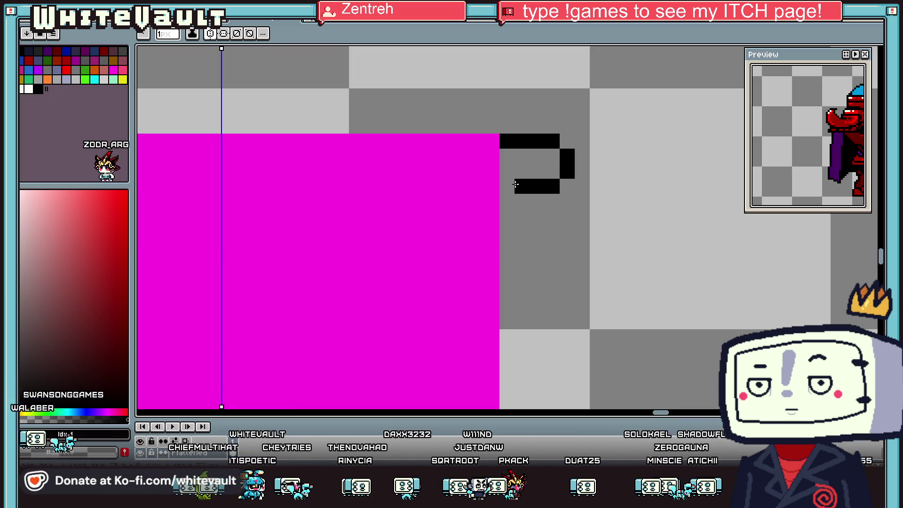
scroll(500, 176, down, 4)
scroll(394, 168, up, 3)
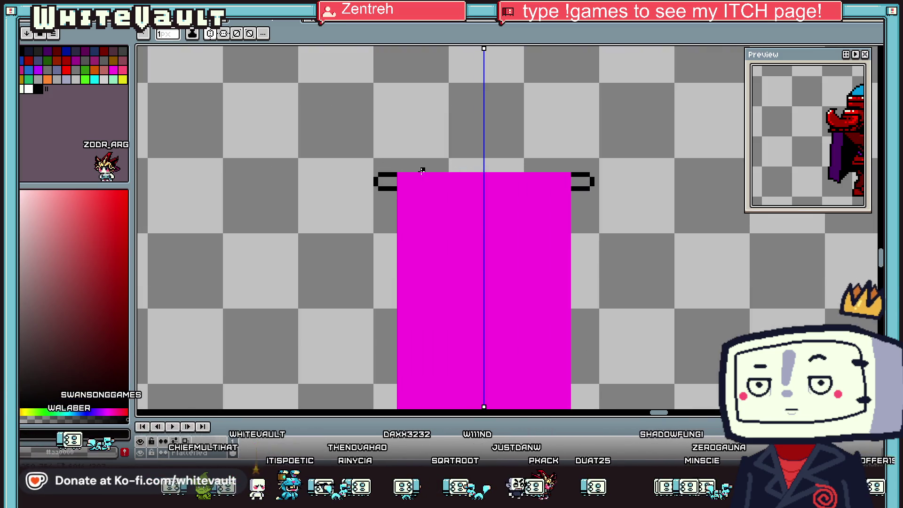
Pencil a mirrored black outline on the banner's top and sides, undoing the inner notch strokes
drag(393, 168, 458, 167)
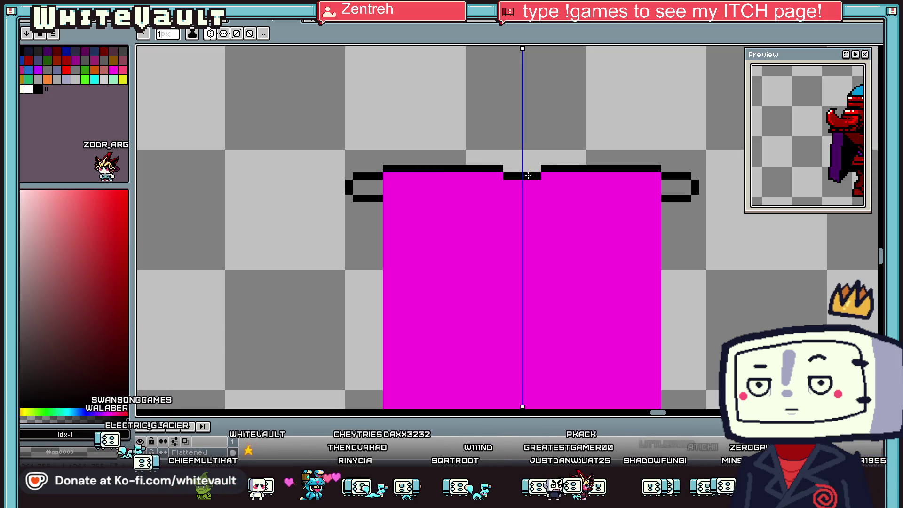
mouse_move(381, 181)
mouse_down()
mouse_move(384, 405)
mouse_move(370, 406)
mouse_move(394, 225)
mouse_move(427, 248)
mouse_up()
drag(470, 203, 462, 225)
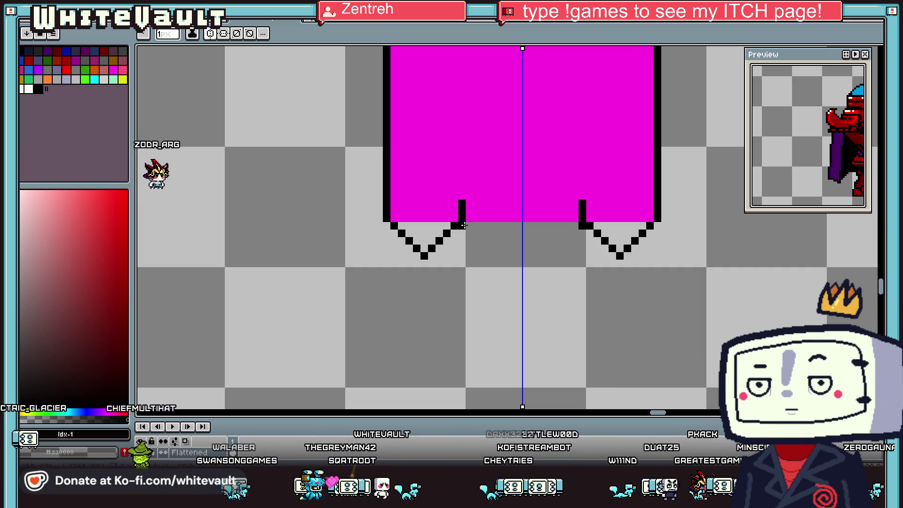
drag(464, 224, 521, 258)
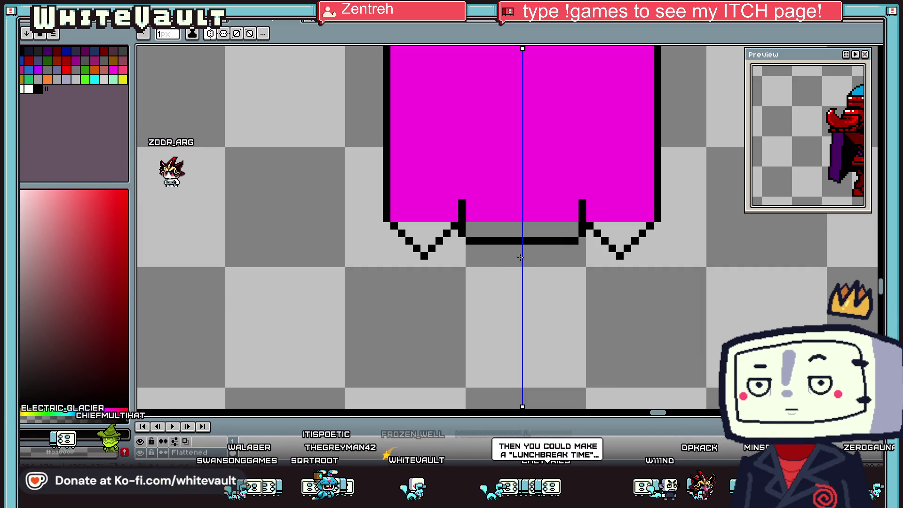
scroll(521, 258, down, 2)
scroll(557, 256, up, 1)
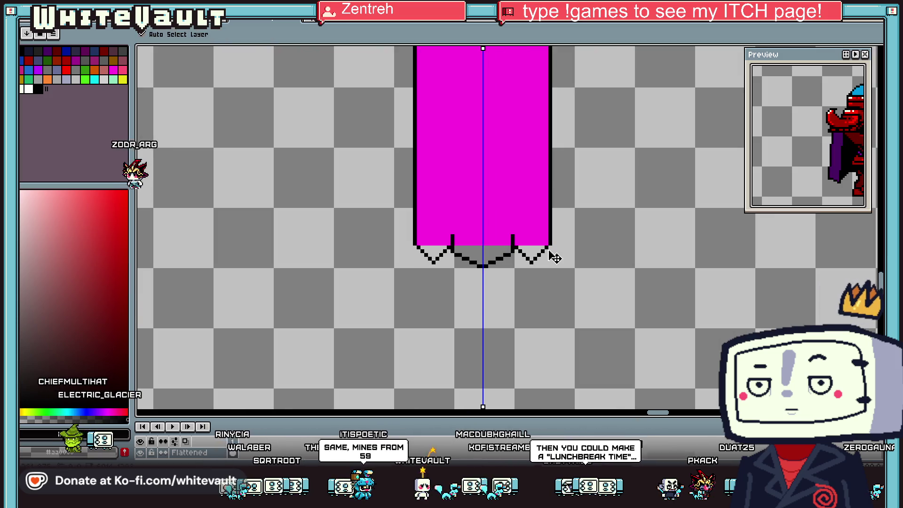
key(b)
scroll(522, 258, down, 2)
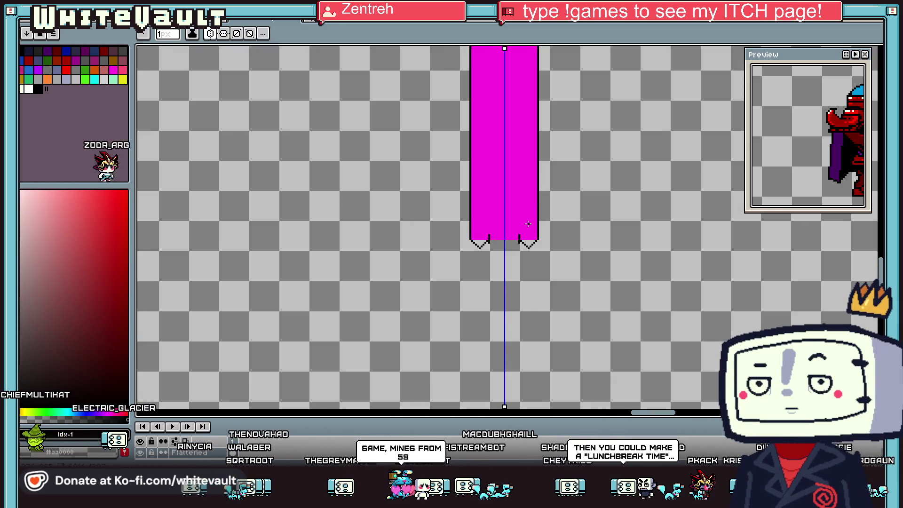
scroll(533, 216, up, 1)
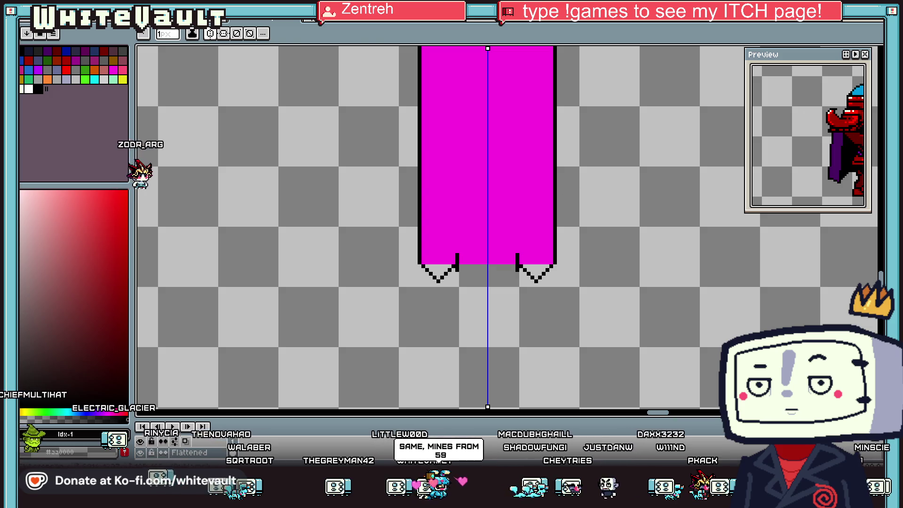
key(m)
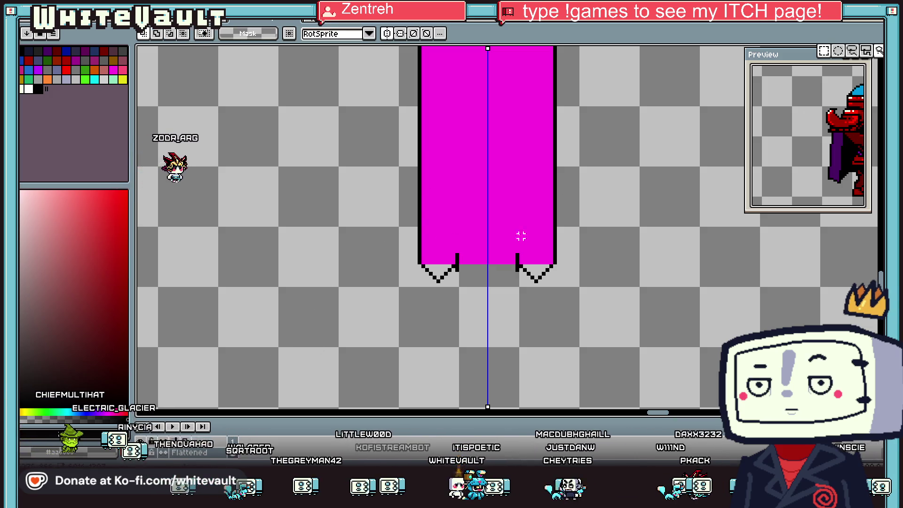
key(ctrl+z)
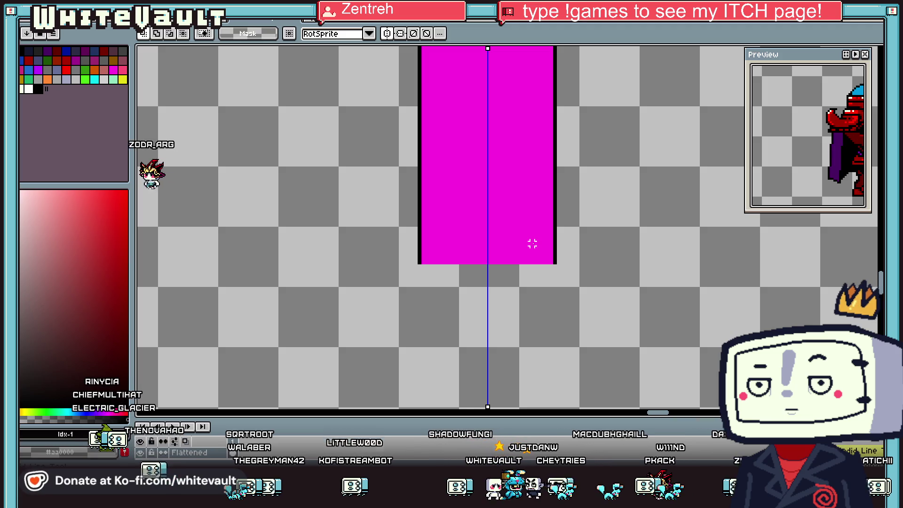
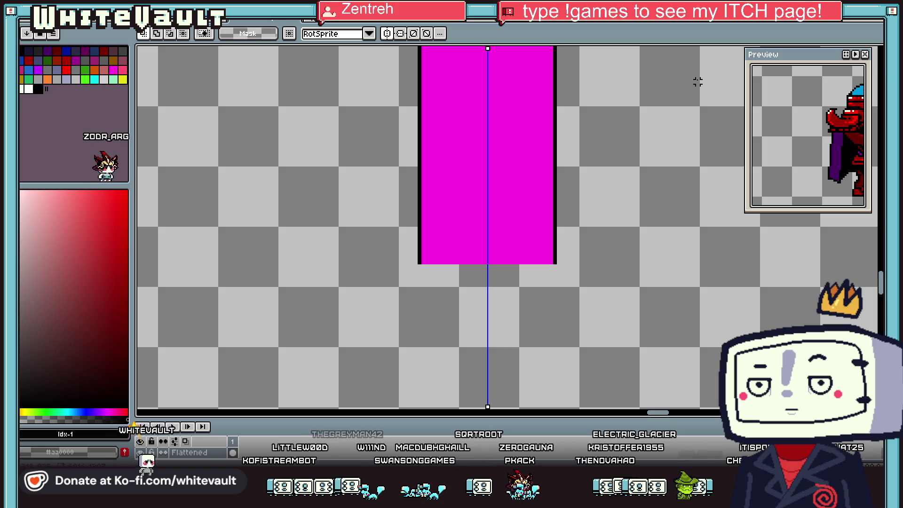
Draw a mirrored black V below the magenta block with the pencil and extend its arms upward
key(i)
key(b)
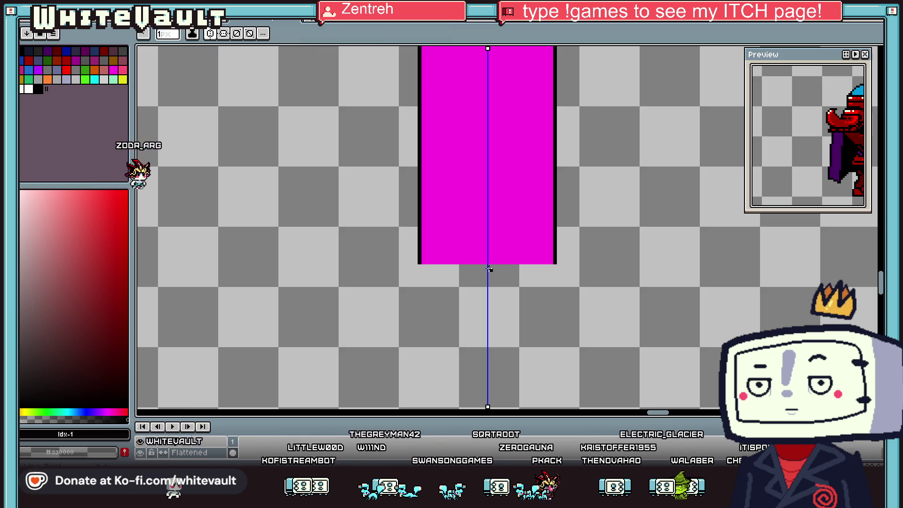
scroll(489, 269, up, 2)
mouse_move(484, 279)
mouse_down()
mouse_move(416, 246)
mouse_move(409, 201)
mouse_move(434, 231)
mouse_move(400, 244)
mouse_move(411, 208)
mouse_move(387, 184)
mouse_up()
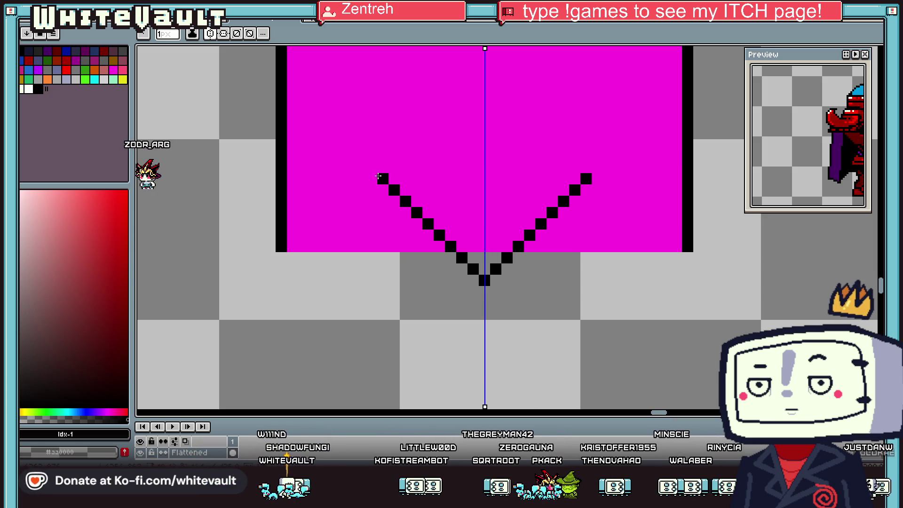
mouse_move(351, 148)
mouse_down()
mouse_move(317, 144)
mouse_move(369, 46)
mouse_move(365, 188)
mouse_move(364, 175)
mouse_up()
Draw mirrored black diagonals outlining the inner and outer pointed tails
scroll(335, 159, down, 4)
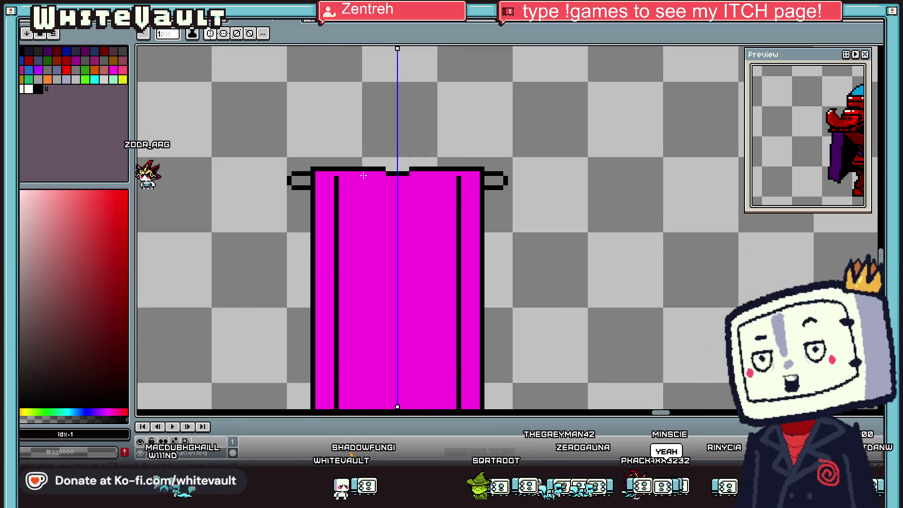
scroll(324, 260, down, 5)
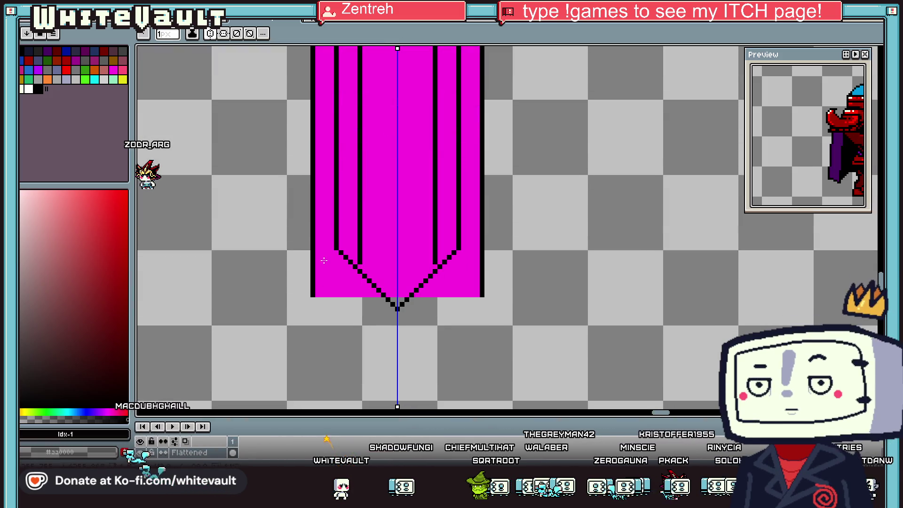
scroll(338, 224, up, 1)
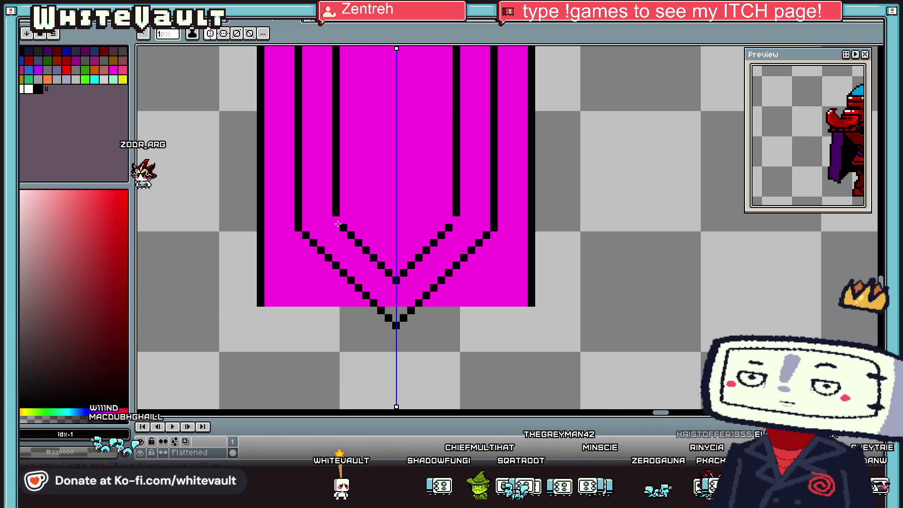
scroll(338, 225, down, 4)
scroll(461, 268, up, 5)
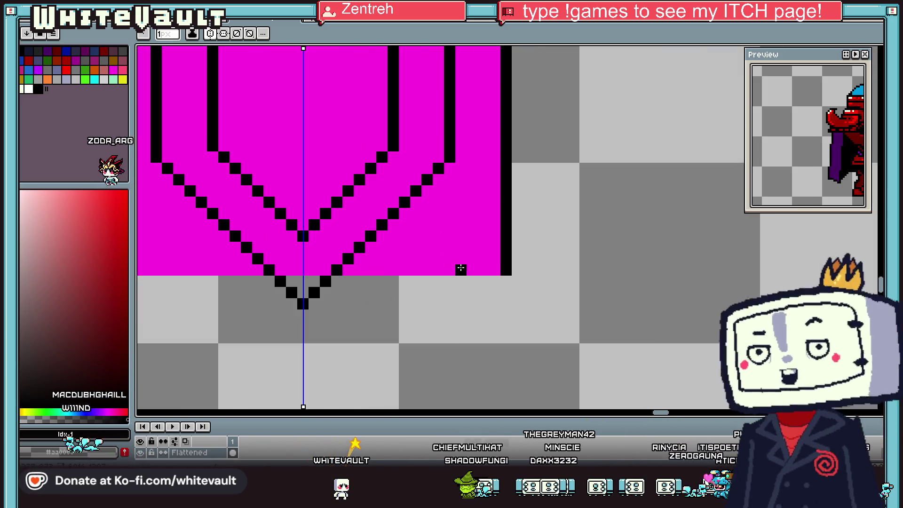
mouse_move(393, 235)
mouse_down()
mouse_move(475, 296)
mouse_move(449, 294)
mouse_move(501, 224)
mouse_up()
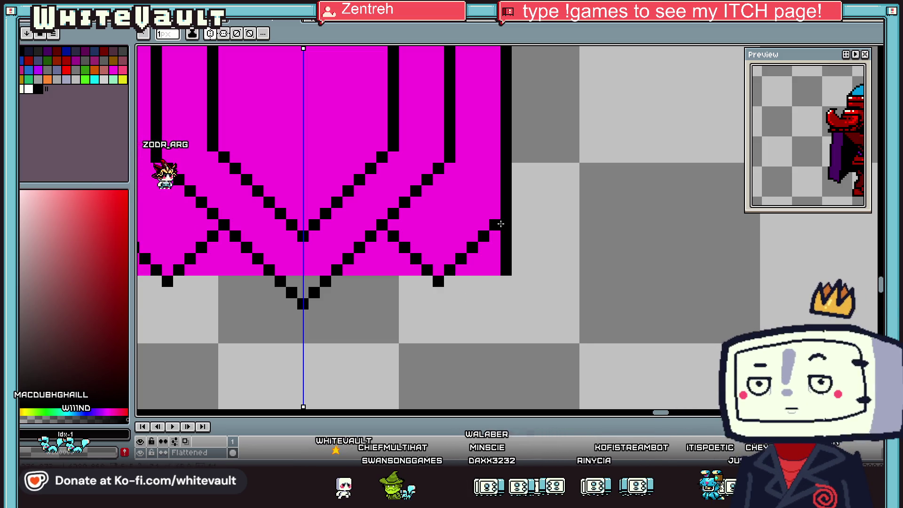
scroll(500, 224, down, 2)
scroll(468, 241, up, 2)
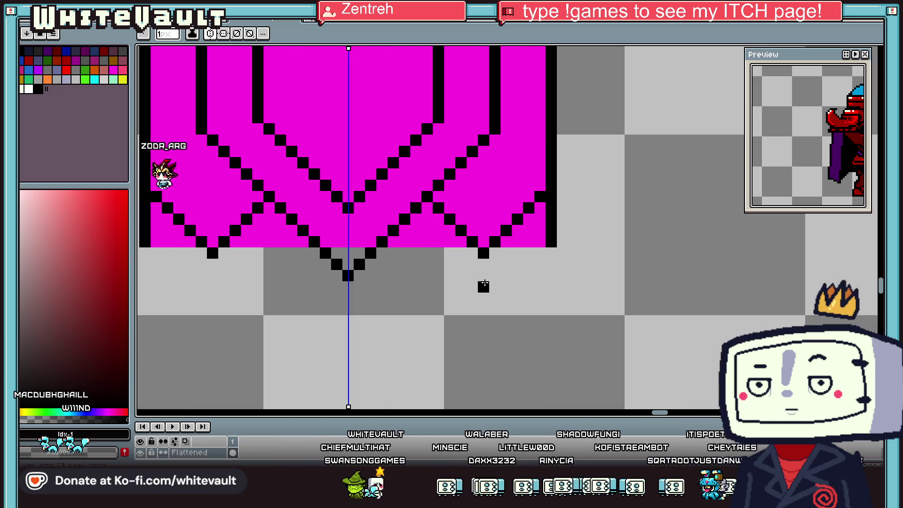
drag(485, 280, 409, 217)
mouse_move(496, 264)
mouse_down()
mouse_move(546, 209)
mouse_move(551, 242)
mouse_up()
Erase border pixels along the banner's lower sides and clear the magenta between the V points
alt+click(573, 217)
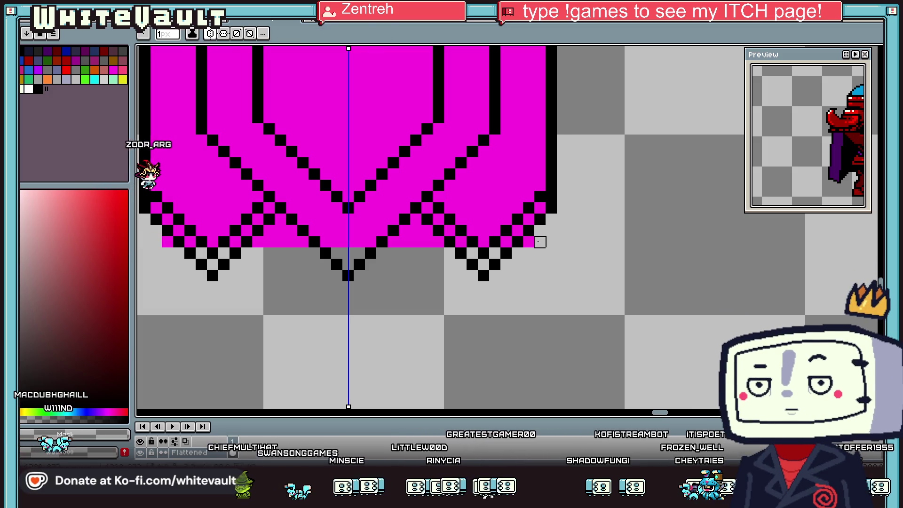
key(g)
click(393, 242)
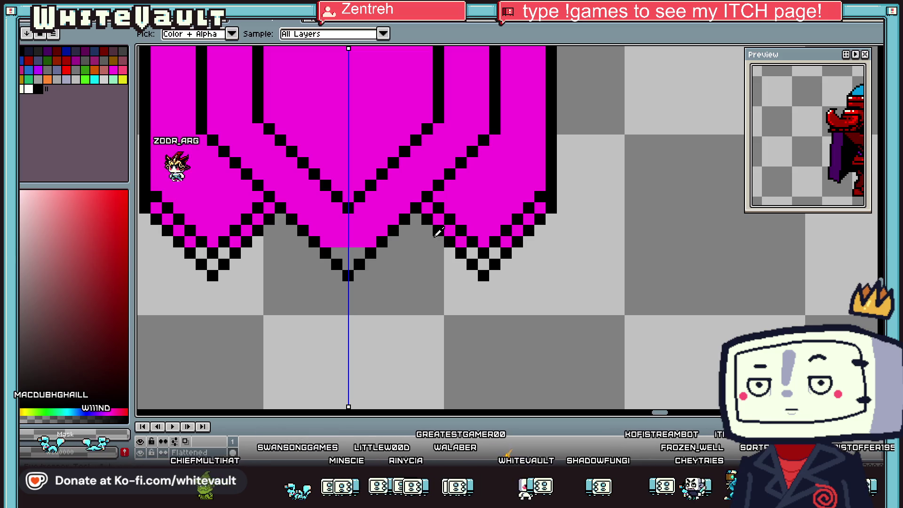
Clear another gap between the tails and fill the small pixels near the tips magenta
alt+click(470, 226)
click(471, 254)
click(483, 265)
click(493, 254)
scroll(492, 254, down, 5)
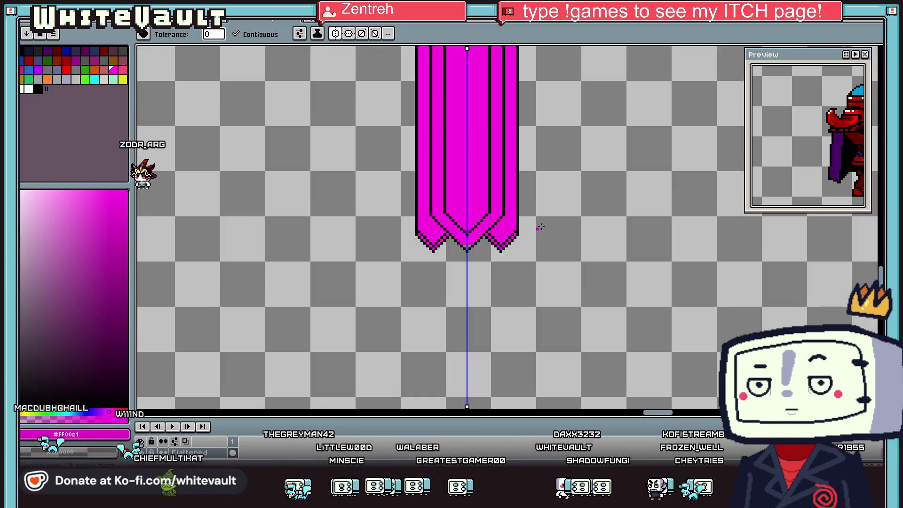
Add black outline pixels near the tail tips using black sampled from the outline
key(i)
scroll(512, 222, up, 3)
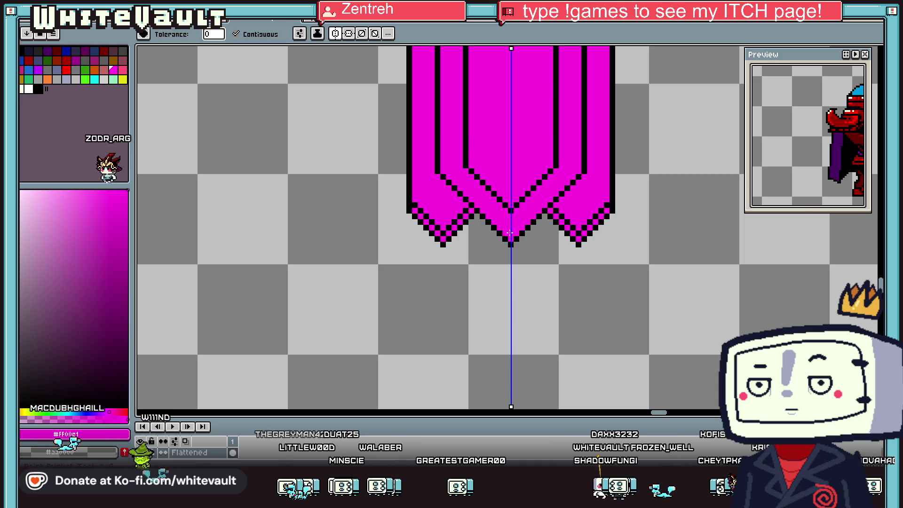
scroll(511, 221, down, 2)
scroll(517, 223, up, 3)
click(526, 225)
key(b)
click(507, 214)
click(495, 226)
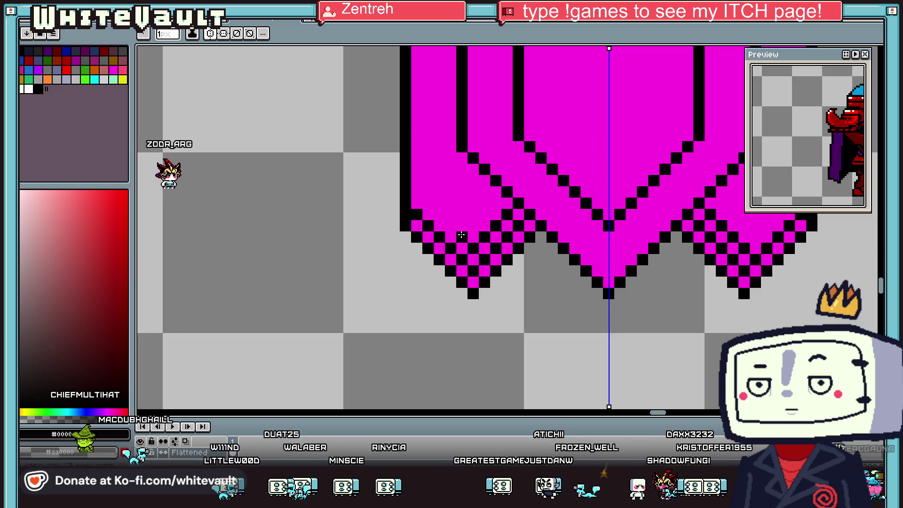
alt+click(418, 209)
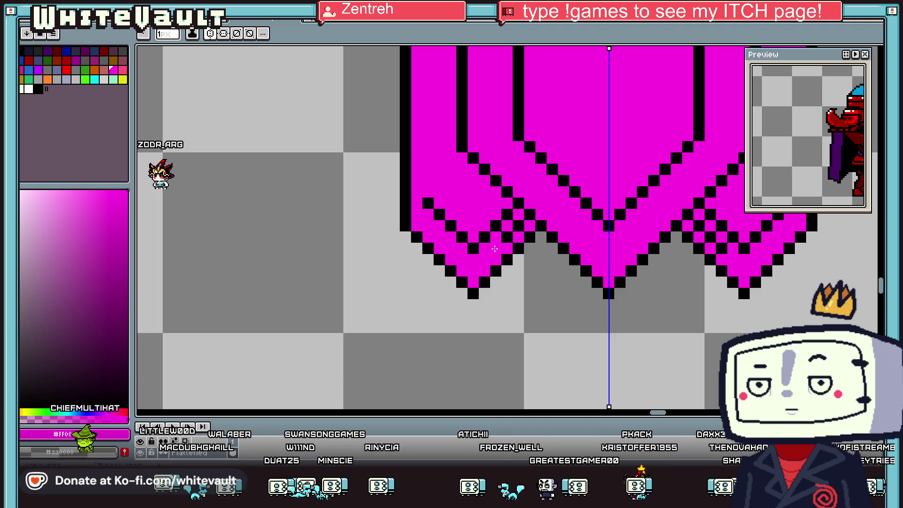
Extend the black outer side lines of the tails up to the rod
scroll(519, 221, down, 5)
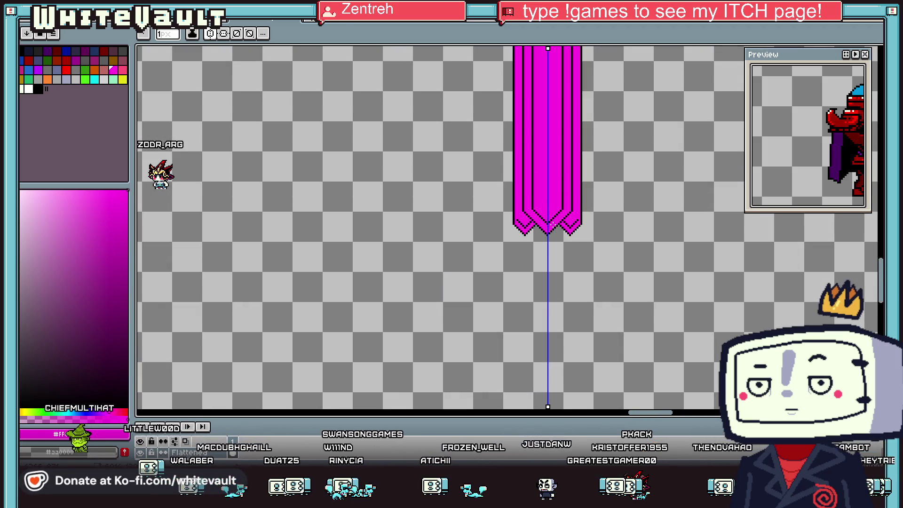
key(i)
scroll(573, 116, up, 2)
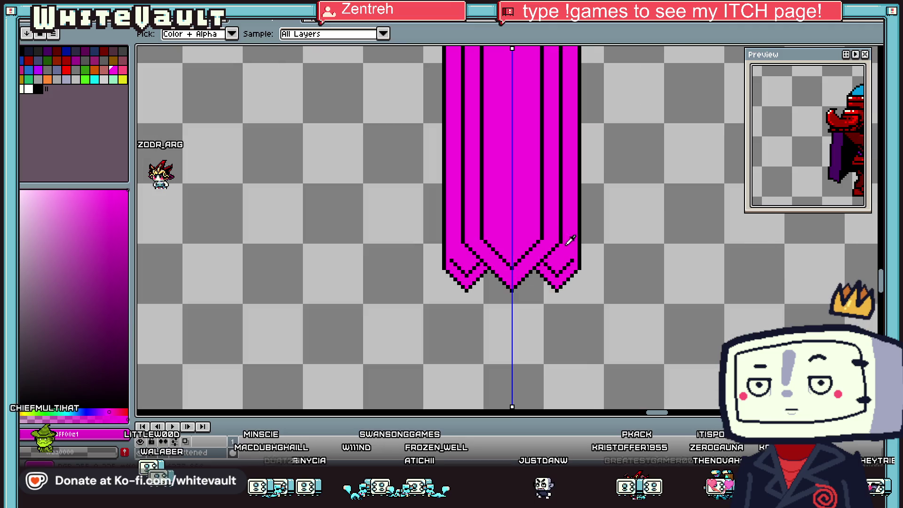
click(578, 254)
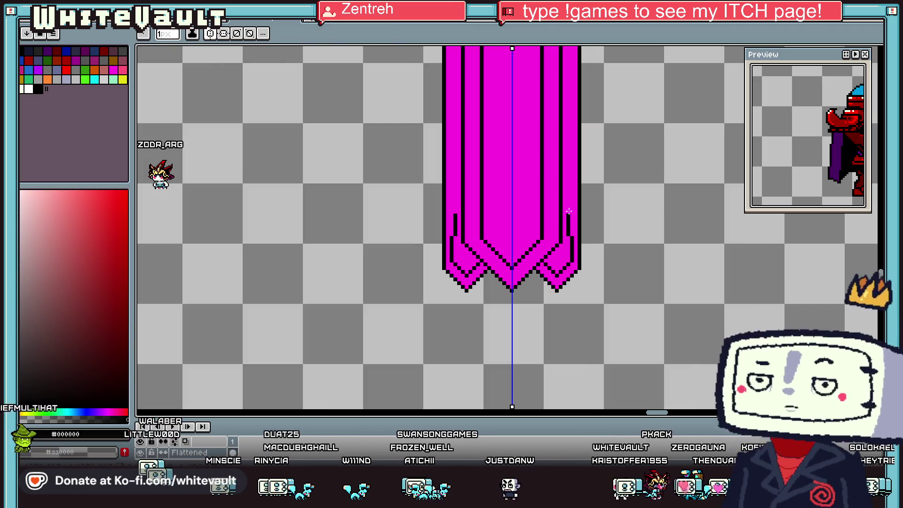
scroll(566, 47, up, 3)
scroll(566, 47, up, 5)
mouse_move(520, 217)
mouse_down()
mouse_move(541, 61)
mouse_move(600, 61)
mouse_move(531, 125)
mouse_up()
key(ctrl+z)
drag(572, 212, 571, 74)
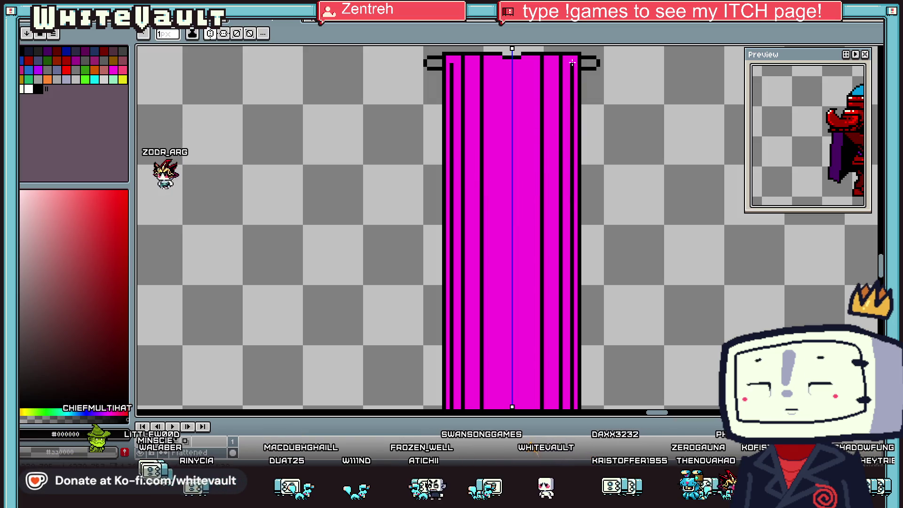
scroll(601, 133, down, 2)
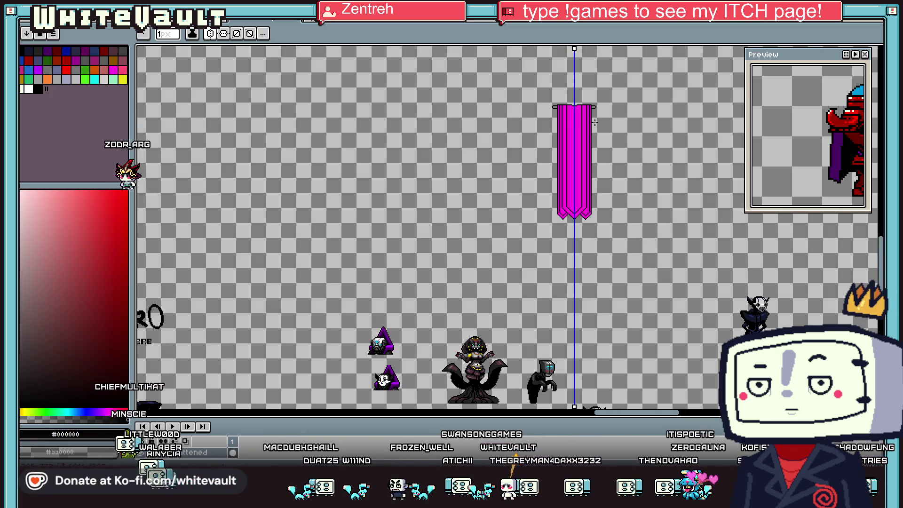
Move from the banner to the blue and red UI panel sheet with Ctrl+Tab
scroll(595, 123, up, 1)
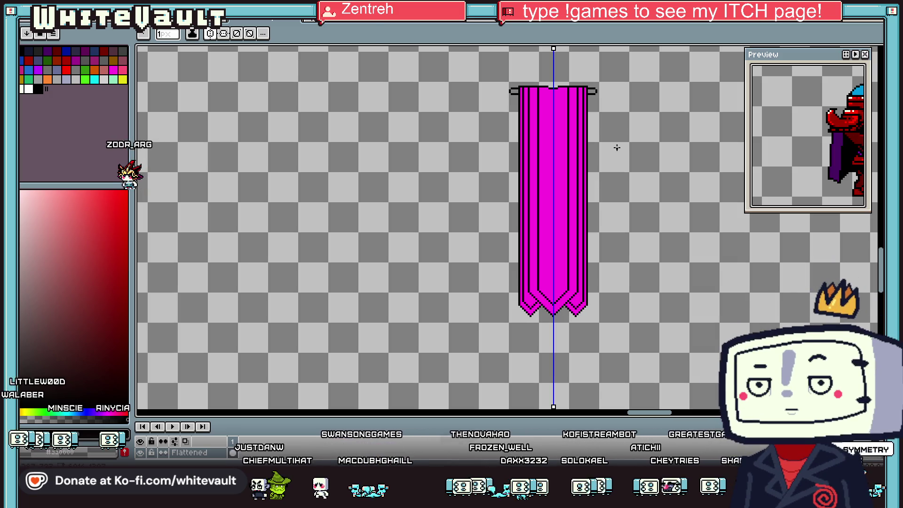
key(i)
scroll(587, 130, down, 2)
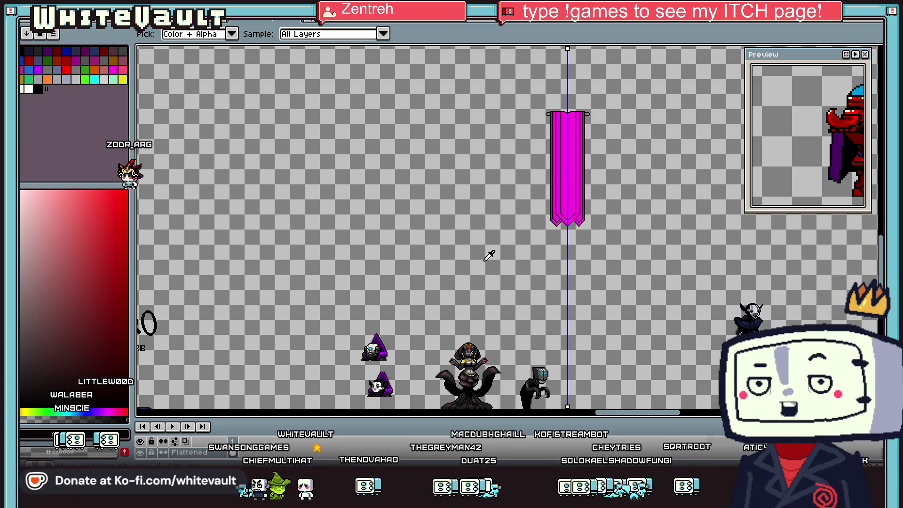
scroll(564, 217, up, 3)
scroll(565, 217, down, 3)
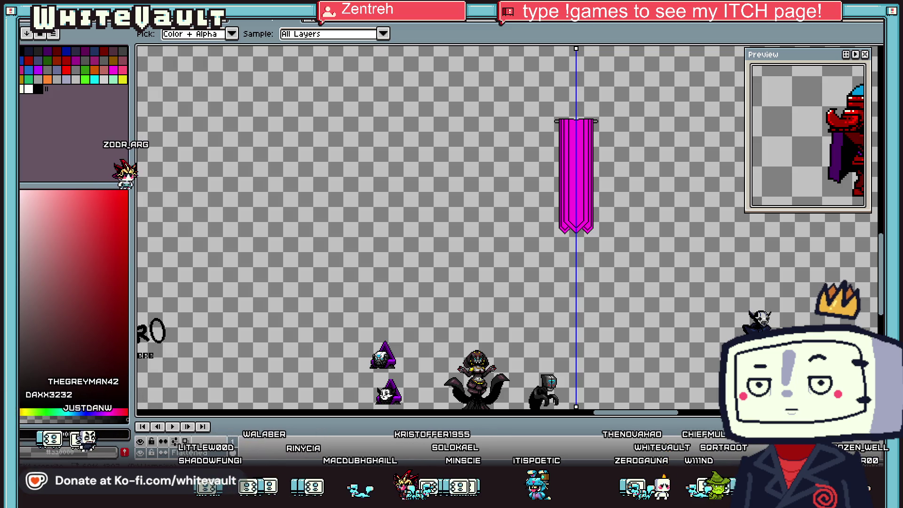
key(ctrl+Tab)
scroll(429, 242, down, 3)
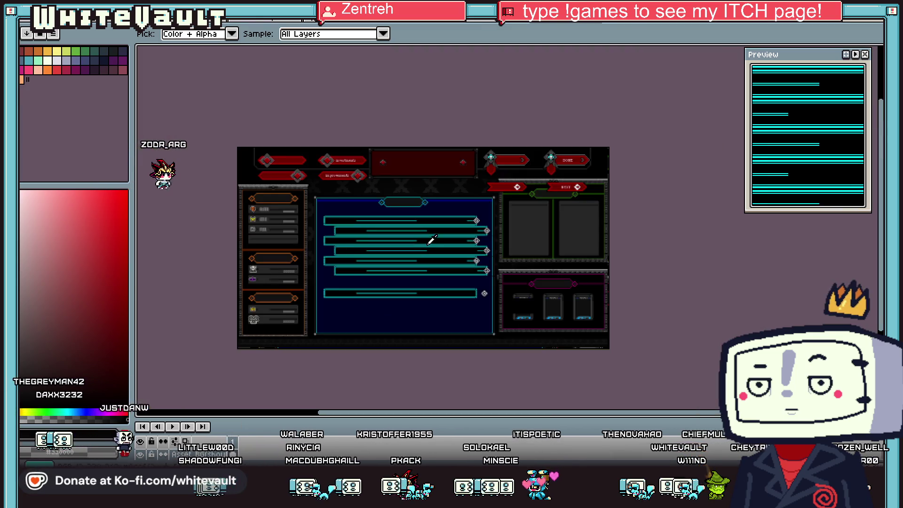
Cycle through the open documents to the red arrow buttons sprite
scroll(462, 200, up, 1)
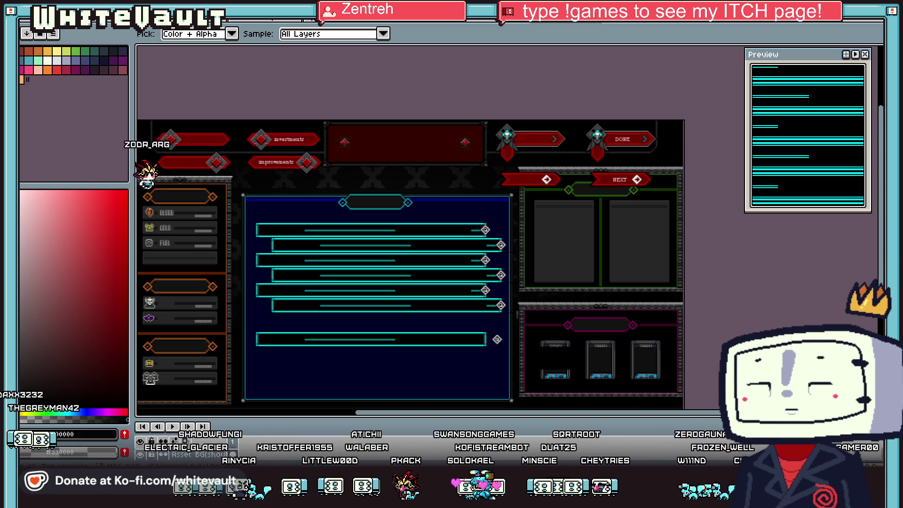
scroll(607, 181, up, 1)
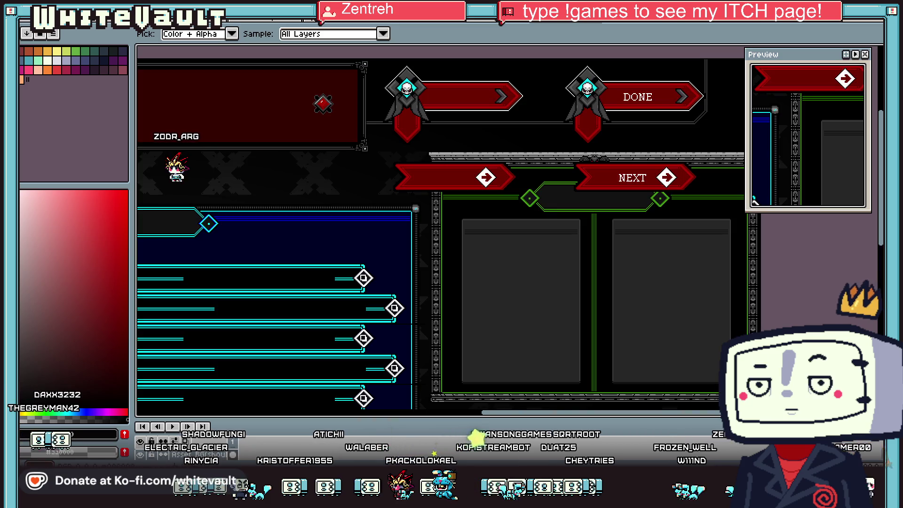
key(m)
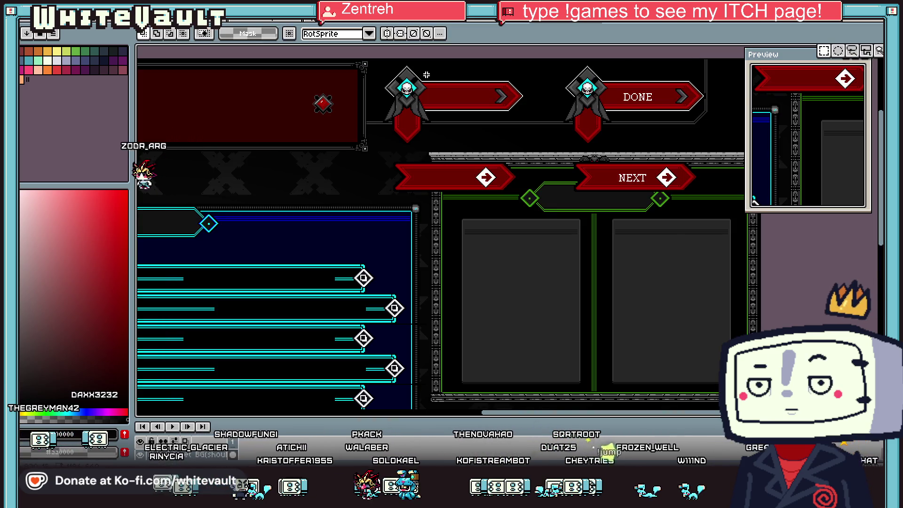
scroll(516, 80, up, 4)
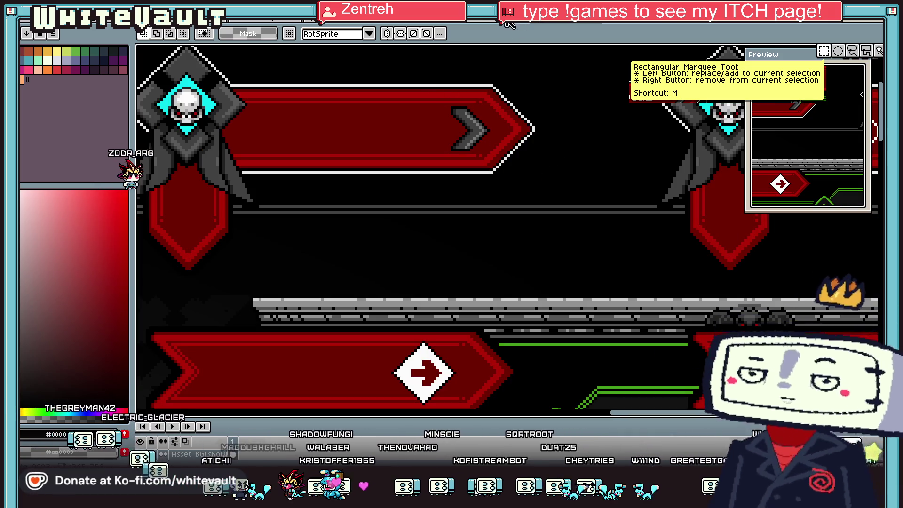
key(ctrl+Tab)
scroll(567, 174, down, 2)
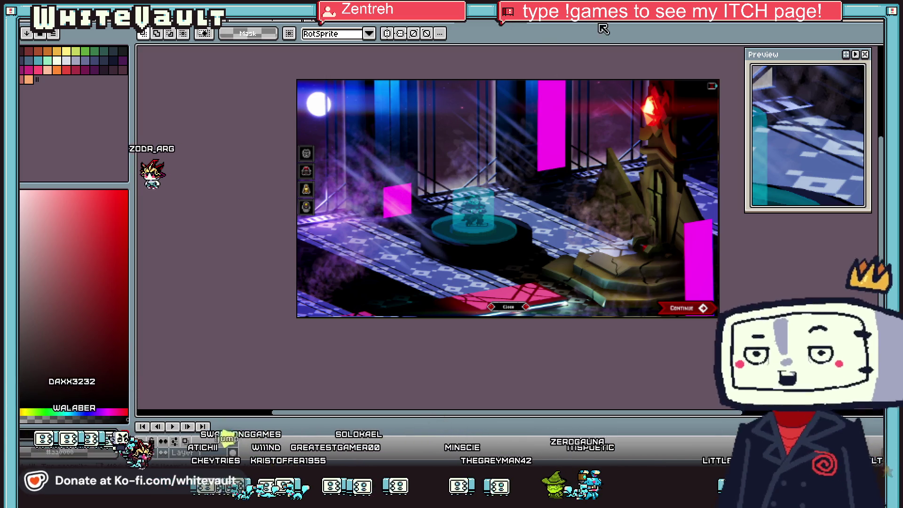
key(ctrl+Tab)
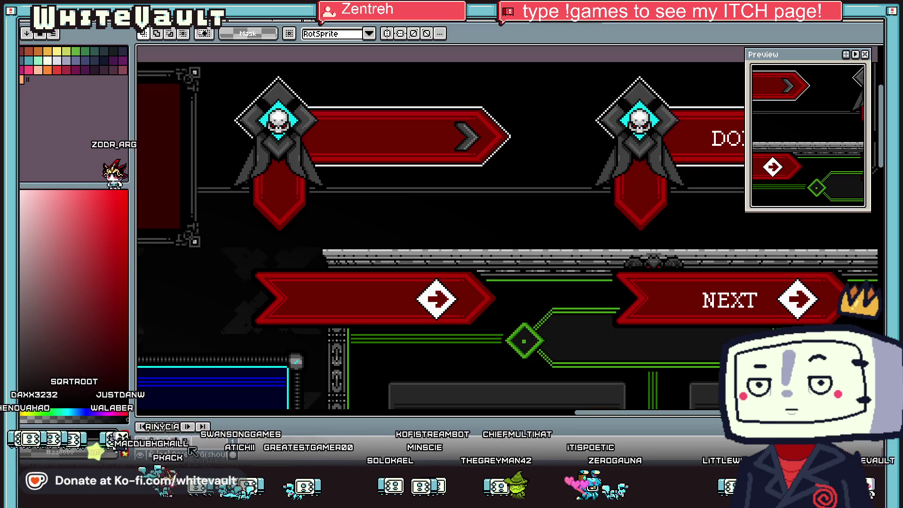
Select a block of the red arrow button on the UI_Buttons layer
drag(252, 418, 252, 320)
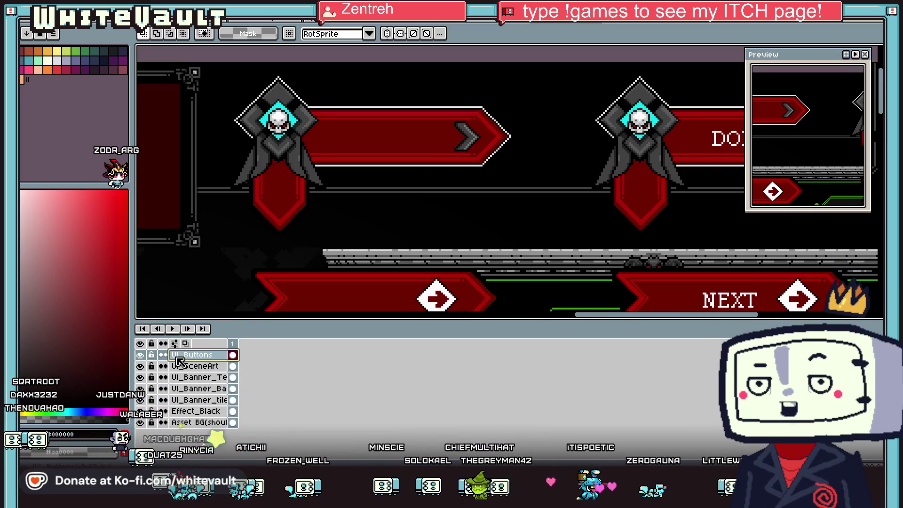
click(178, 358)
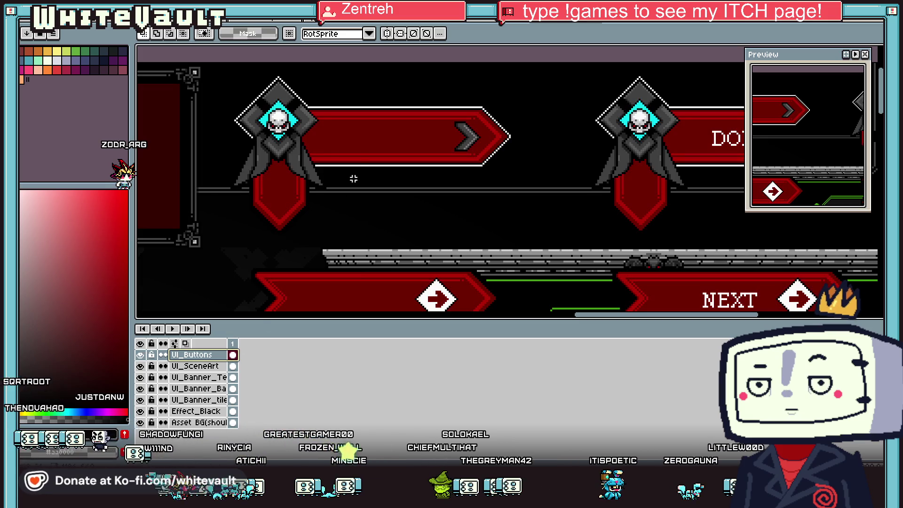
mouse_move(363, 85)
mouse_down()
mouse_move(403, 116)
mouse_move(415, 146)
mouse_up()
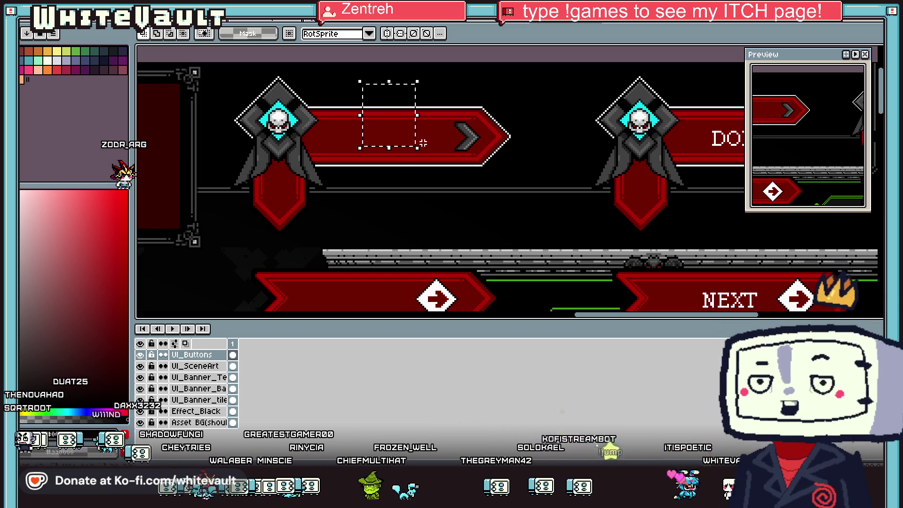
Return to the magenta banner document
click(395, 23)
click(410, 23)
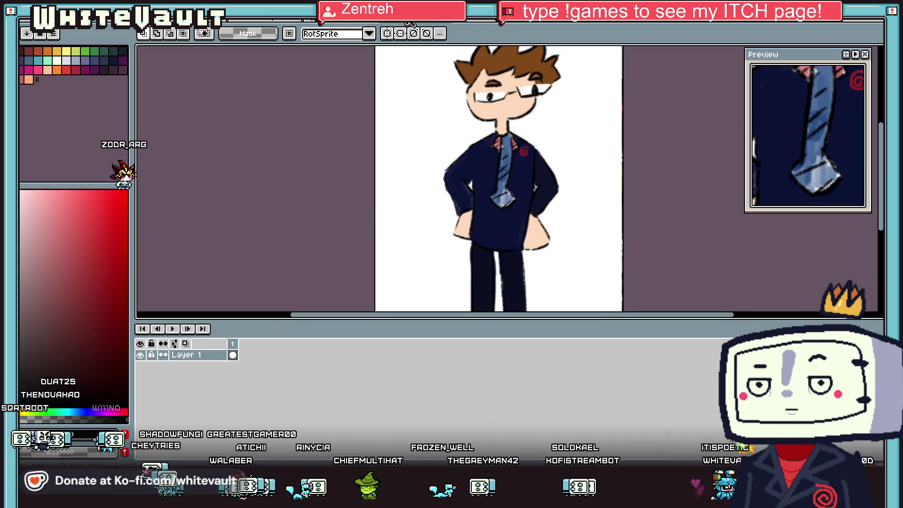
click(271, 22)
scroll(611, 152, up, 1)
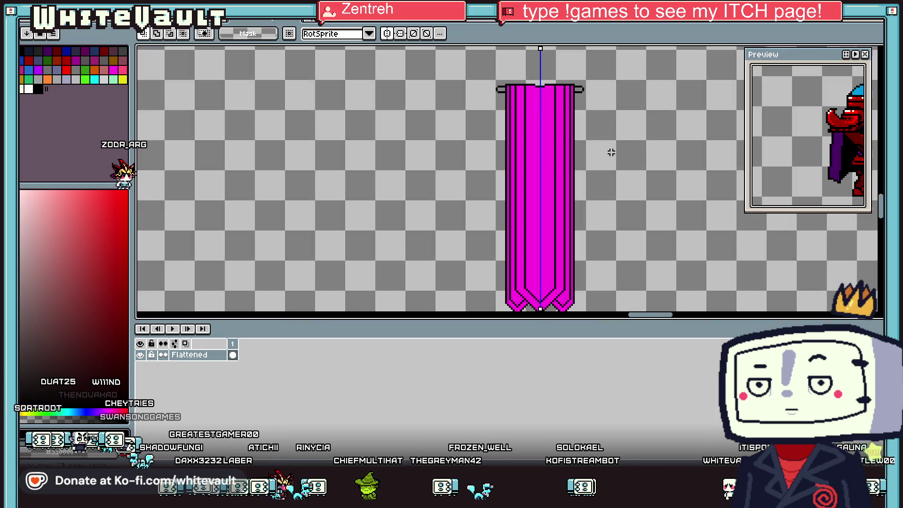
Paste the red block from the buttons sprite beside the banner and commit it
key(ctrl+v)
drag(508, 196, 797, 208)
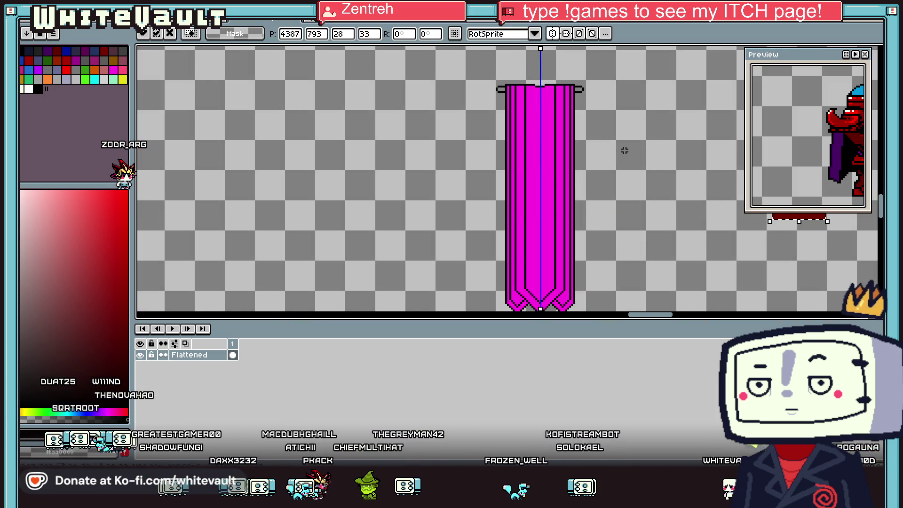
scroll(623, 147, down, 3)
scroll(694, 156, up, 3)
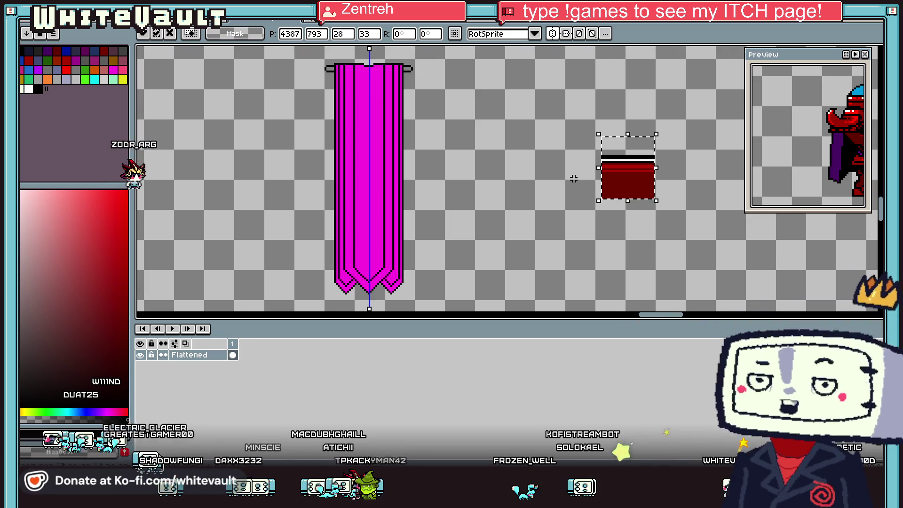
key(Return)
Flood-fill the banner interior and its inner and outer stripes dark red
key(i)
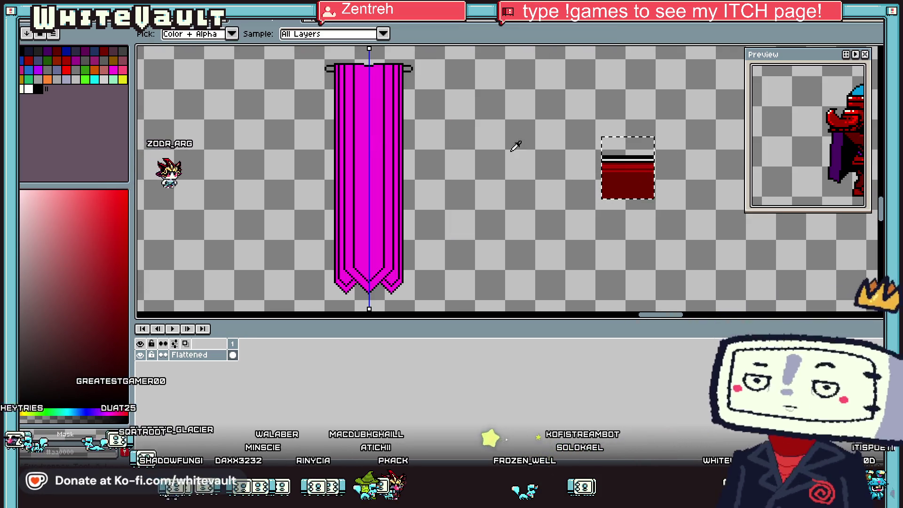
key(g)
key(ctrl+d)
click(376, 155)
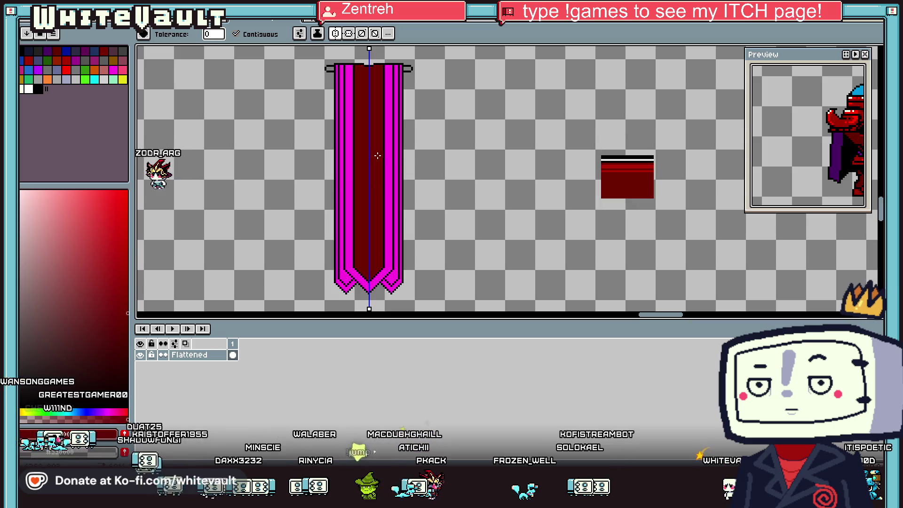
click(394, 158)
click(397, 158)
click(400, 158)
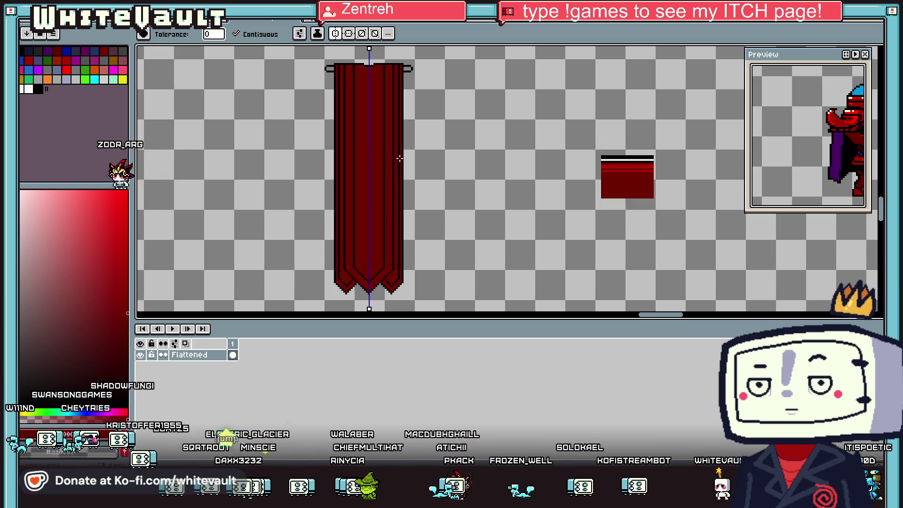
Fill the banner's right edge stripe with the lighter red sampled from the pasted block
key(i)
click(610, 166)
key(g)
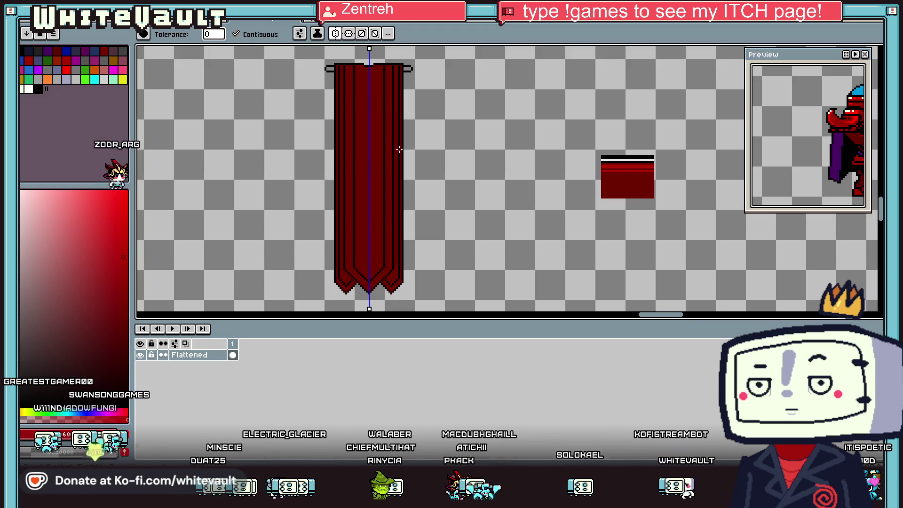
click(399, 243)
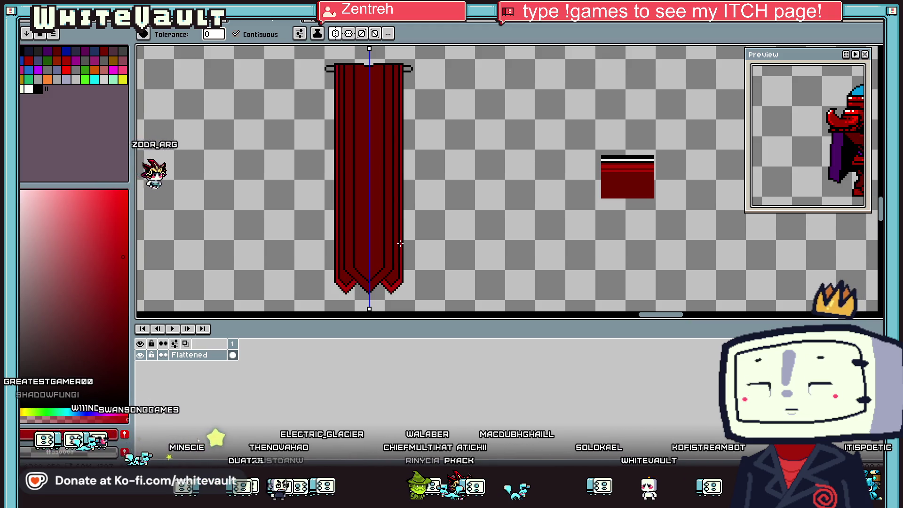
key(i)
scroll(396, 275, up, 2)
key(b)
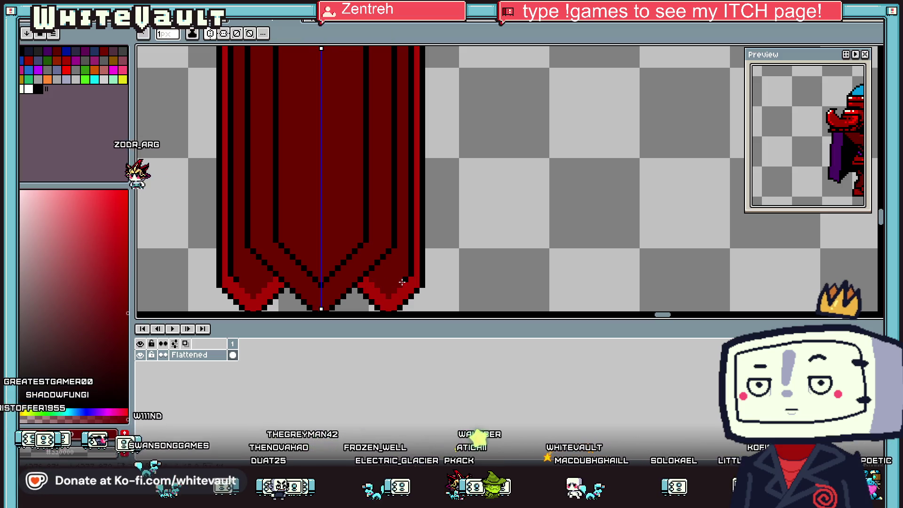
scroll(403, 268, up, 5)
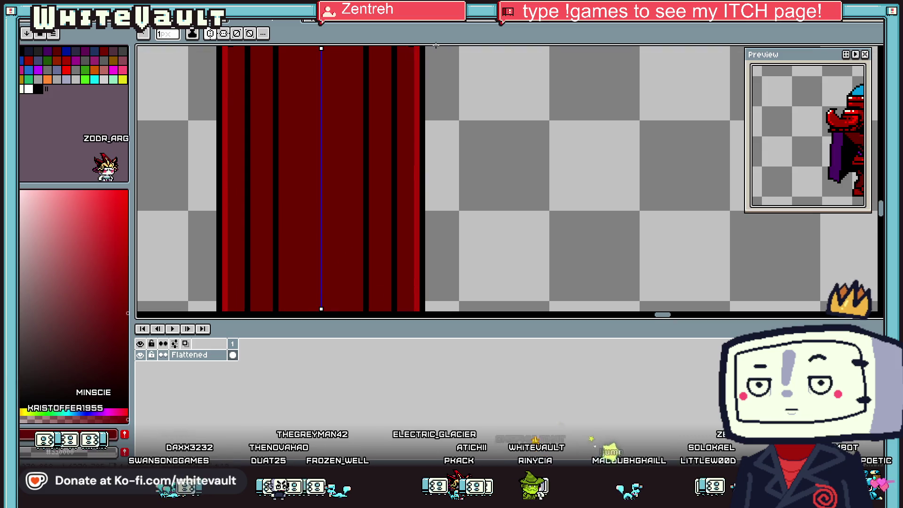
scroll(425, 141, down, 4)
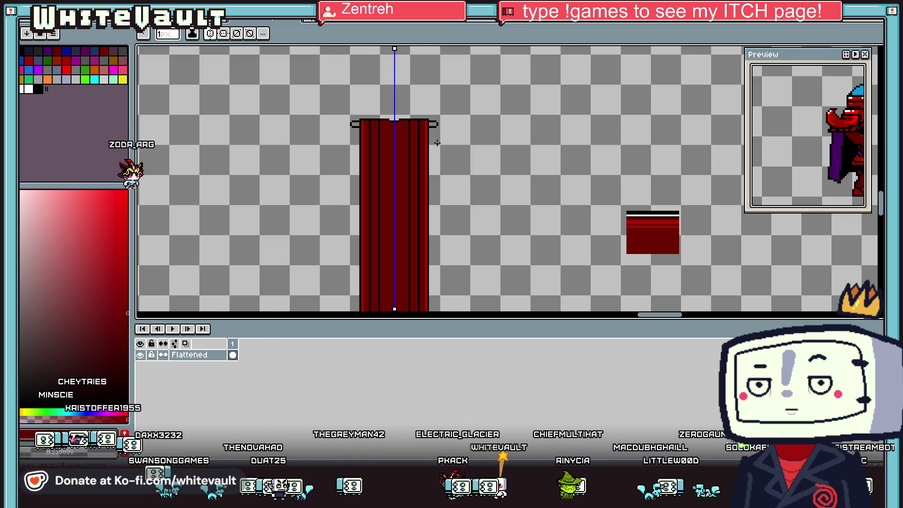
scroll(425, 248, up, 3)
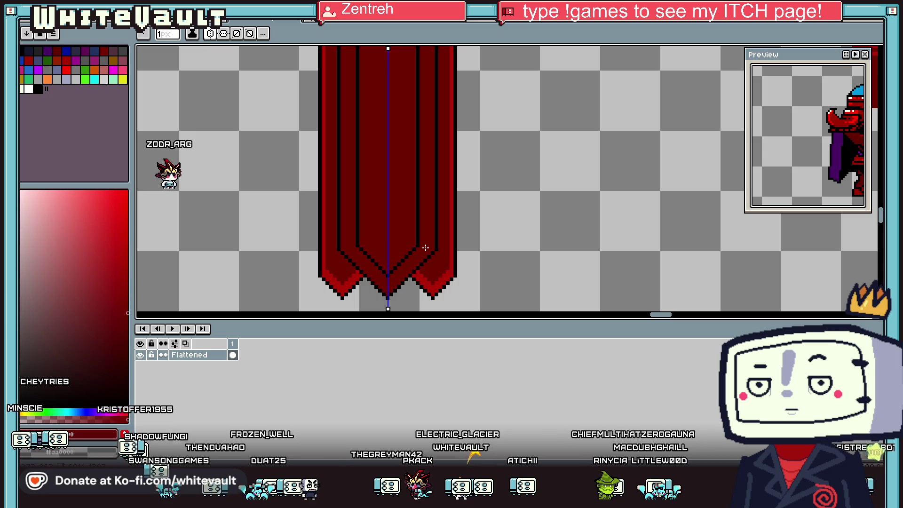
alt+click(453, 263)
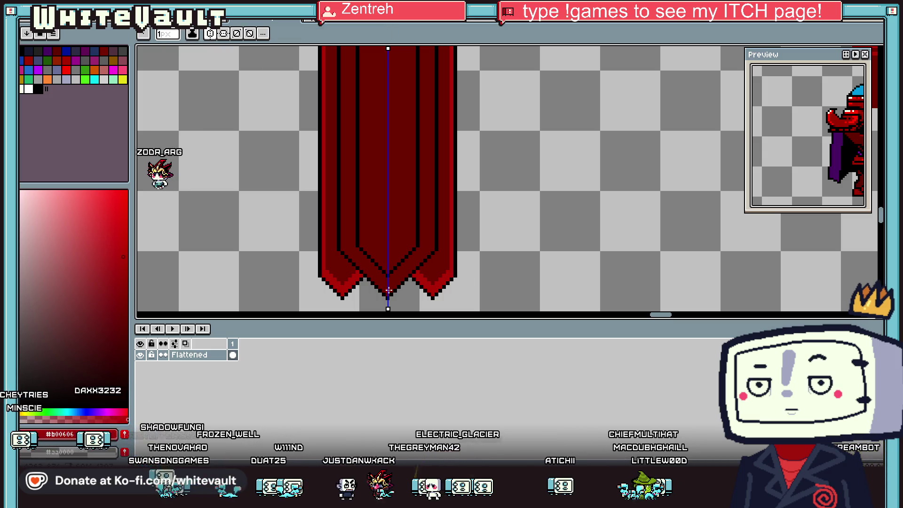
Draw a mirrored bright red highlight near the banner top and sample dark red 6c0000
scroll(431, 244, up, 5)
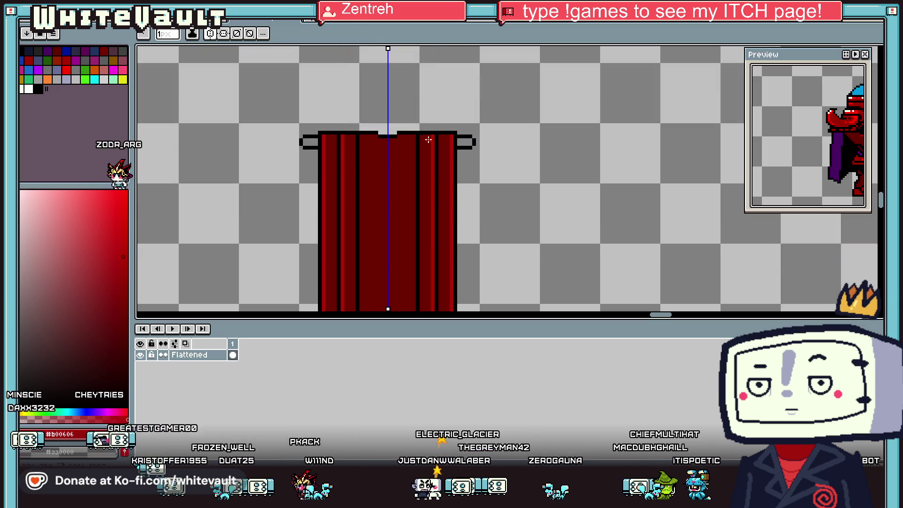
scroll(423, 136, up, 1)
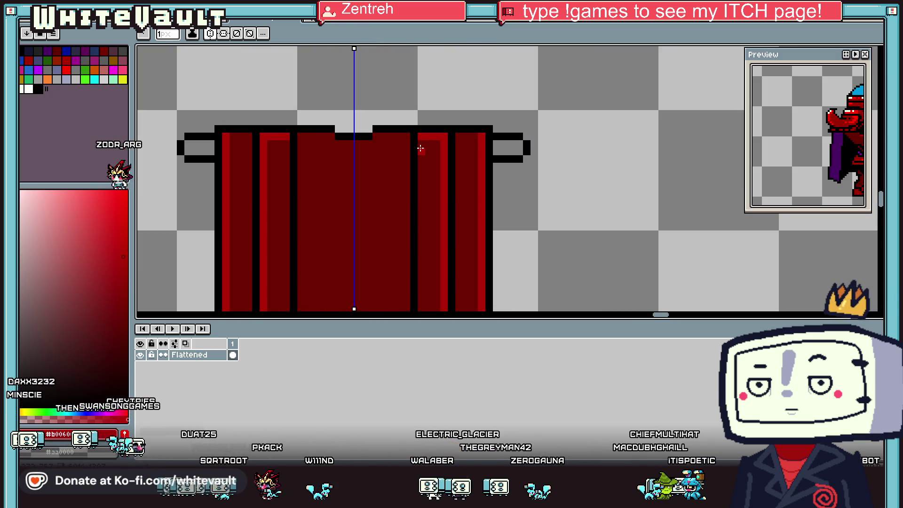
drag(420, 148, 438, 150)
alt+click(420, 161)
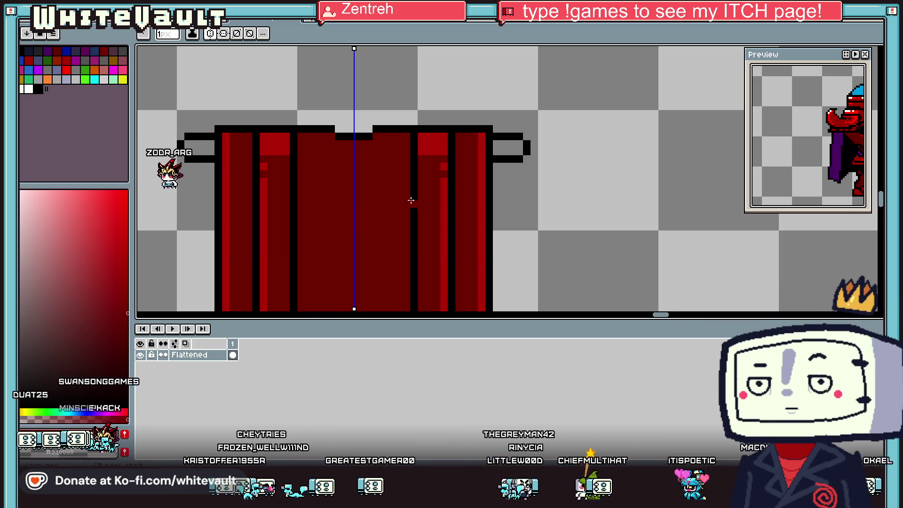
scroll(411, 200, down, 4)
scroll(412, 264, up, 2)
scroll(407, 289, down, 1)
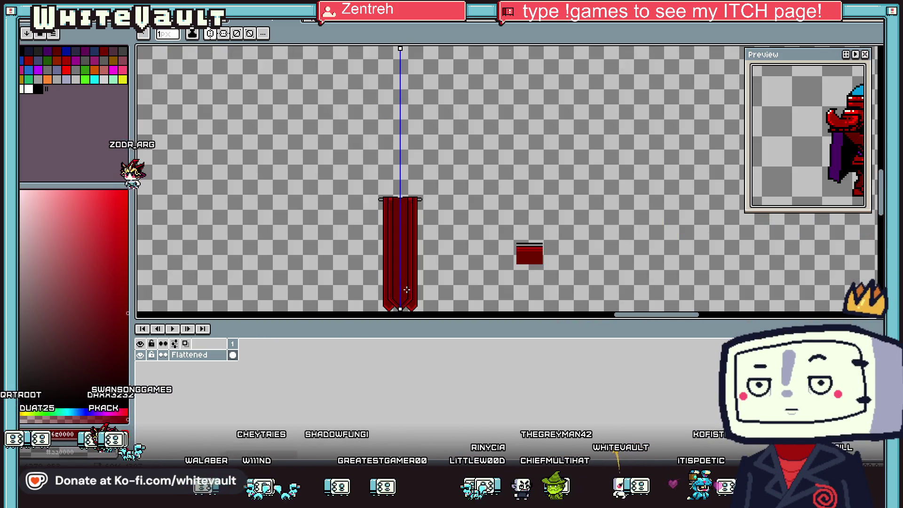
key(i)
scroll(404, 292, up, 2)
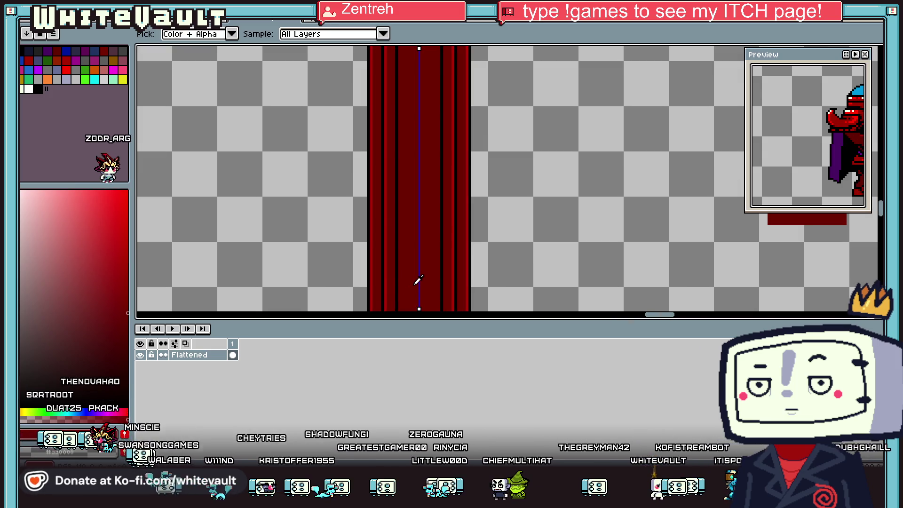
key(b)
scroll(414, 165, down, 1)
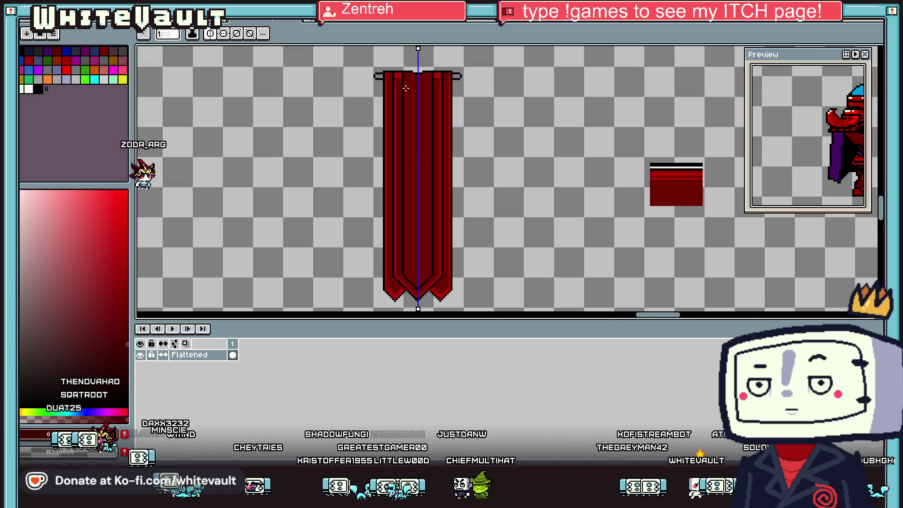
scroll(405, 75, up, 2)
scroll(399, 240, down, 5)
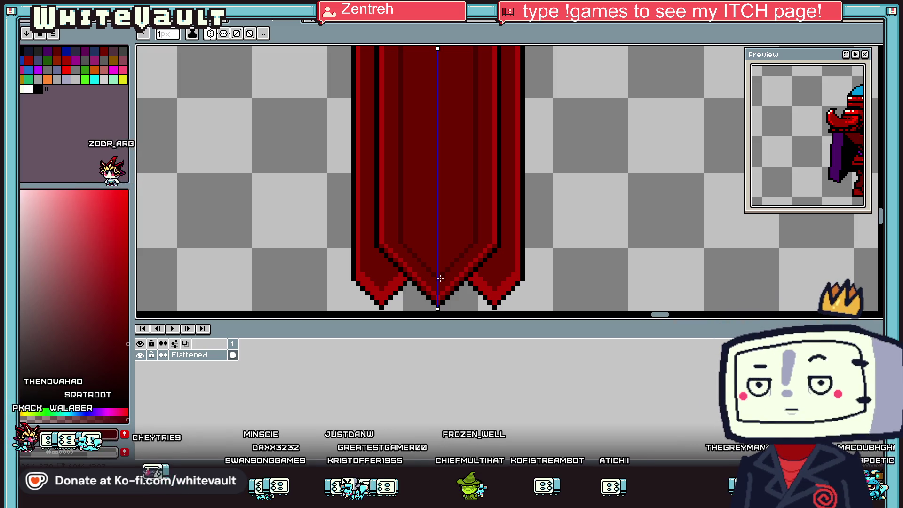
scroll(439, 254, down, 1)
scroll(438, 254, down, 1)
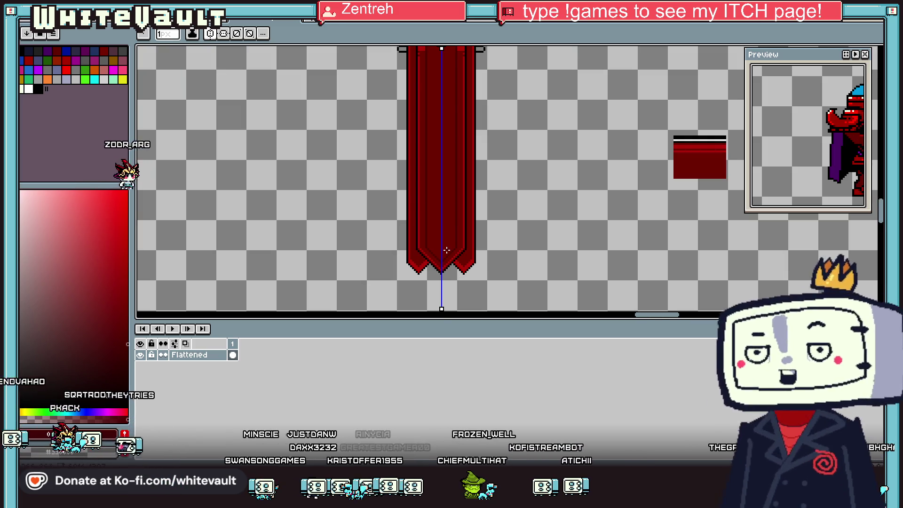
Paint more bright red highlight pixels near the cloth's upper corners
key(i)
scroll(412, 263, up, 2)
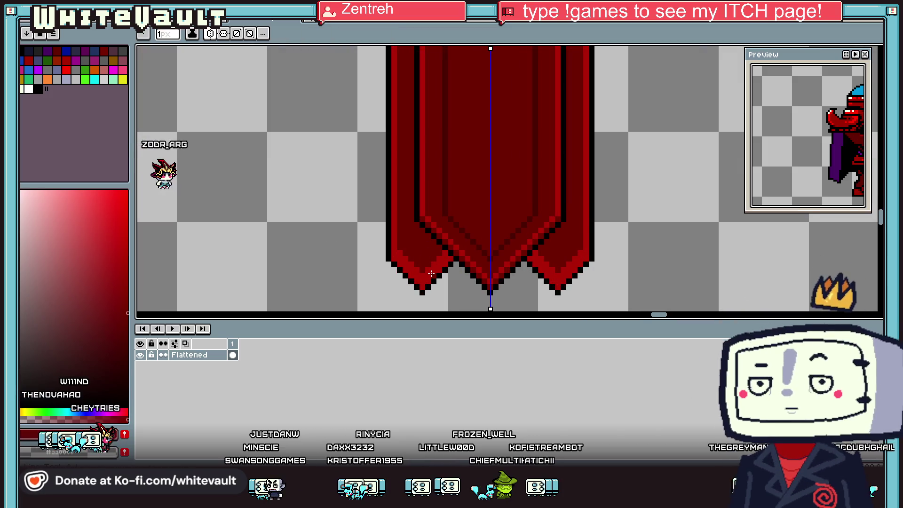
scroll(484, 217, up, 1)
key(l)
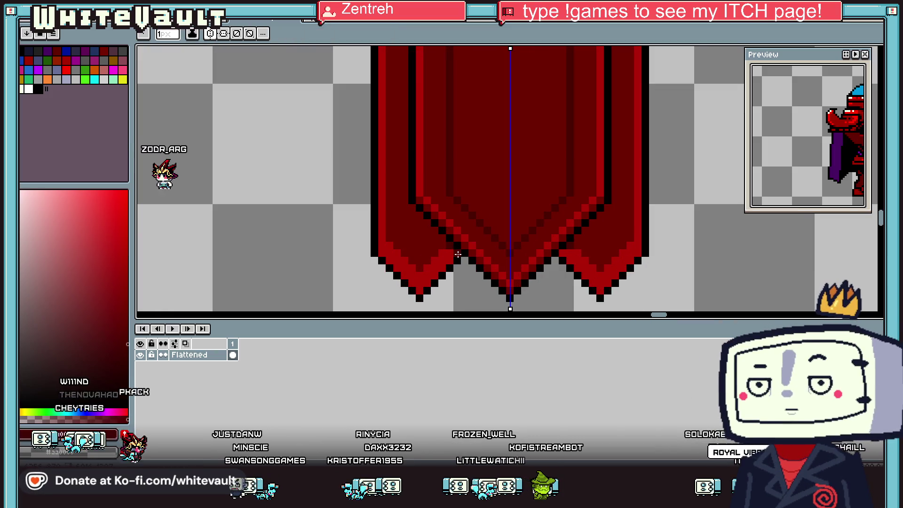
key(i)
scroll(428, 273, down, 2)
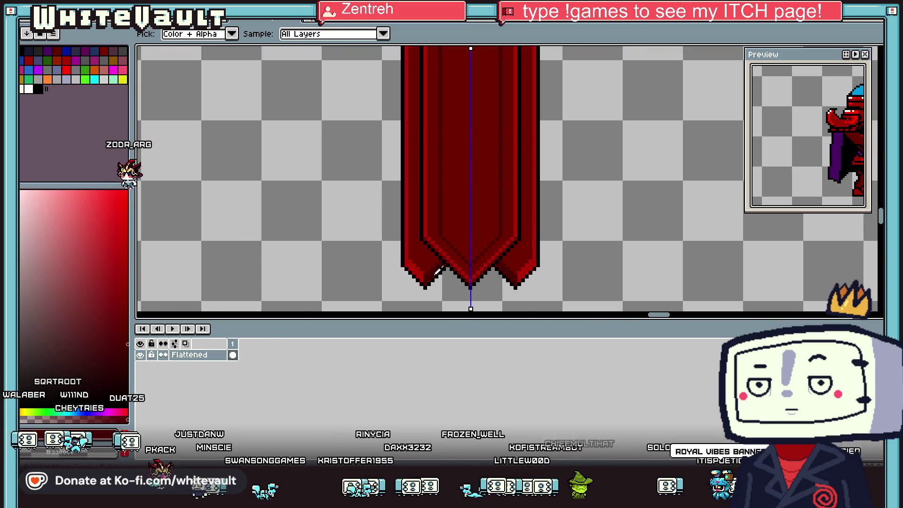
scroll(430, 263, up, 1)
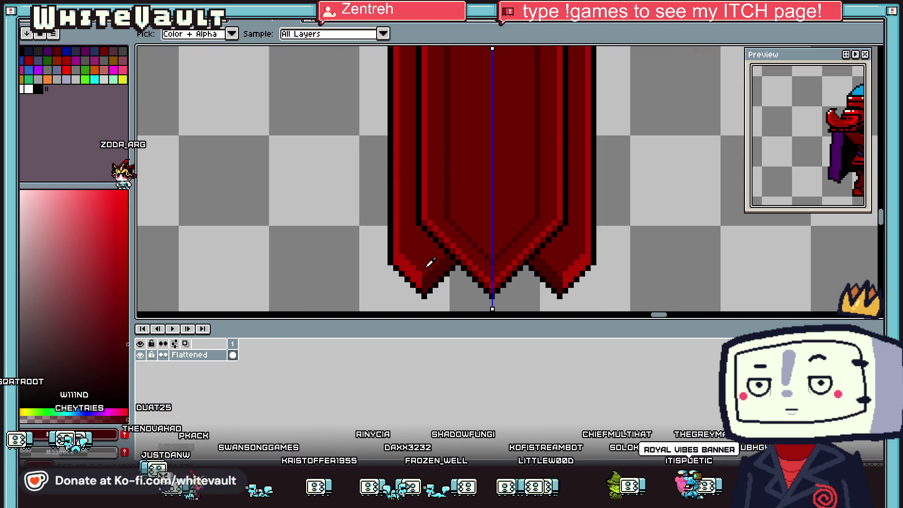
scroll(428, 254, down, 3)
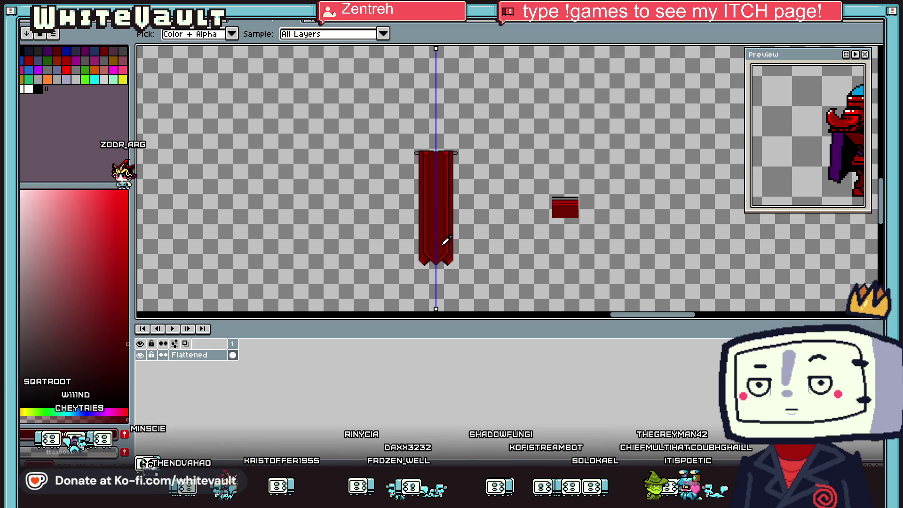
key(v)
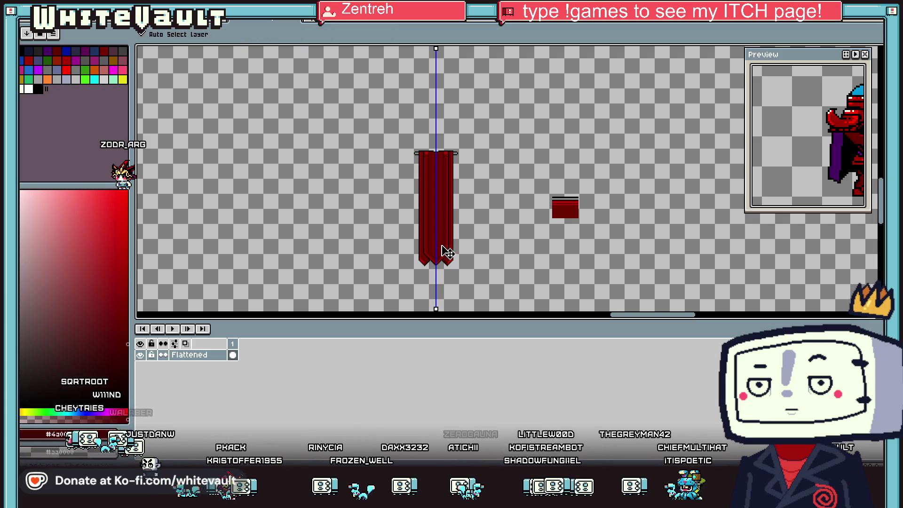
key(i)
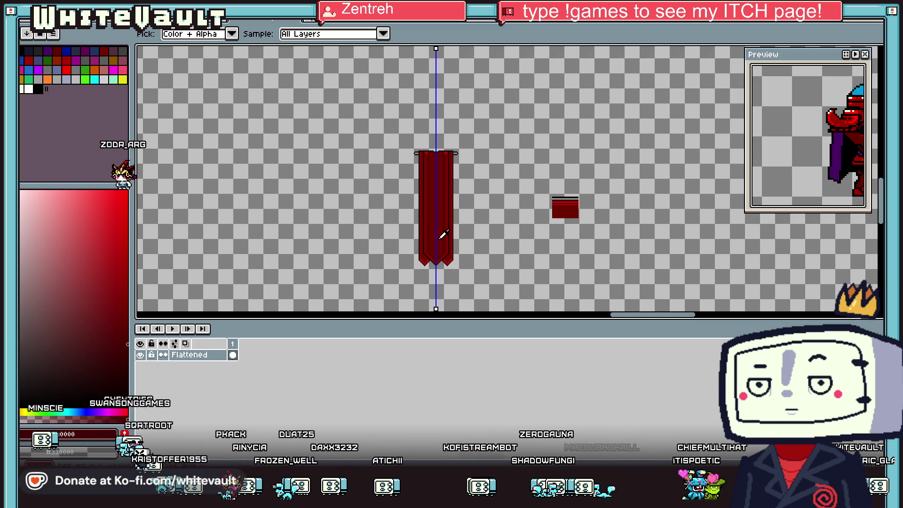
scroll(418, 133, up, 3)
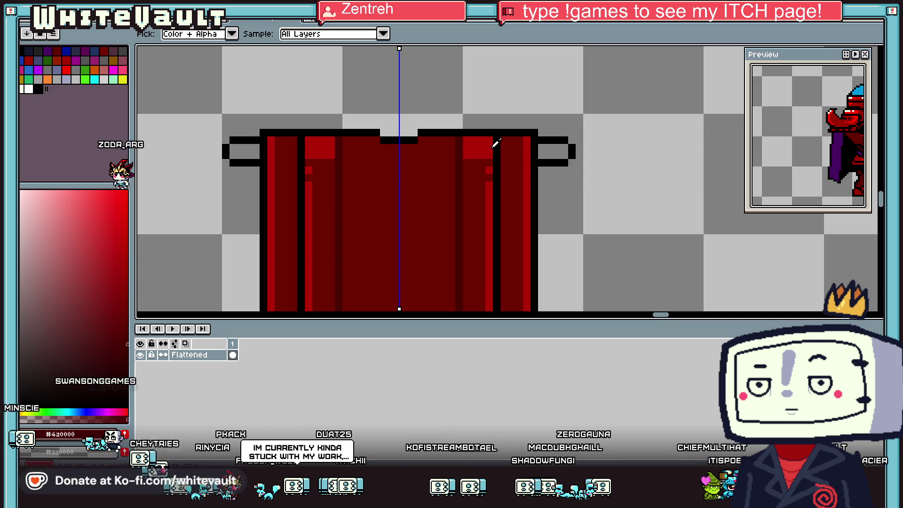
click(531, 154)
key(b)
drag(512, 155, 524, 139)
key(i)
scroll(524, 150, down, 5)
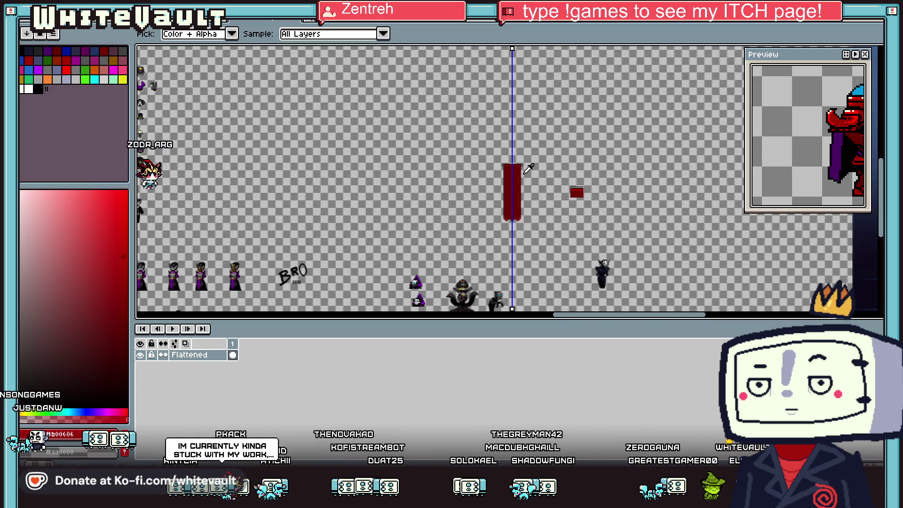
scroll(529, 168, up, 2)
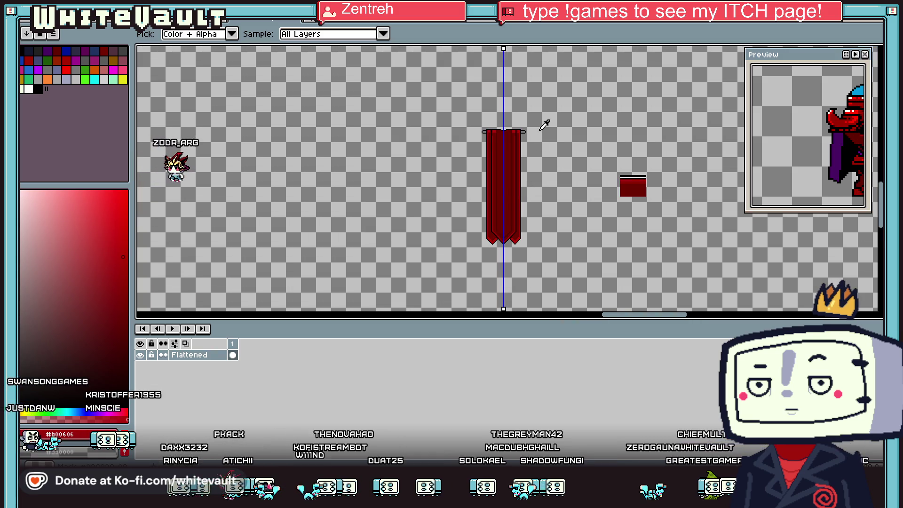
click(532, 155)
Carve a black notch into the cloth's top centre and pick the rod's dark grey
key(w)
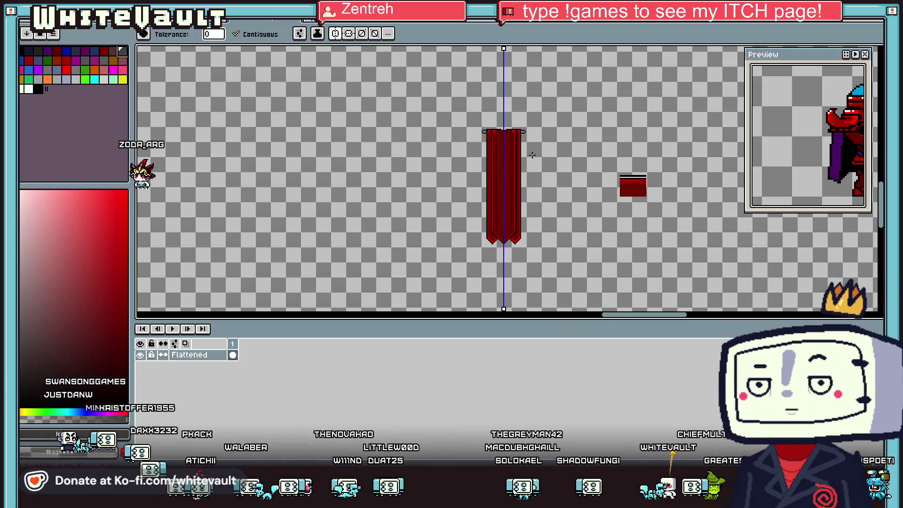
scroll(532, 155, up, 4)
scroll(525, 155, up, 1)
key(b)
drag(403, 150, 402, 156)
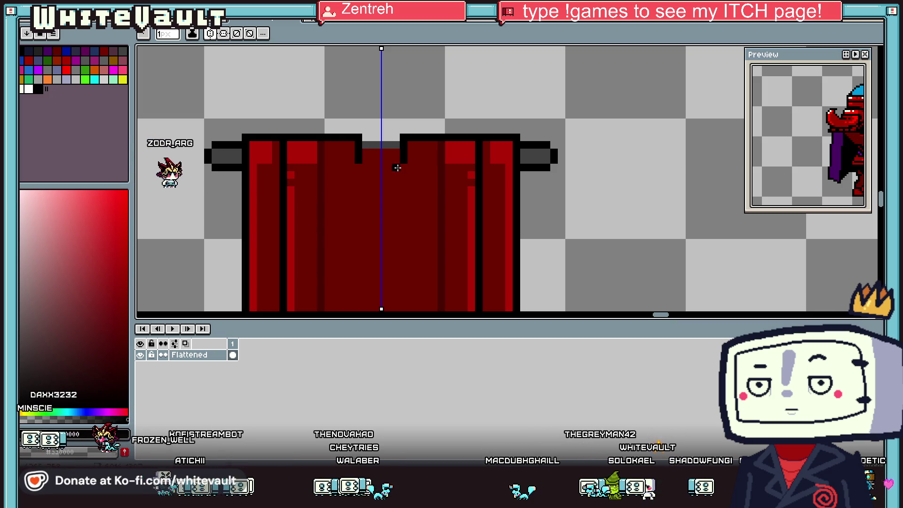
alt+click(366, 152)
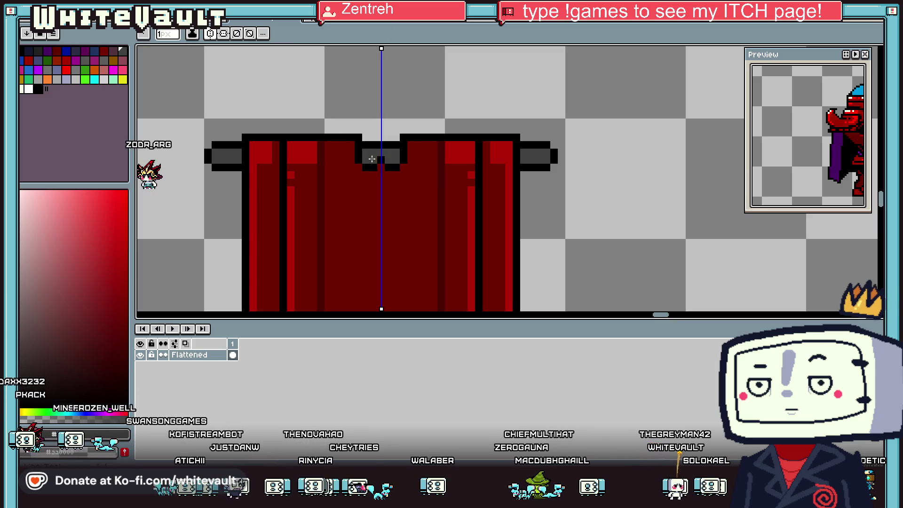
key(alt)
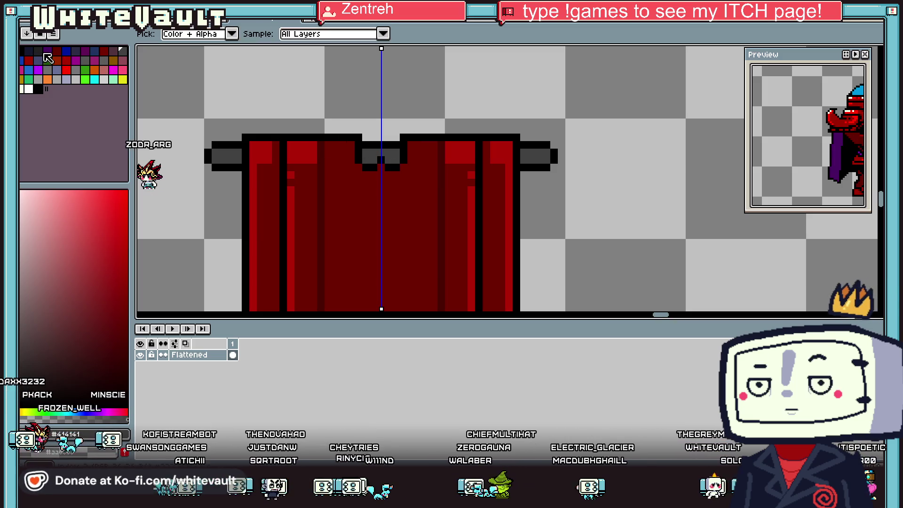
alt+click(376, 151)
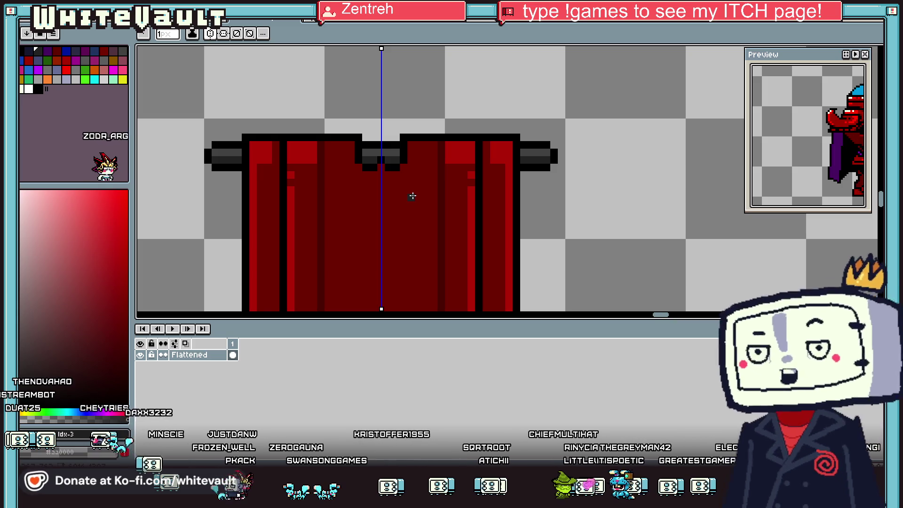
Repaint the cloth's top row dark red with two matching darker accent pixels
key(i)
scroll(477, 198, down, 4)
scroll(440, 193, up, 3)
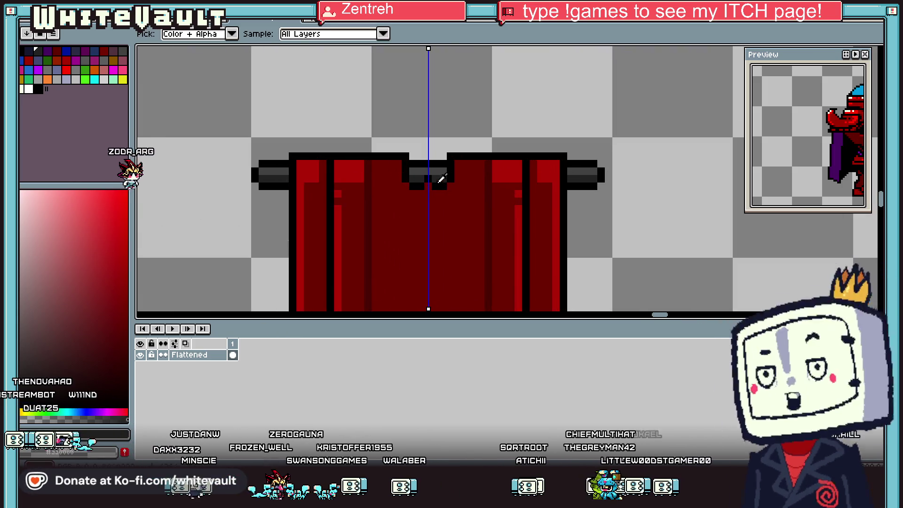
scroll(435, 182, down, 2)
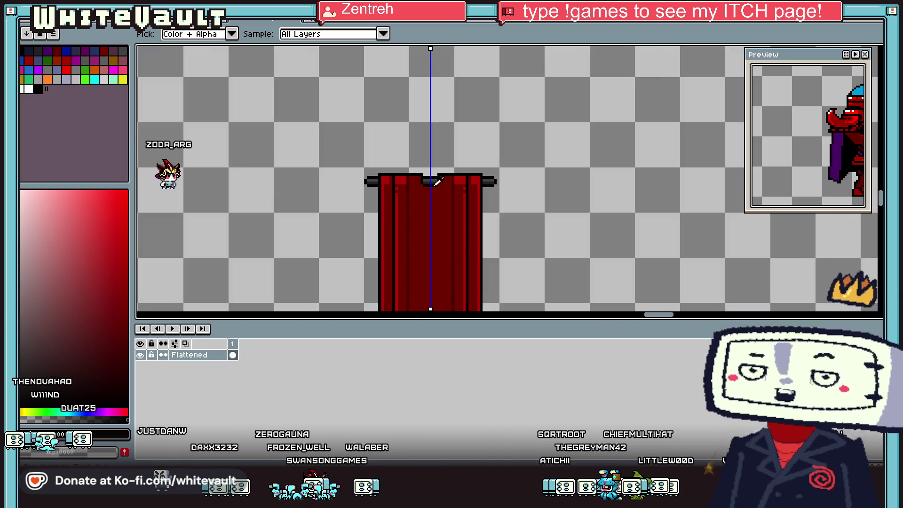
scroll(387, 173, up, 1)
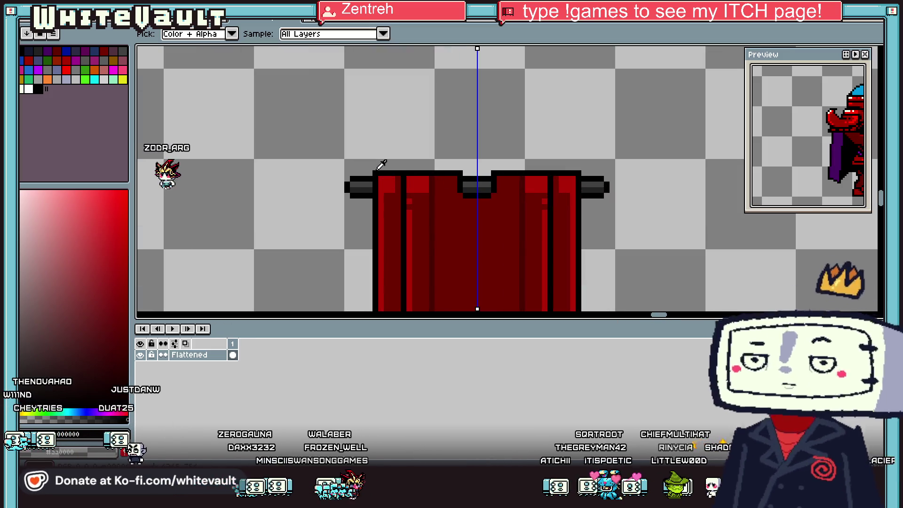
scroll(394, 168, up, 1)
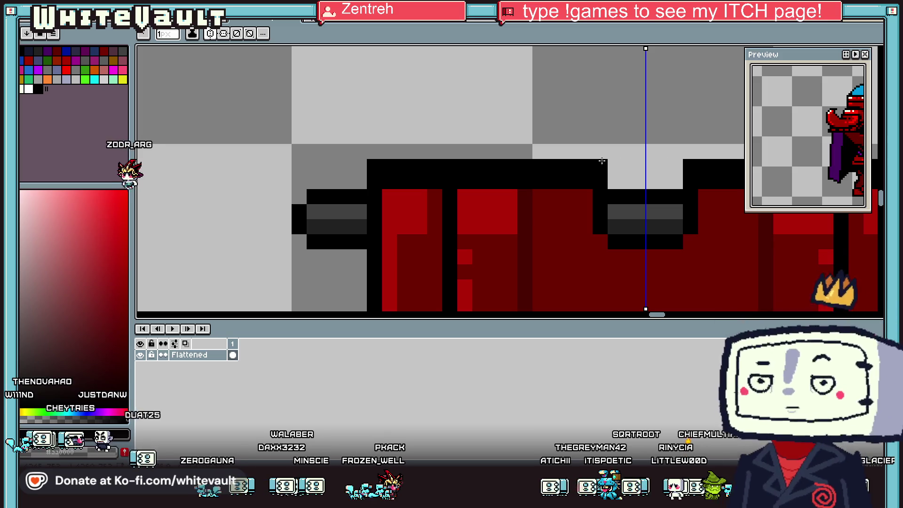
mouse_move(590, 201)
mouse_down()
mouse_move(465, 177)
mouse_move(383, 181)
mouse_up()
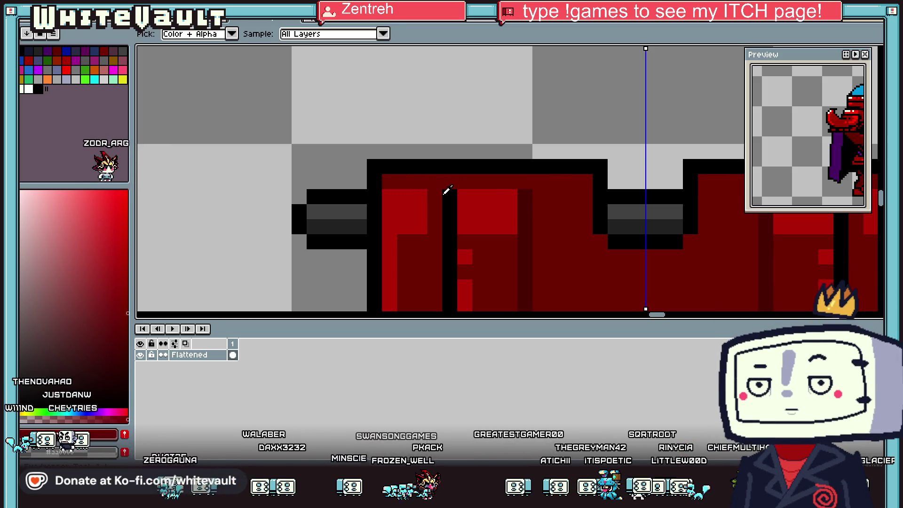
click(465, 181)
click(524, 182)
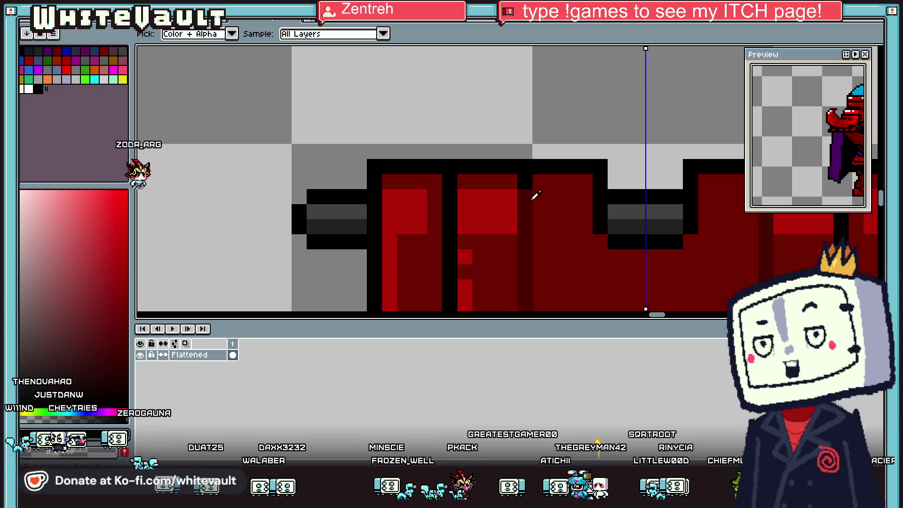
scroll(450, 190, down, 3)
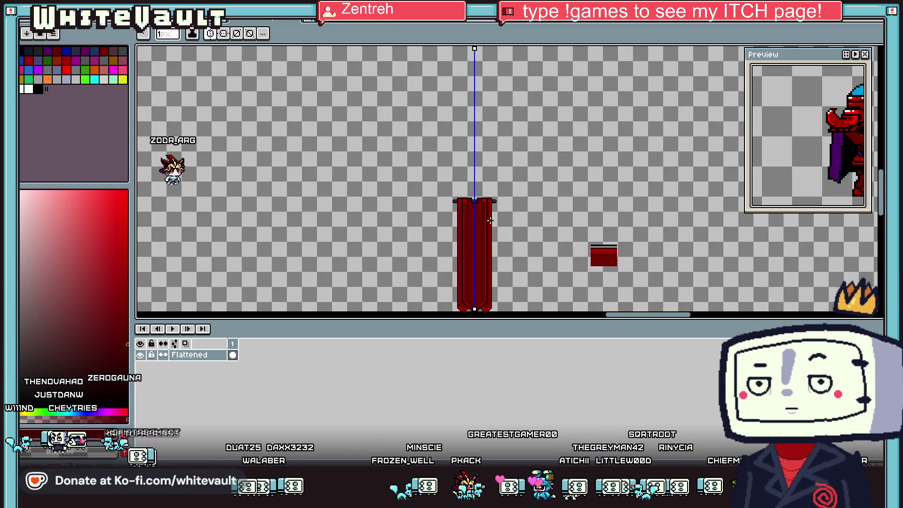
Fill both tail lobes of the banner with dark grey
scroll(455, 216, up, 3)
scroll(466, 174, up, 1)
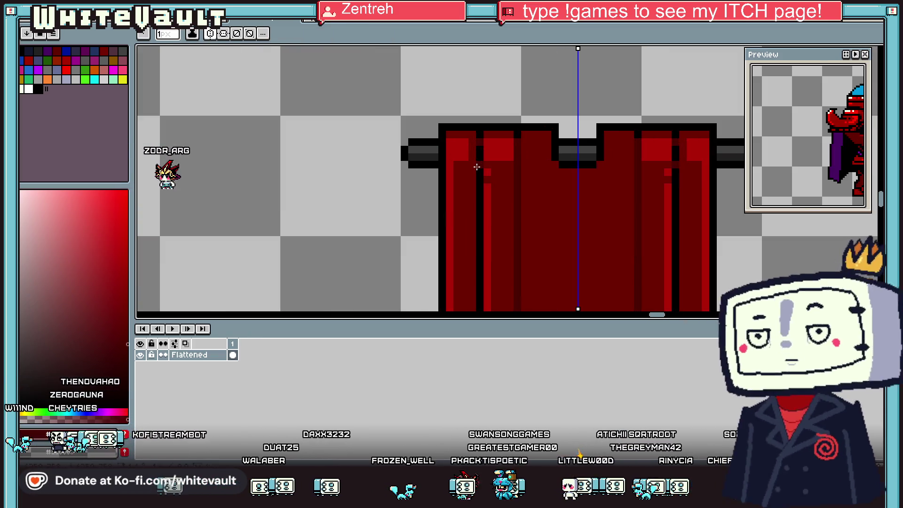
scroll(503, 233, down, 4)
scroll(519, 283, up, 3)
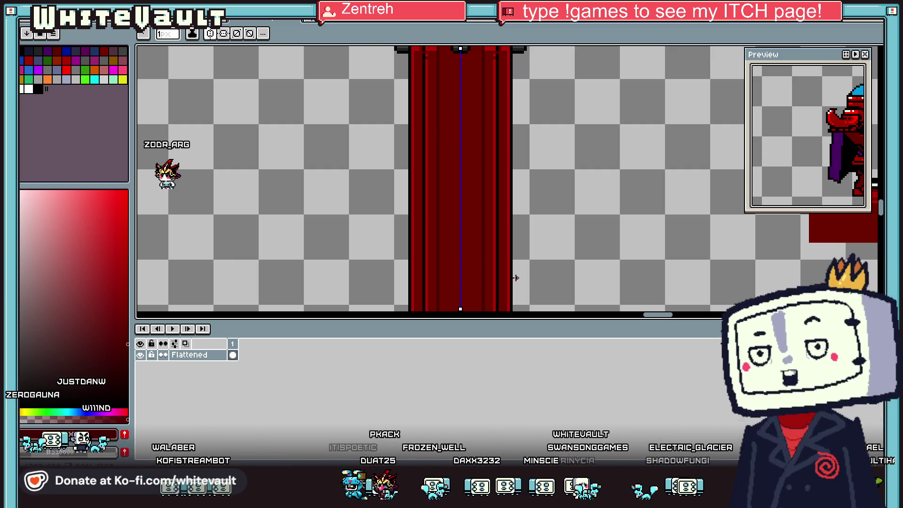
scroll(494, 235, down, 3)
scroll(483, 296, up, 2)
scroll(476, 251, up, 1)
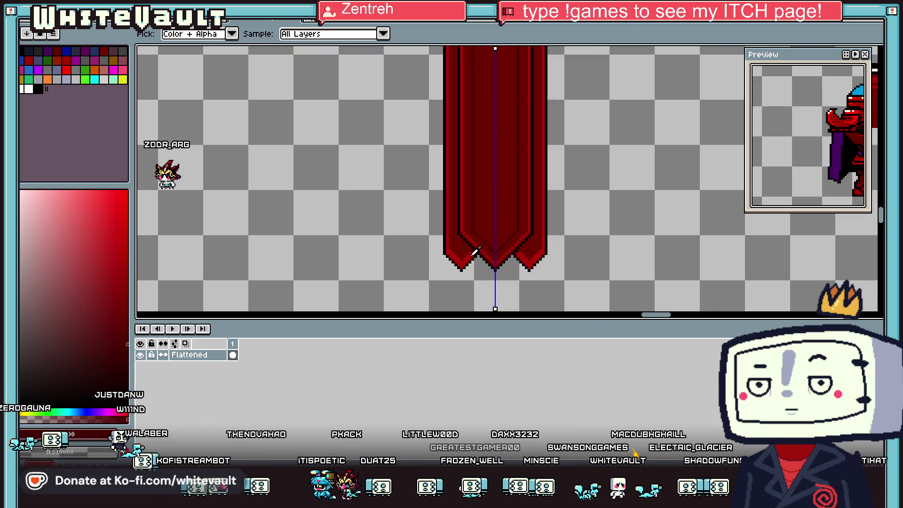
scroll(475, 252, up, 2)
scroll(474, 248, up, 3)
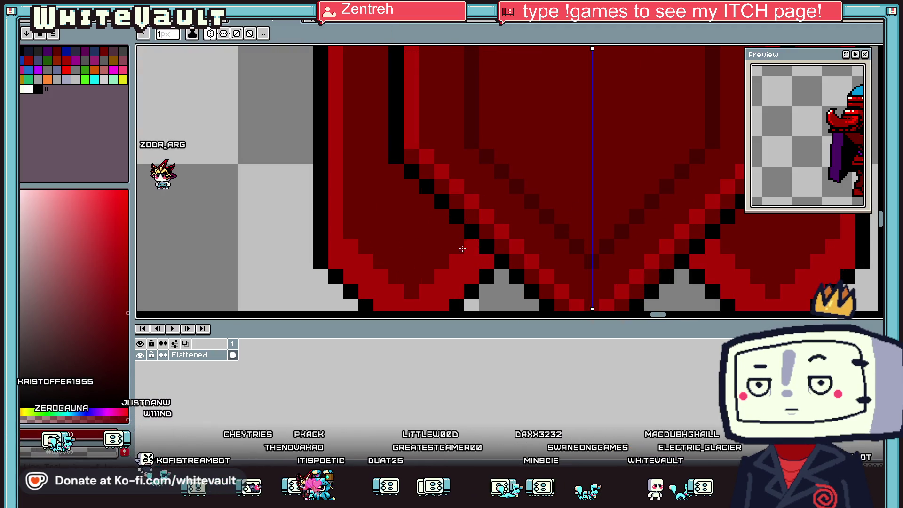
key(alt)
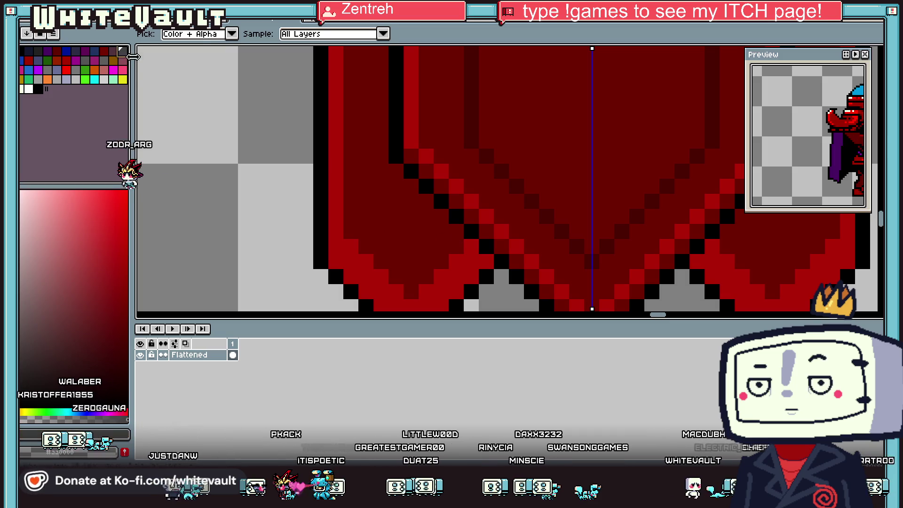
click(358, 203)
Choose a dark shading colour and paint along the tail's diagonal edge
click(38, 51)
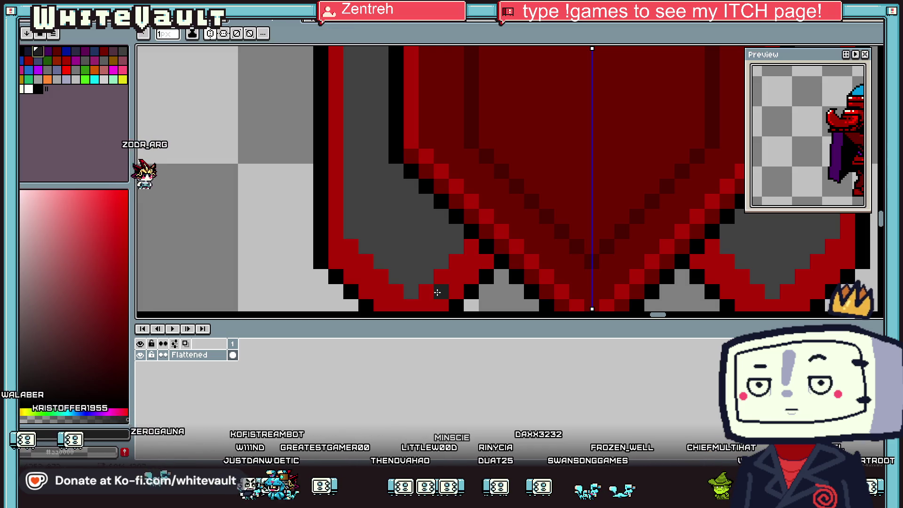
scroll(438, 292, down, 2)
scroll(452, 271, up, 1)
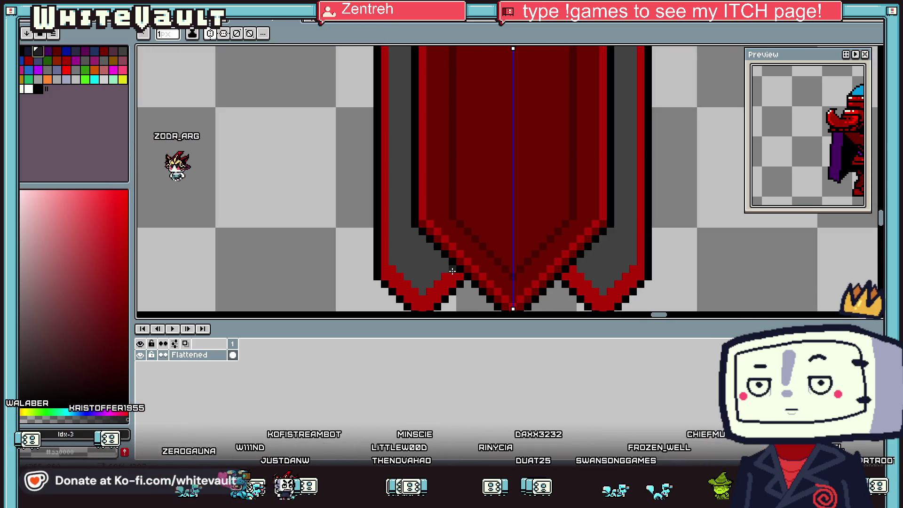
scroll(452, 271, up, 1)
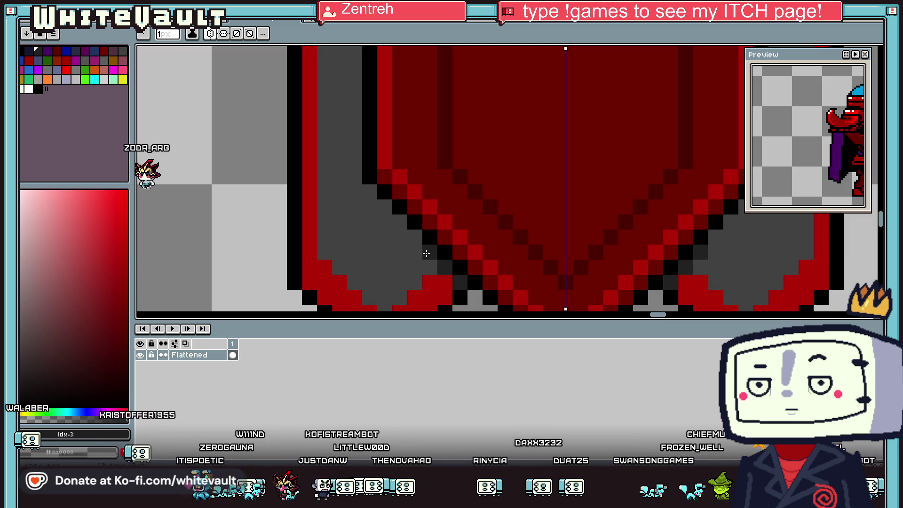
drag(426, 254, 399, 219)
Sample dark grey #414141 and recolour the tails' outer red band and lighter grey sides
key(i)
scroll(425, 255, down, 1)
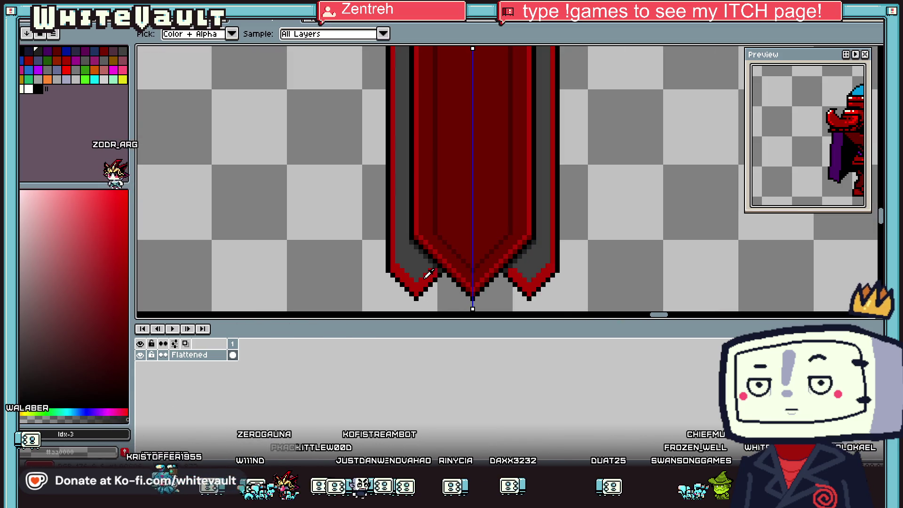
scroll(423, 258, up, 1)
click(422, 258)
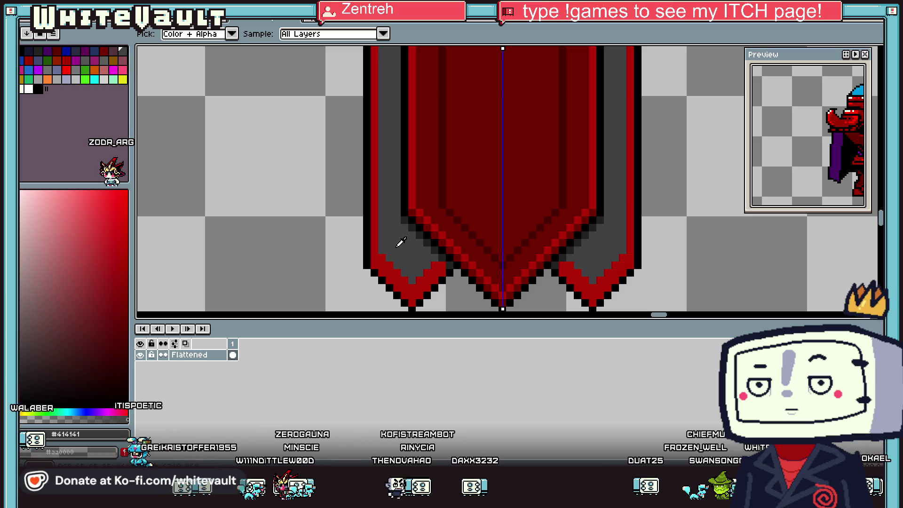
click(373, 244)
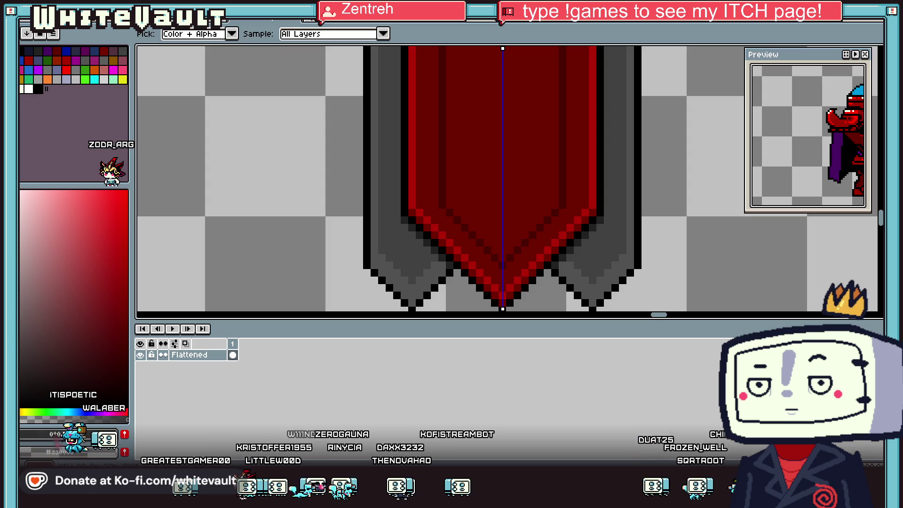
key(g)
click(387, 275)
scroll(414, 263, down, 3)
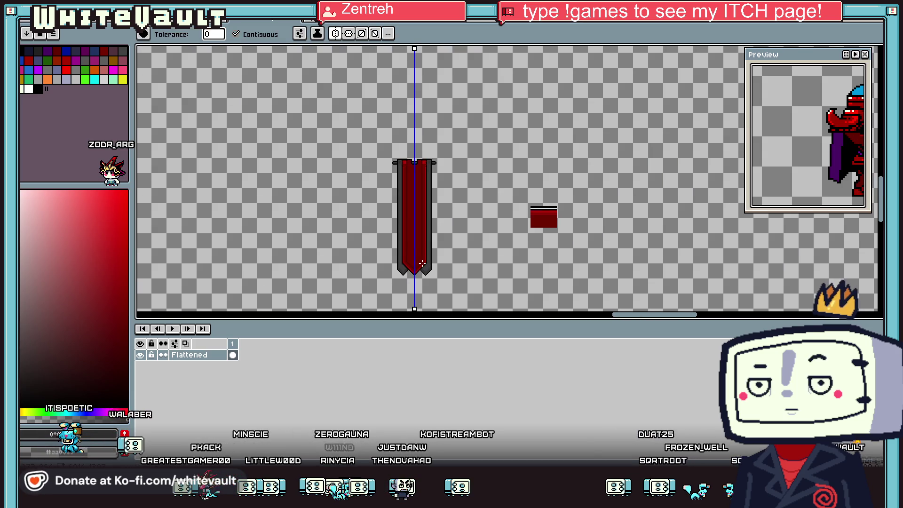
Try a mirrored black diagonal line on the tails, then undo it
key(i)
scroll(374, 200, up, 3)
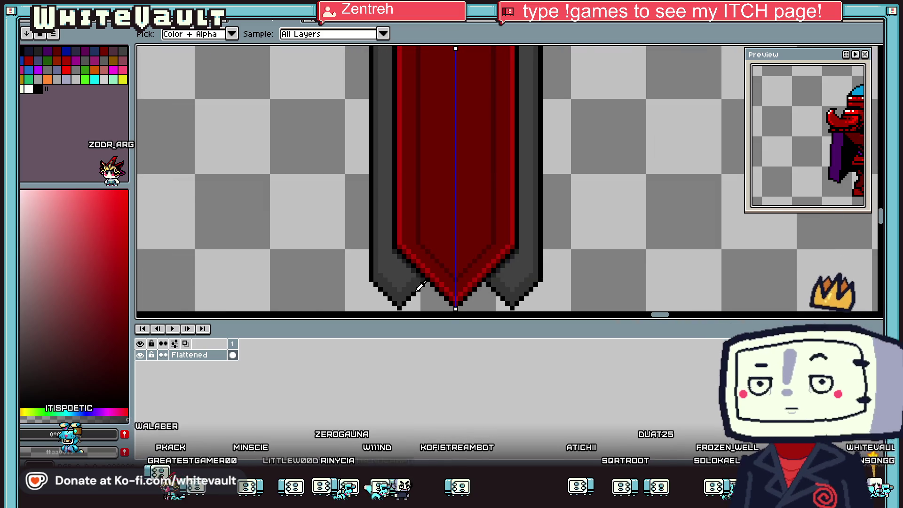
key(b)
scroll(381, 194, up, 2)
drag(397, 187, 361, 164)
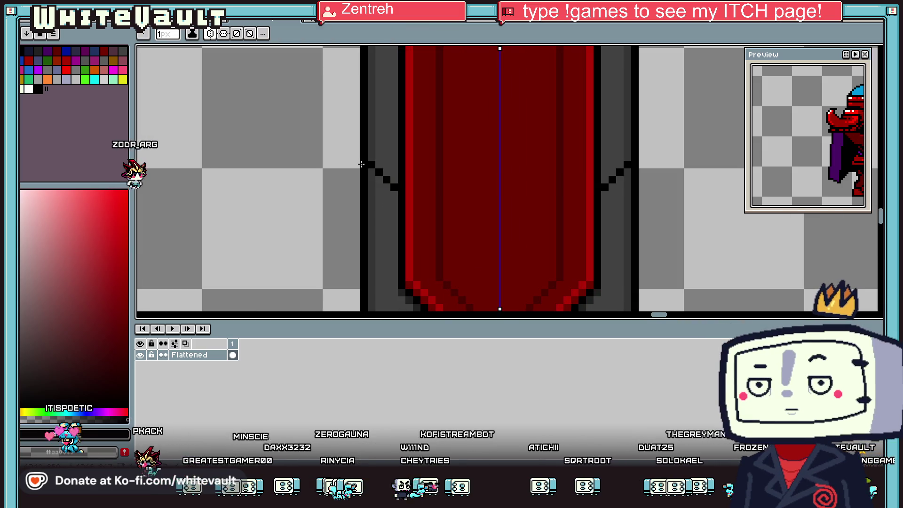
scroll(395, 125, down, 1)
key(ctrl+z)
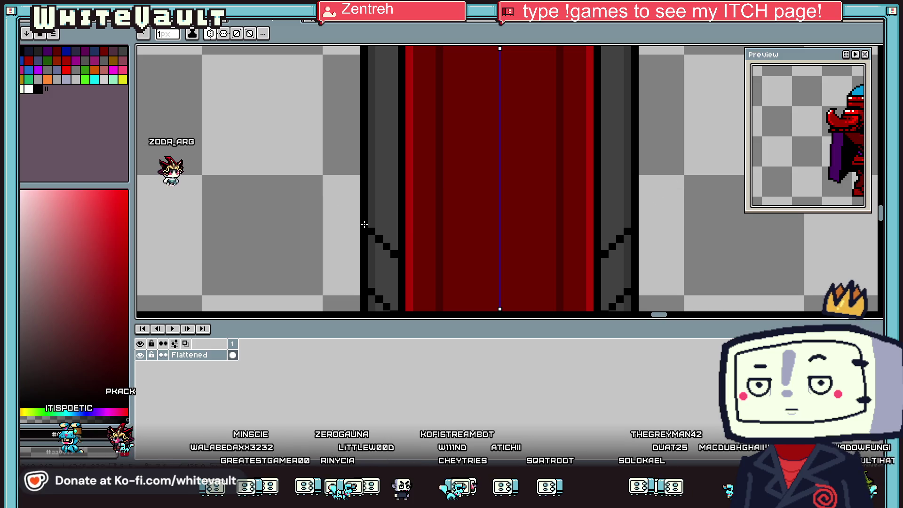
scroll(398, 223, down, 2)
scroll(398, 222, up, 3)
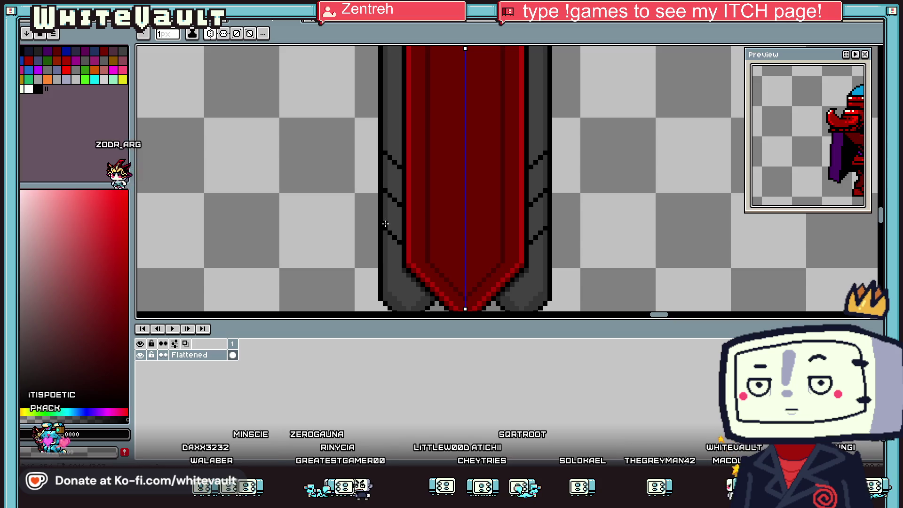
scroll(383, 180, up, 1)
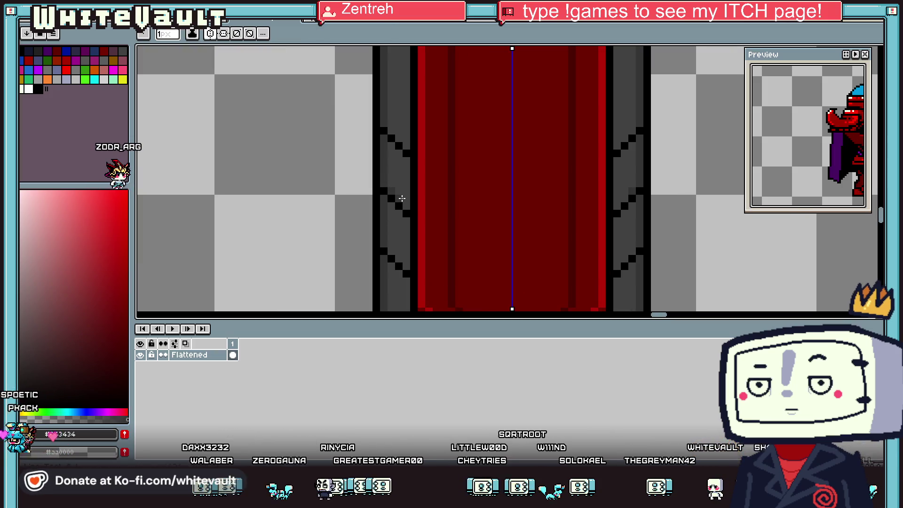
Pencil mirrored diagonal light-grey detail pixels down both tails using greys sampled from the banner
key(i)
key(b)
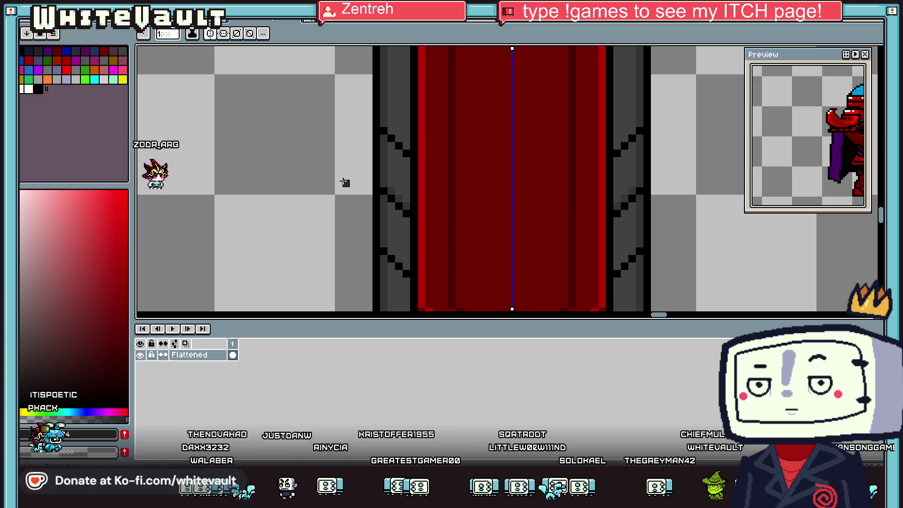
scroll(381, 178, up, 1)
key(i)
key(b)
key(i)
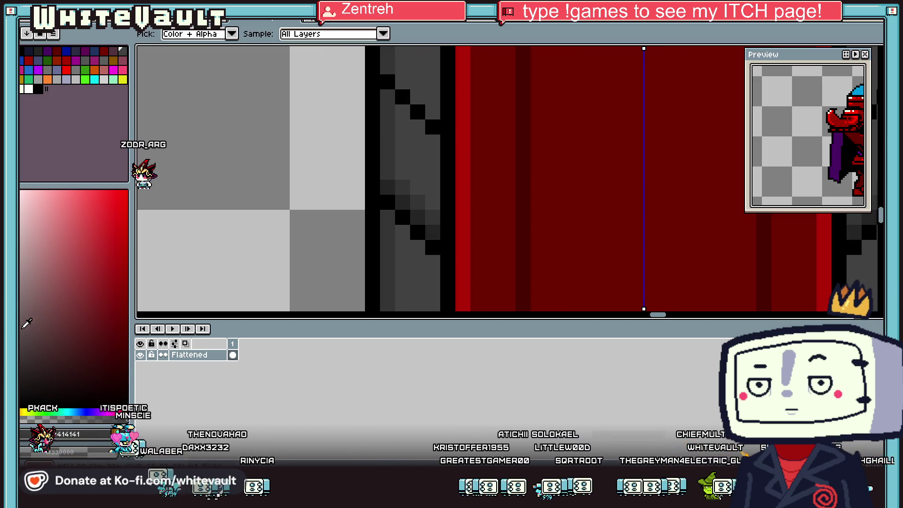
key(b)
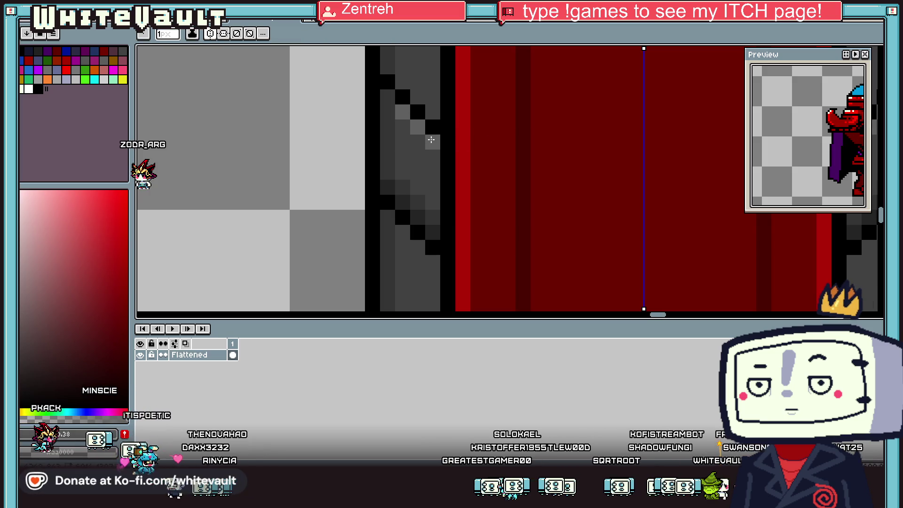
scroll(469, 141, down, 5)
scroll(456, 145, up, 3)
key(i)
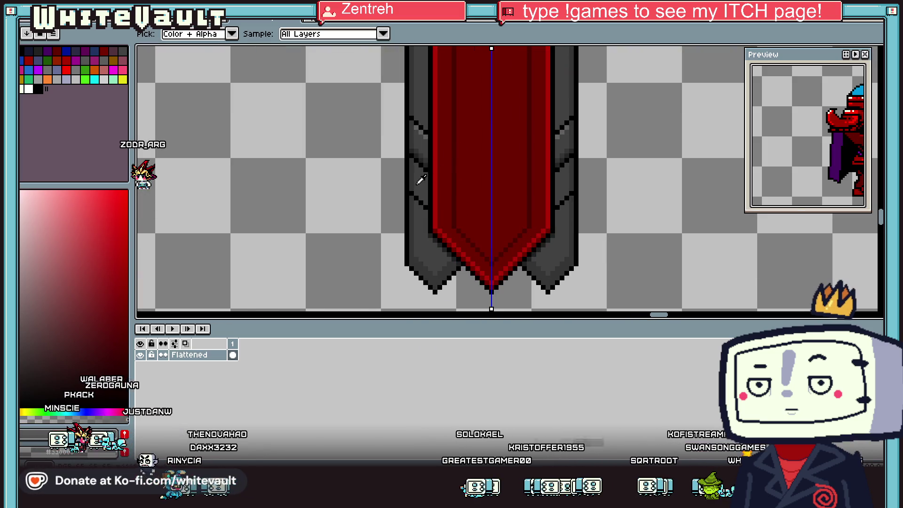
scroll(421, 179, up, 2)
key(b)
key(i)
key(b)
key(i)
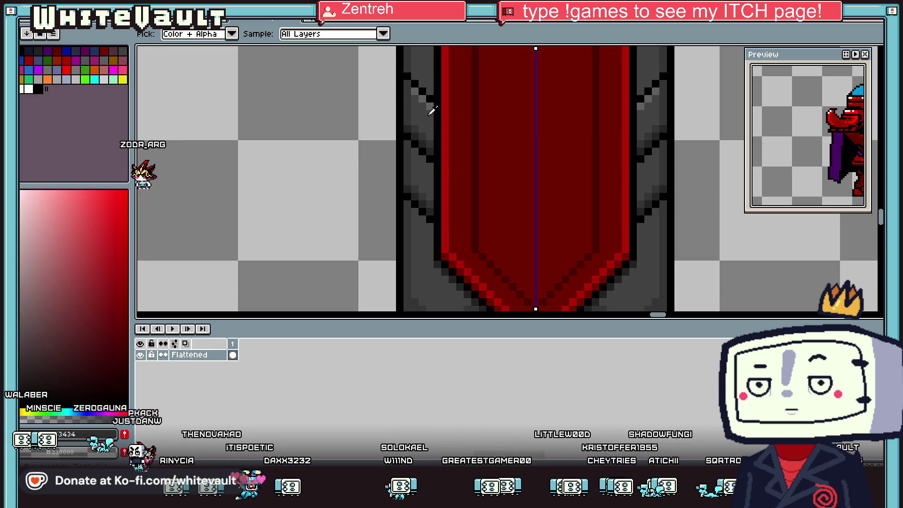
key(b)
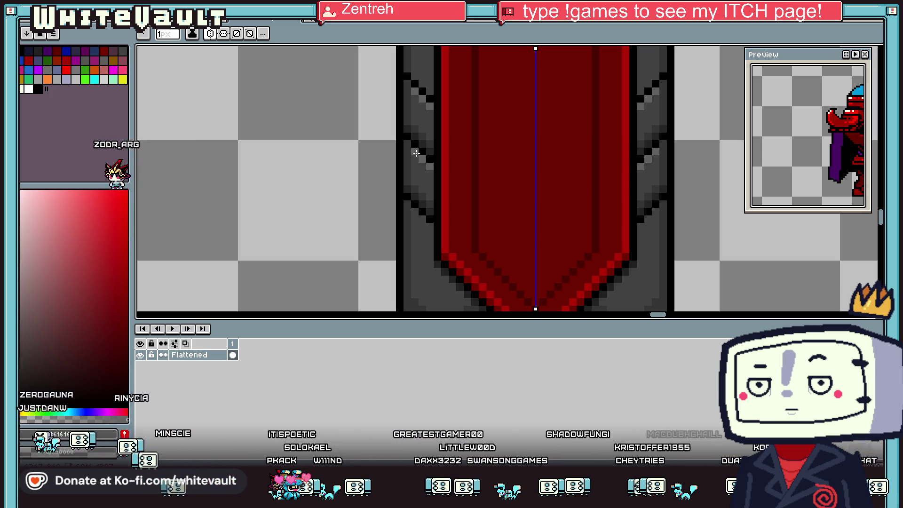
key(i)
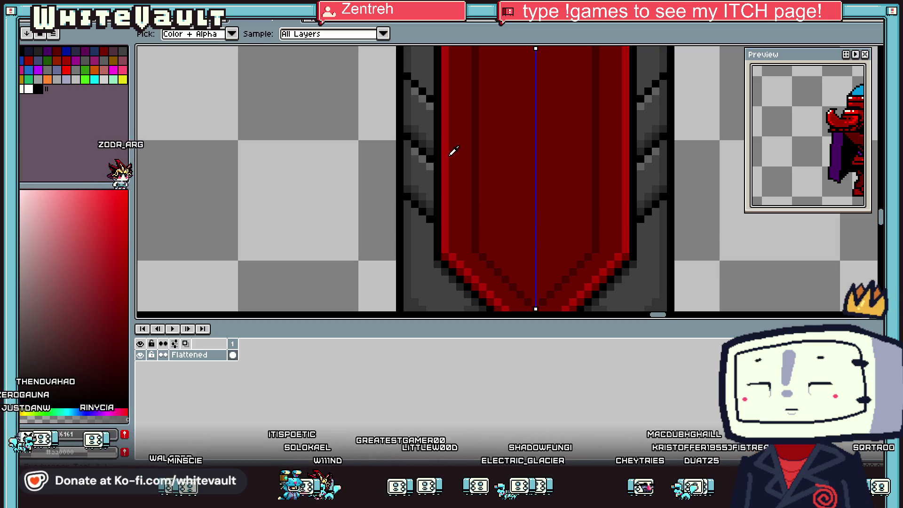
scroll(452, 151, down, 3)
scroll(524, 104, down, 3)
scroll(523, 98, up, 3)
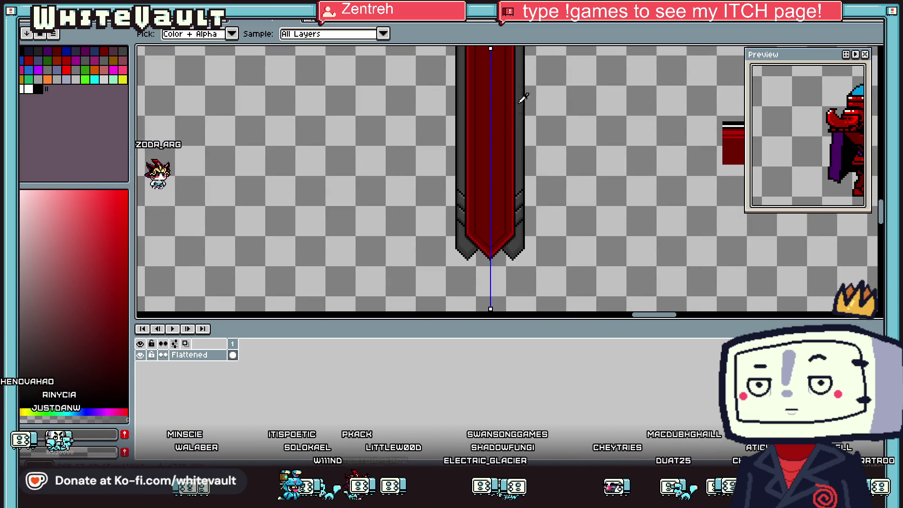
scroll(528, 177, up, 2)
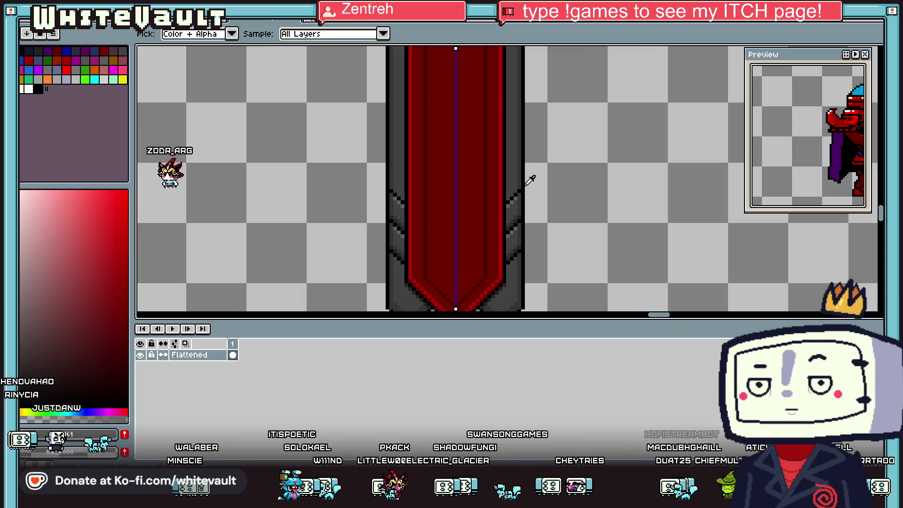
scroll(528, 177, up, 1)
Erase the dark border line along the tails' outer edges with a transparent line
key(l)
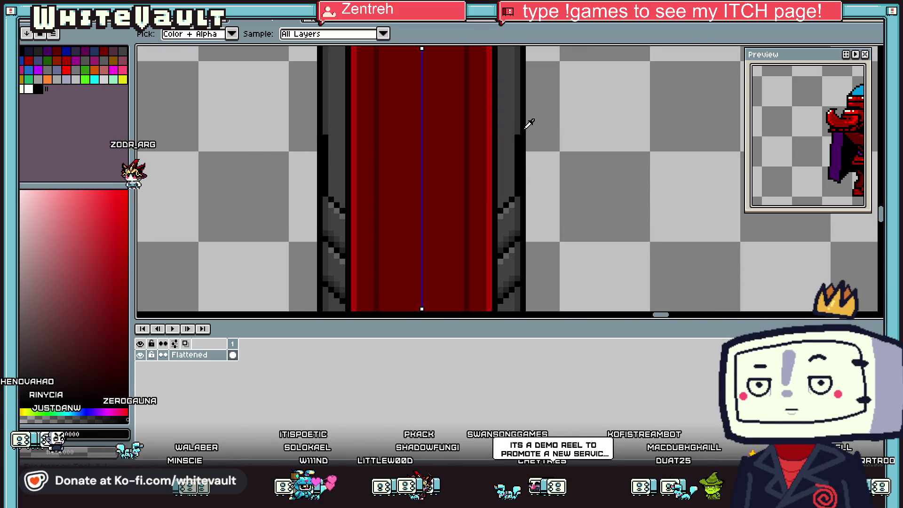
alt+click(528, 125)
drag(520, 137, 523, 182)
scroll(523, 182, down, 3)
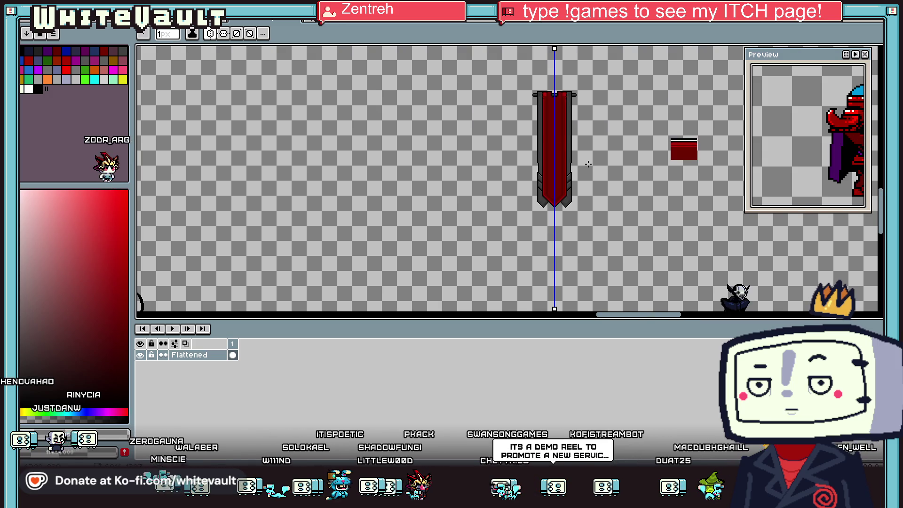
scroll(583, 158, up, 2)
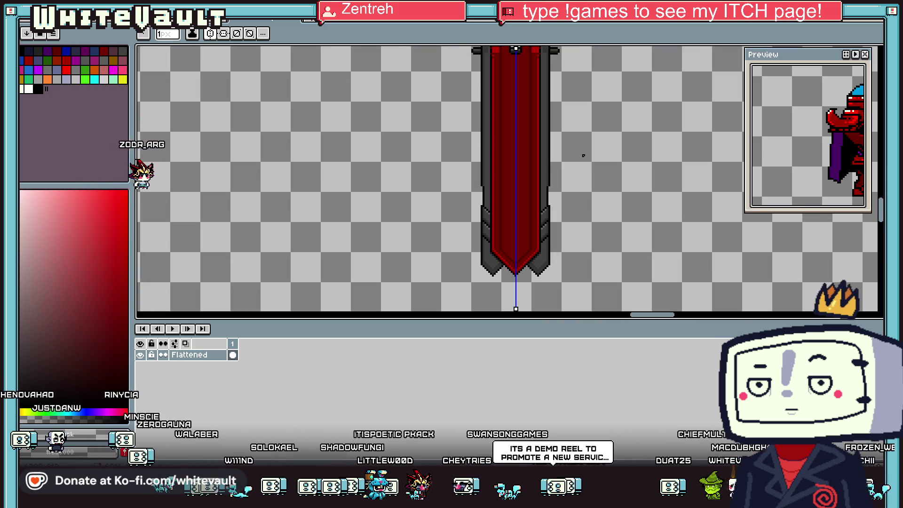
scroll(481, 245, up, 2)
scroll(481, 244, up, 1)
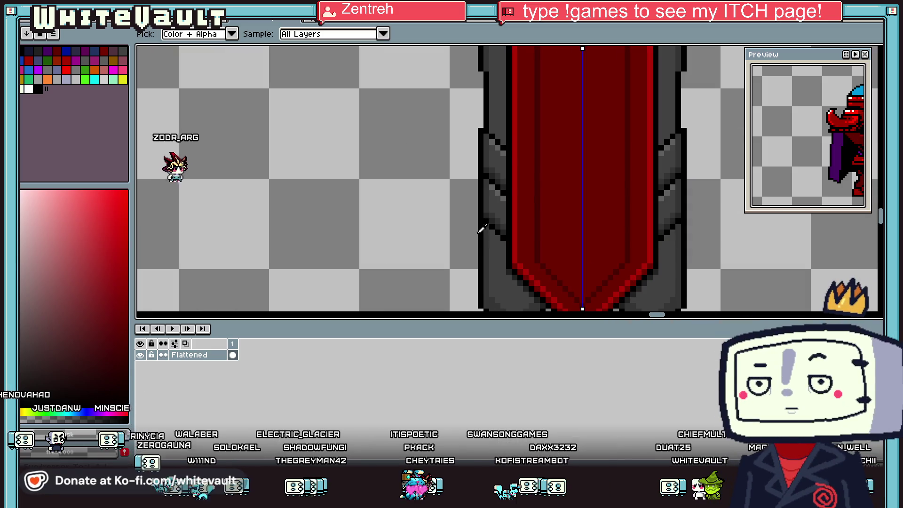
scroll(484, 263, down, 2)
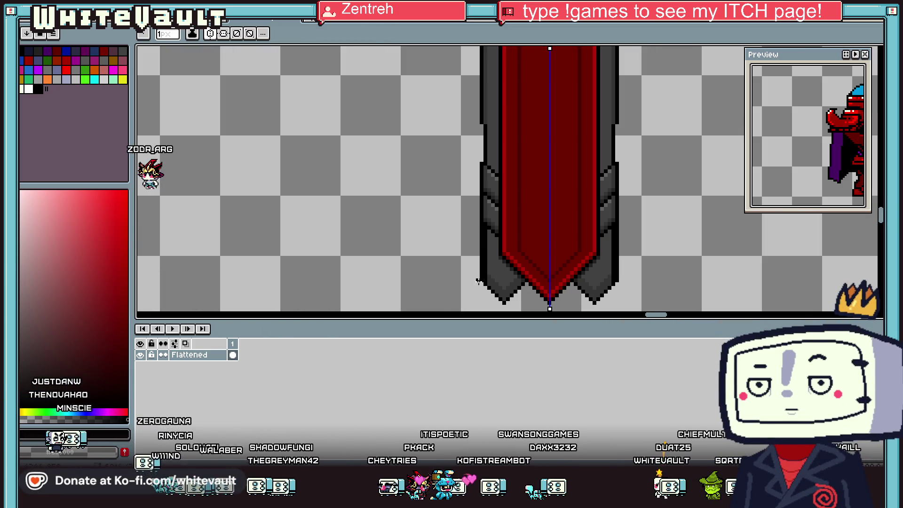
scroll(585, 212, down, 3)
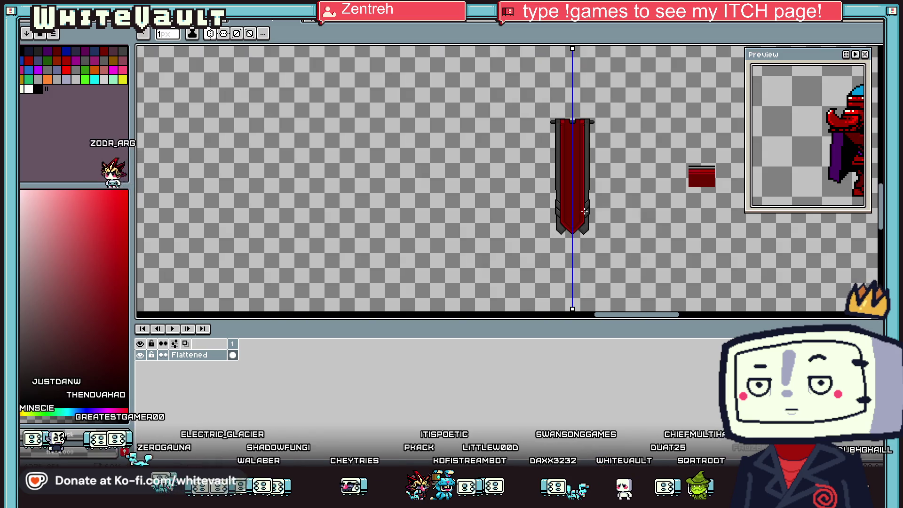
Select the tail sections on both sides, reposition them, and drop the selection
key(w)
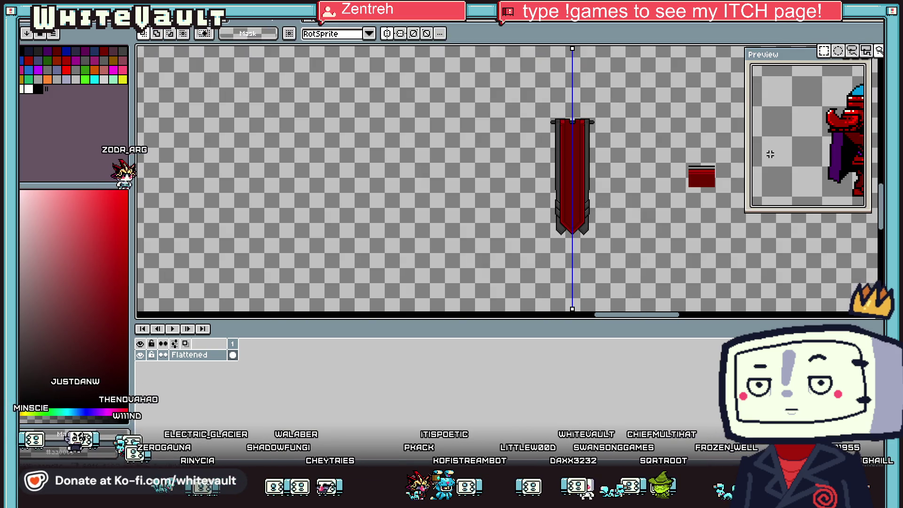
scroll(564, 188, up, 5)
mouse_move(547, 160)
mouse_down()
mouse_move(604, 216)
mouse_move(607, 260)
mouse_up()
scroll(607, 260, down, 2)
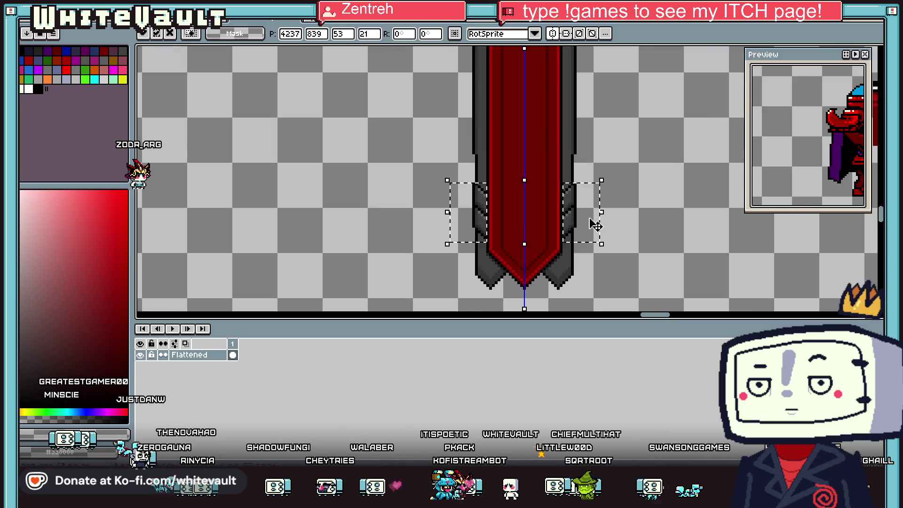
scroll(612, 198, up, 5)
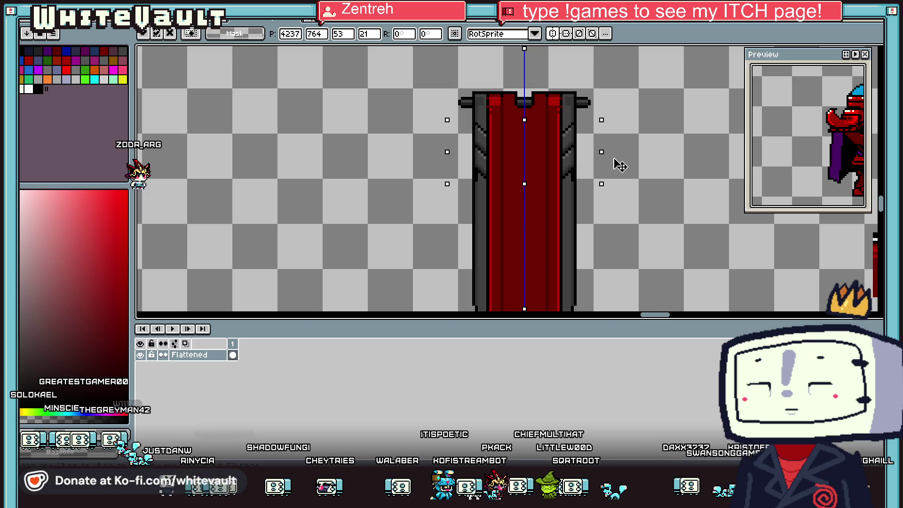
scroll(613, 158, down, 2)
click(633, 203)
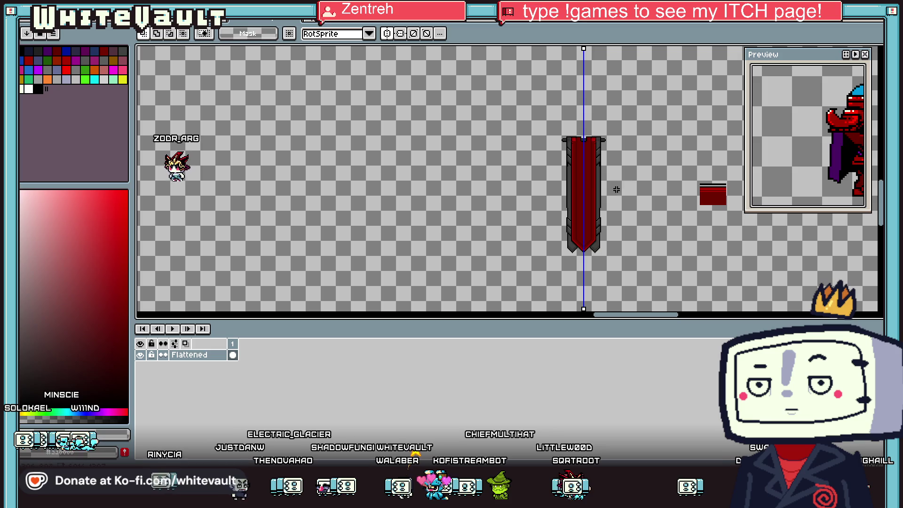
scroll(600, 176, up, 2)
key(i)
scroll(597, 161, up, 1)
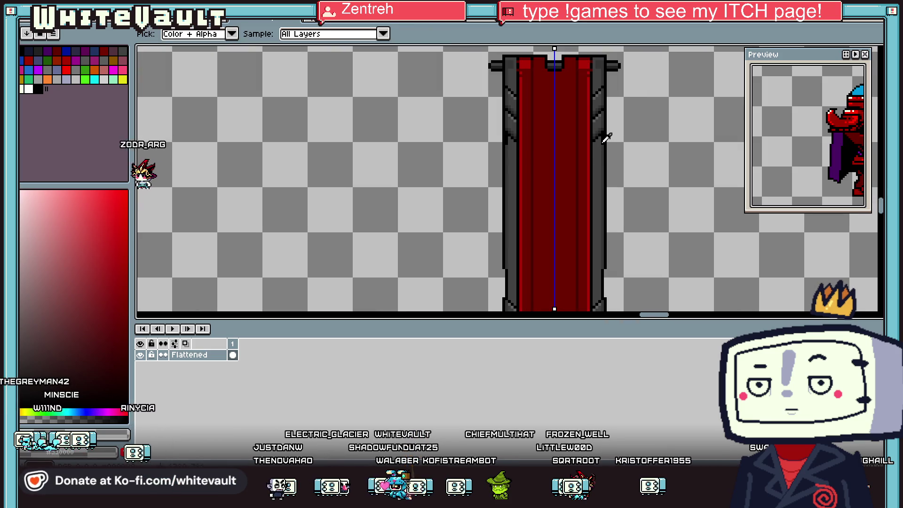
key(b)
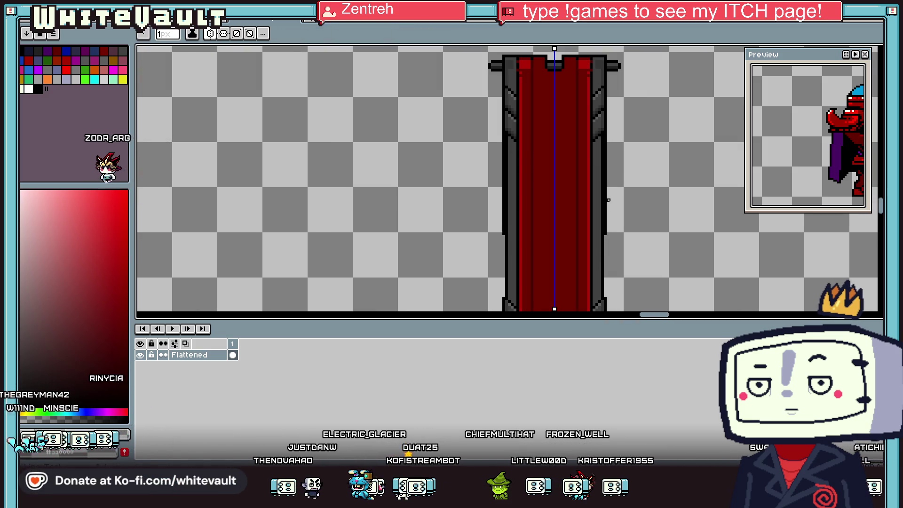
scroll(610, 86, up, 2)
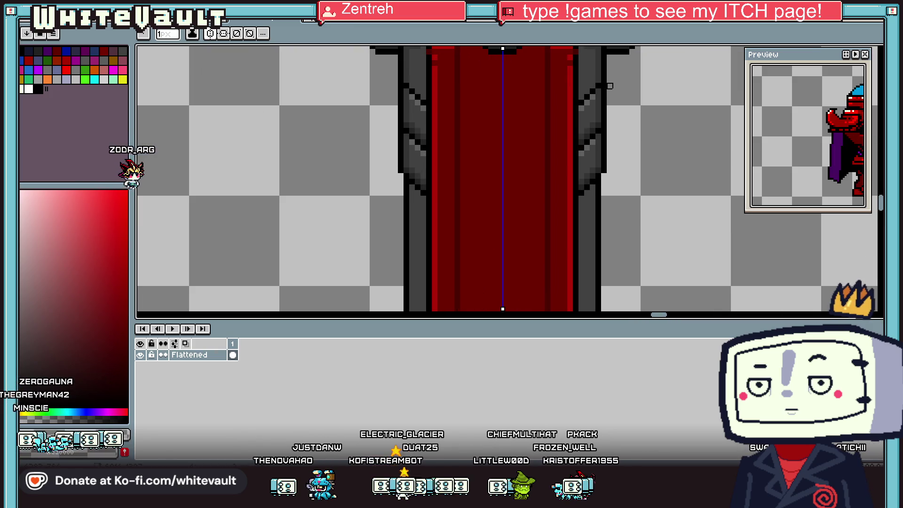
scroll(604, 80, up, 2)
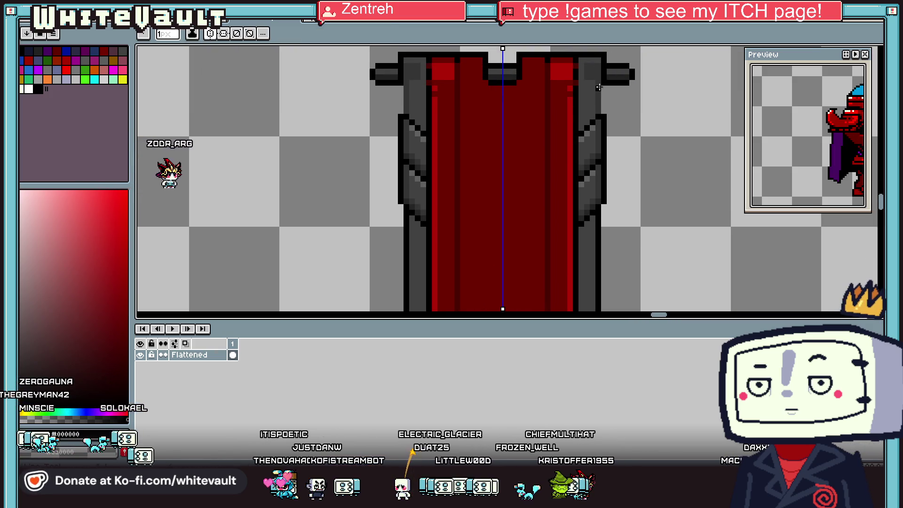
key(i)
scroll(606, 94, down, 3)
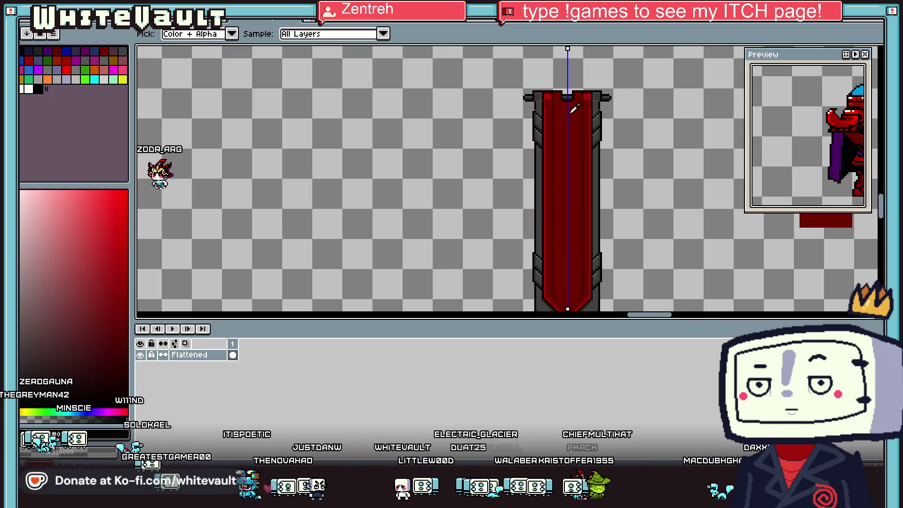
scroll(572, 110, up, 4)
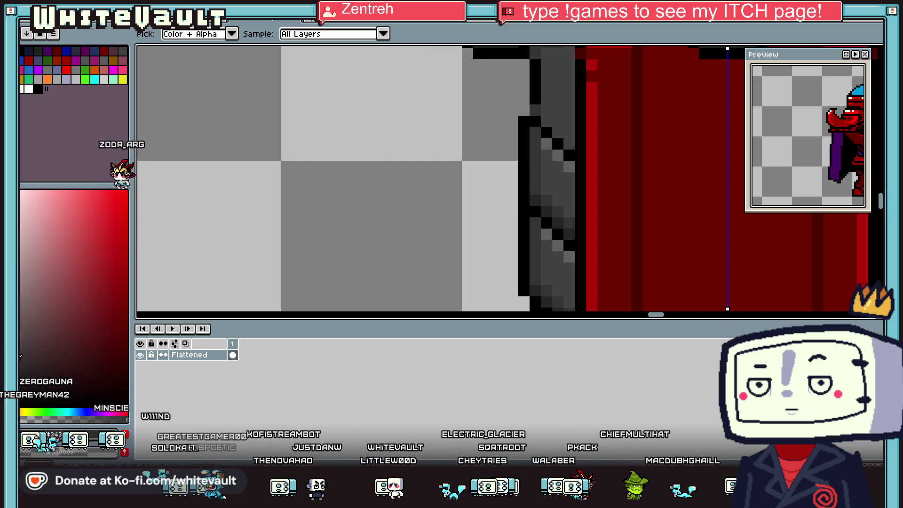
key(b)
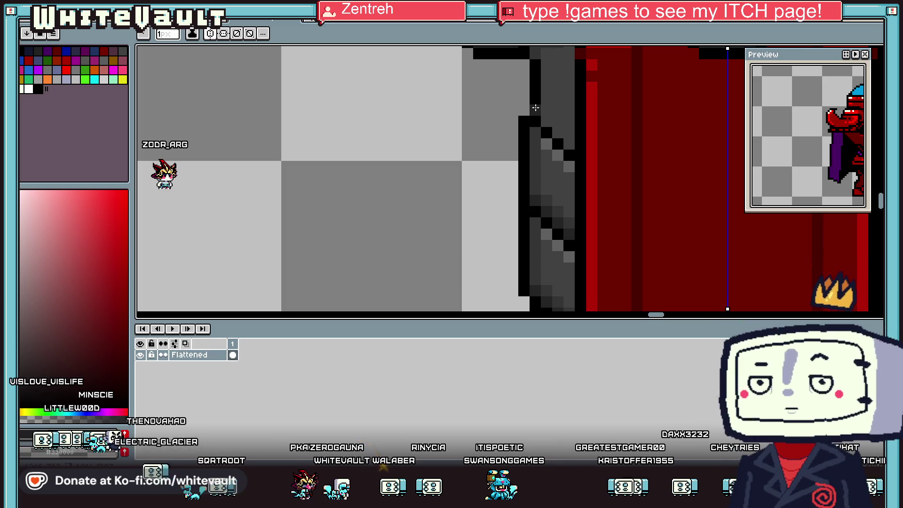
scroll(536, 107, down, 5)
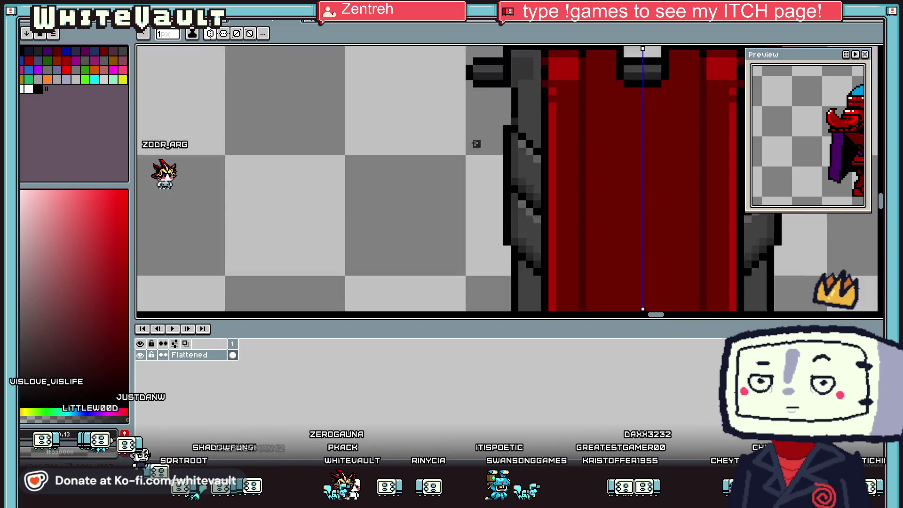
Show the game scene file with a taller canvas area and the Preview window closed
click(411, 22)
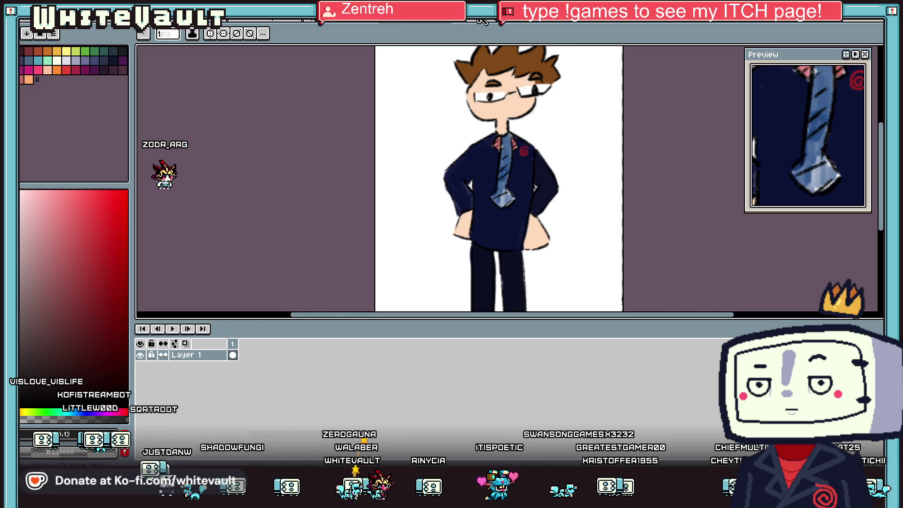
click(480, 22)
drag(600, 320, 601, 380)
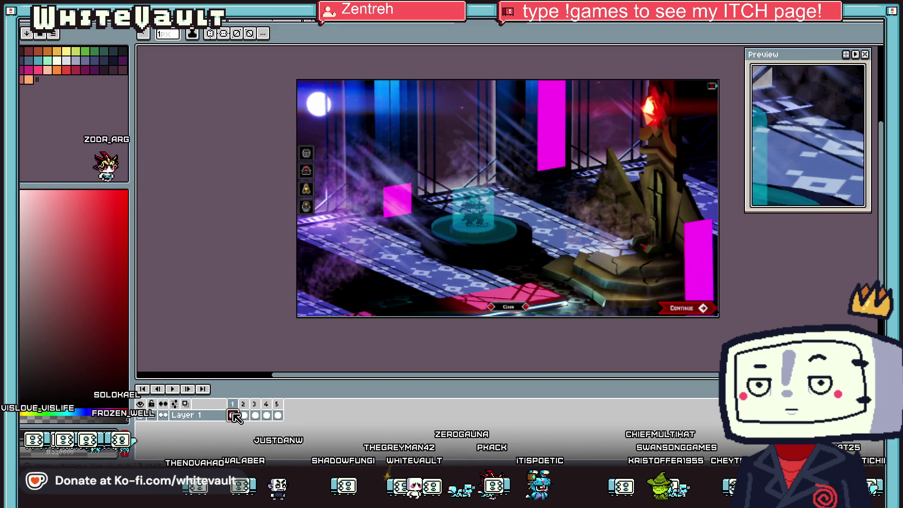
scroll(586, 257, up, 1)
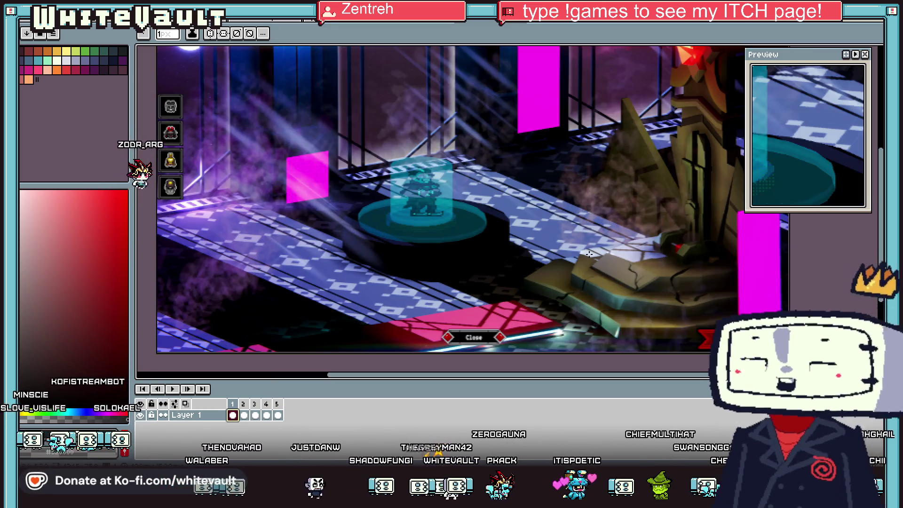
click(864, 55)
drag(881, 178, 881, 165)
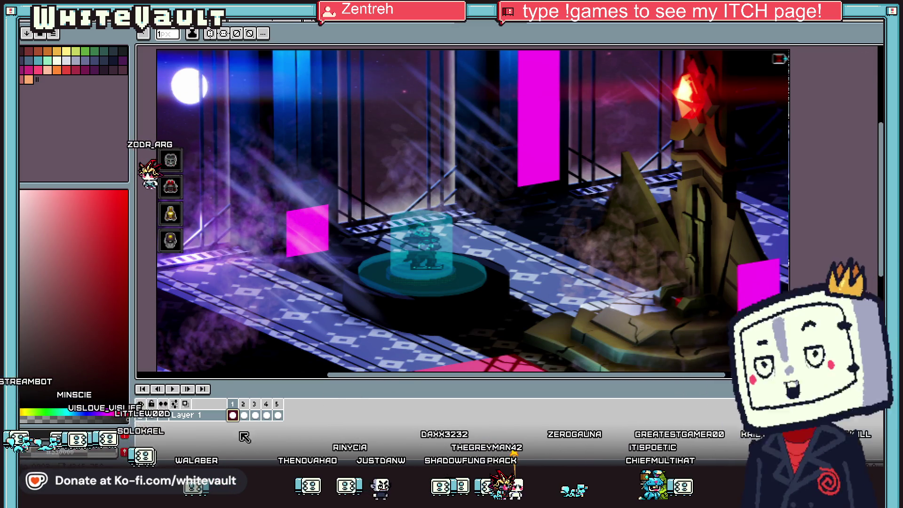
Step between frames 2 and 1, then play the animation
click(245, 415)
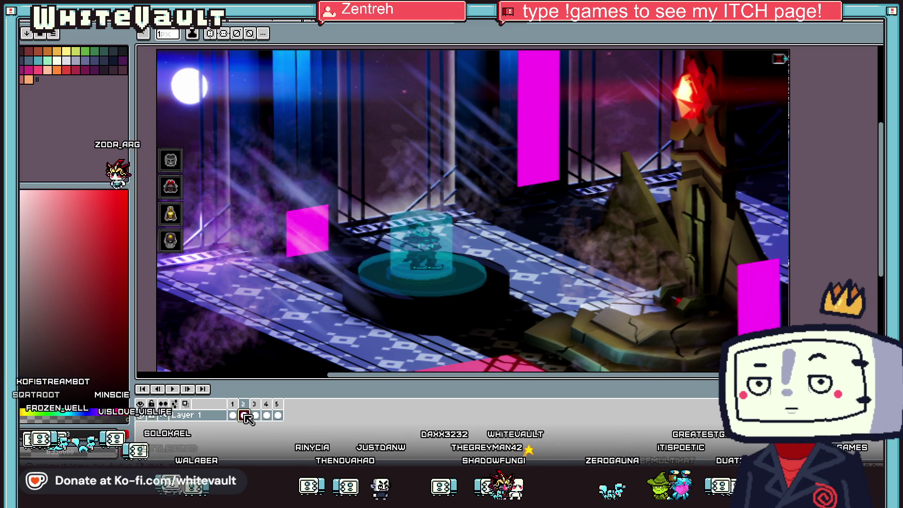
click(233, 416)
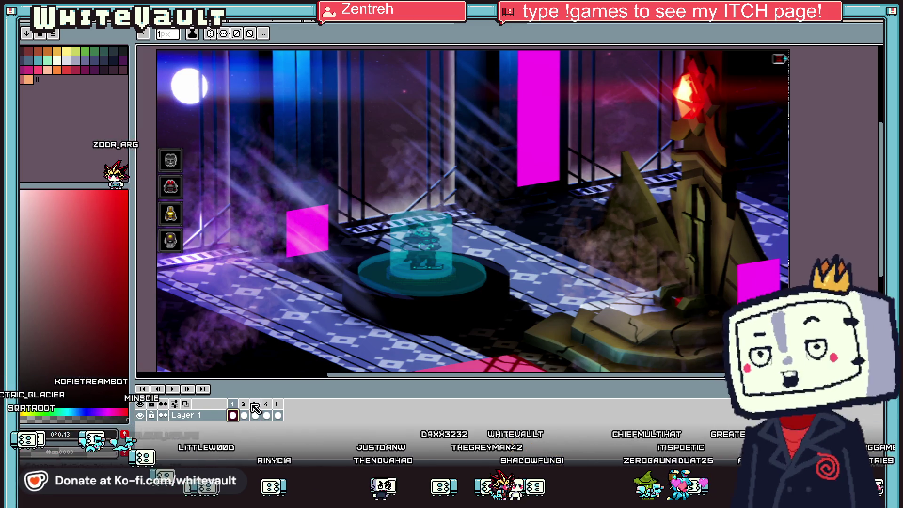
key(space)
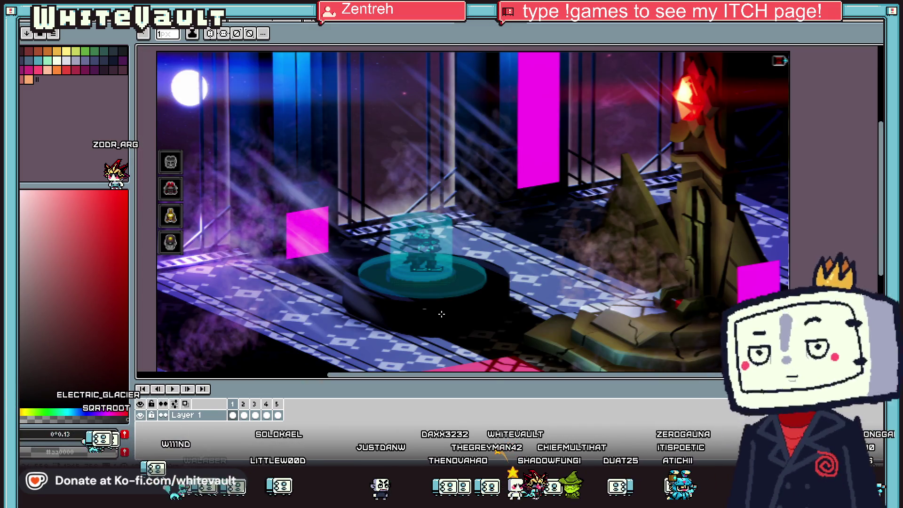
key(v)
key(b)
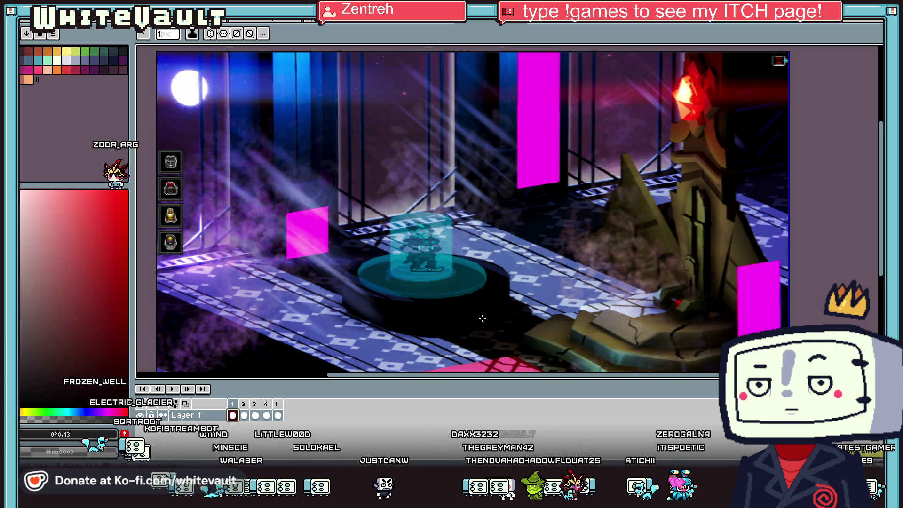
scroll(434, 288, up, 1)
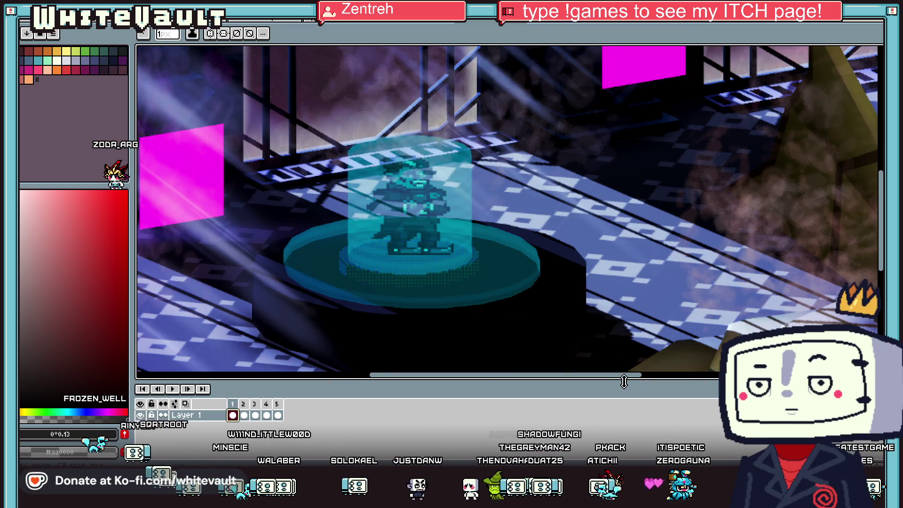
drag(624, 381, 624, 405)
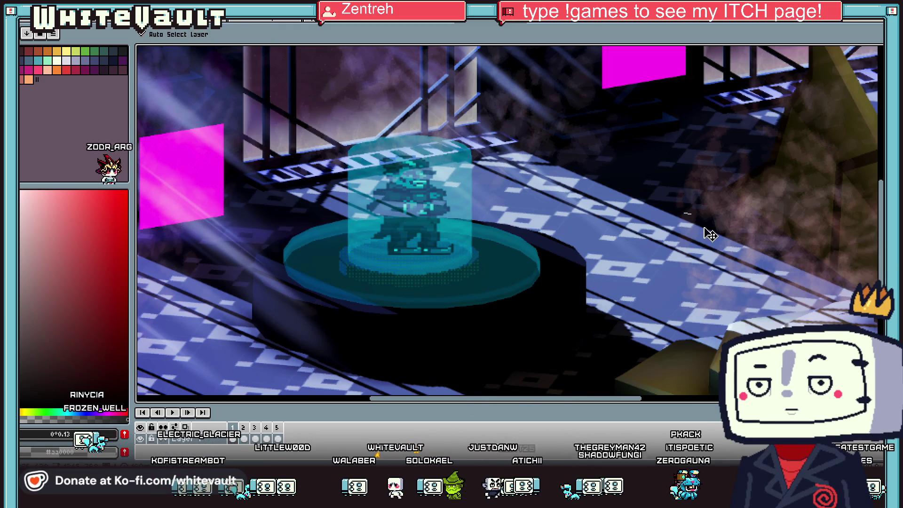
scroll(614, 404, left, 2)
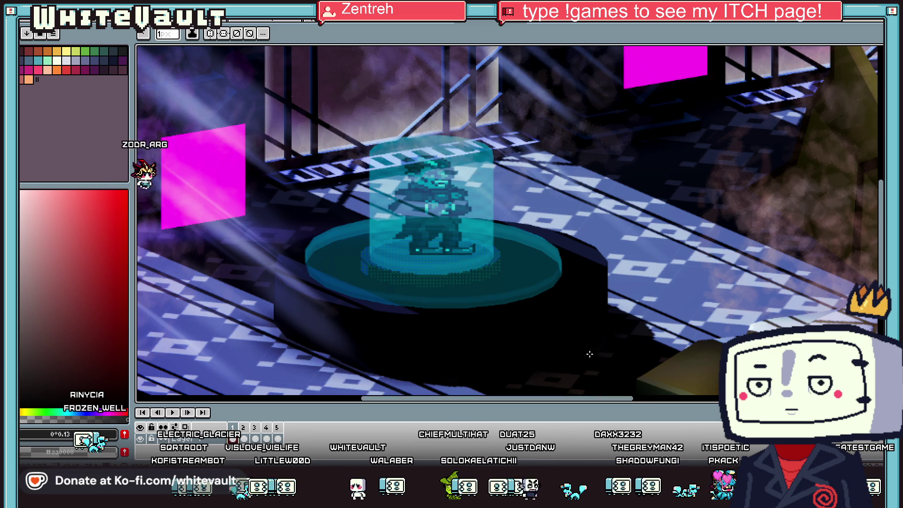
scroll(595, 387, down, 1)
scroll(611, 405, right, 1)
mouse_move(611, 405)
mouse_down()
mouse_move(630, 404)
mouse_move(600, 403)
mouse_up()
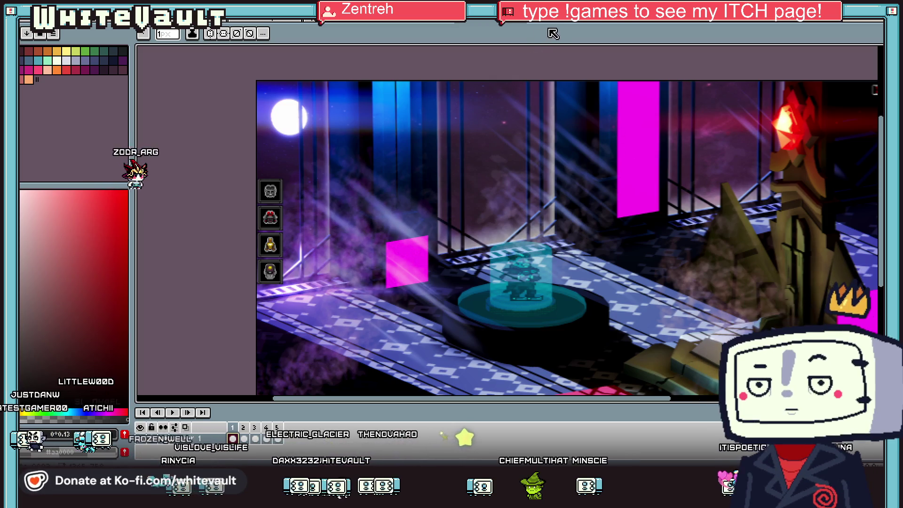
key(ctrl+Tab)
key(ctrl+Tab)
key(ctrl+Tab)
key(ctrl+Tab)
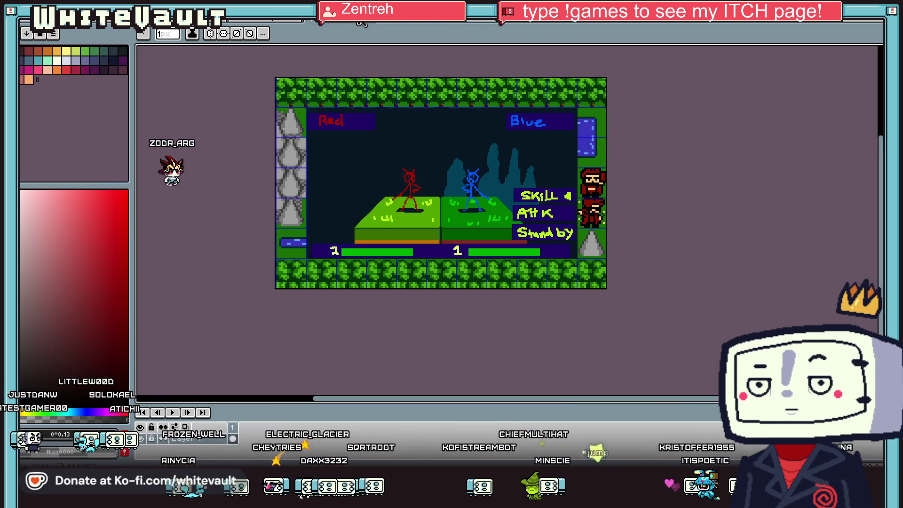
scroll(491, 157, up, 2)
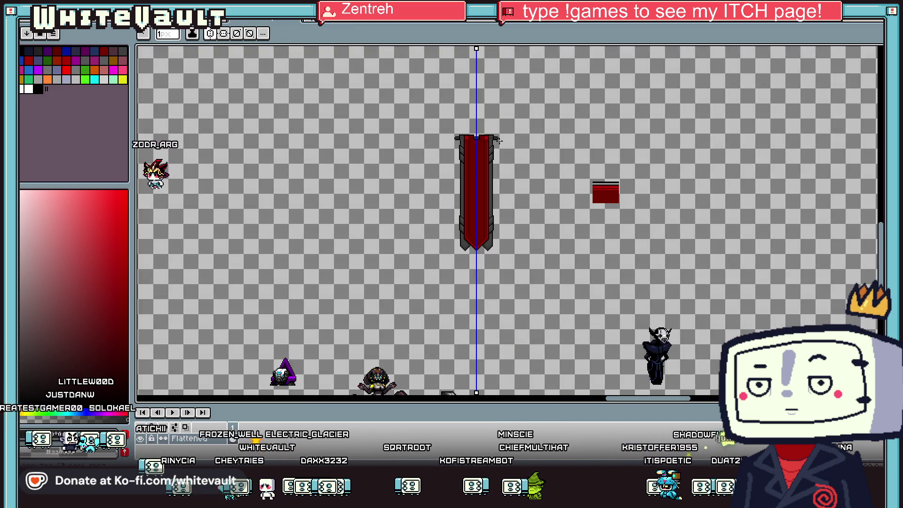
scroll(491, 157, up, 2)
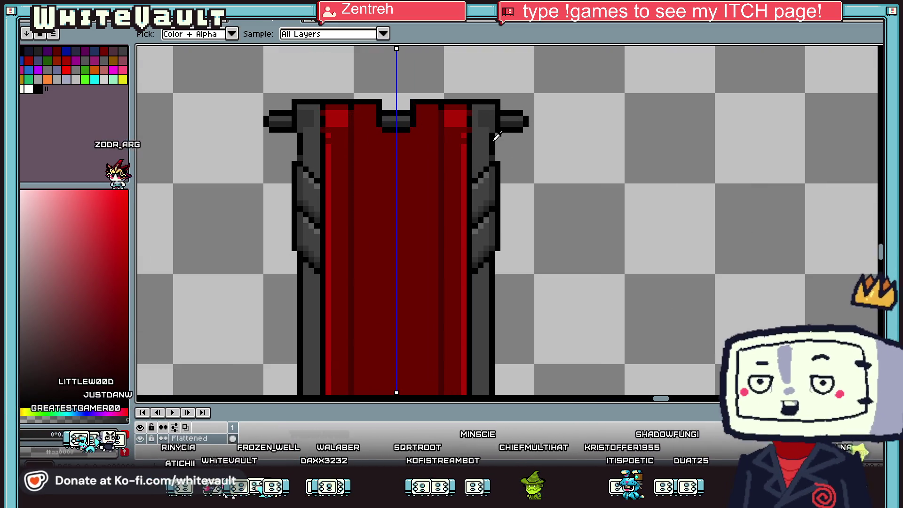
scroll(489, 150, up, 2)
drag(488, 176, 458, 206)
alt+click(471, 146)
click(488, 146)
click(497, 188)
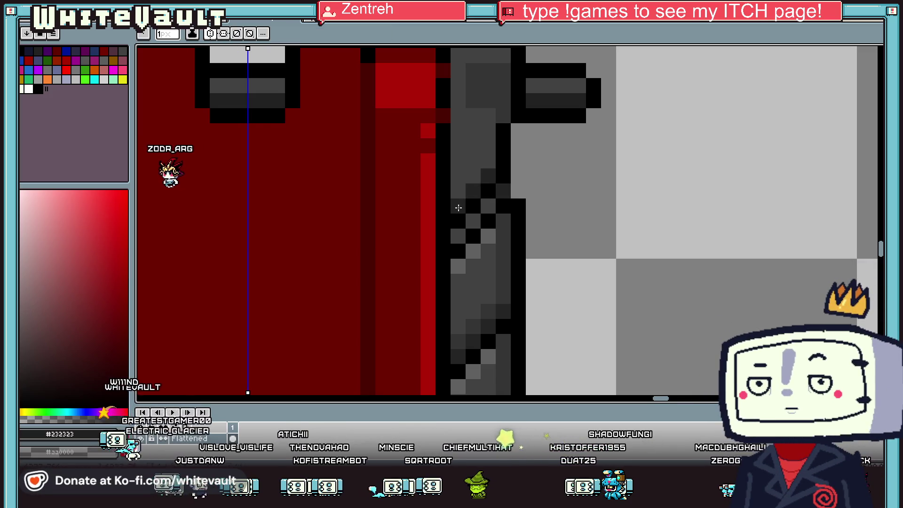
scroll(485, 187, down, 5)
key(alt)
scroll(467, 220, up, 6)
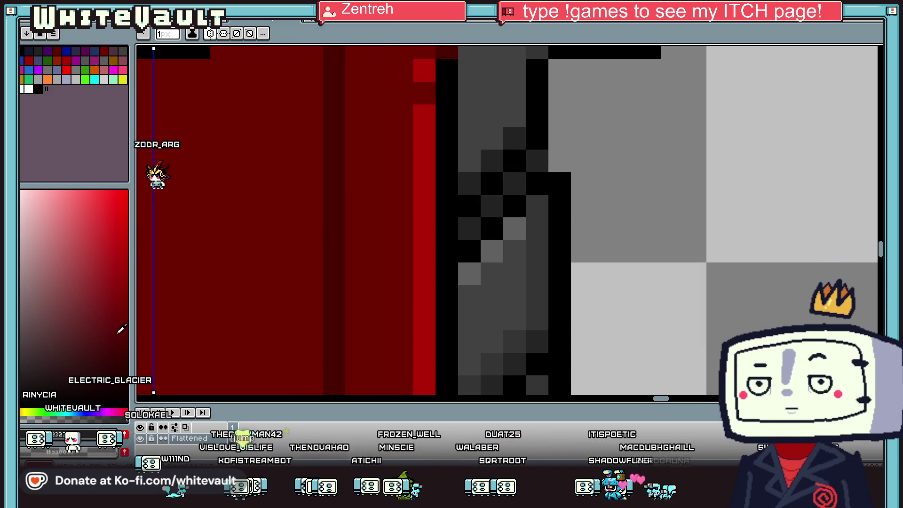
scroll(452, 324, down, 4)
scroll(450, 327, up, 1)
scroll(451, 327, up, 2)
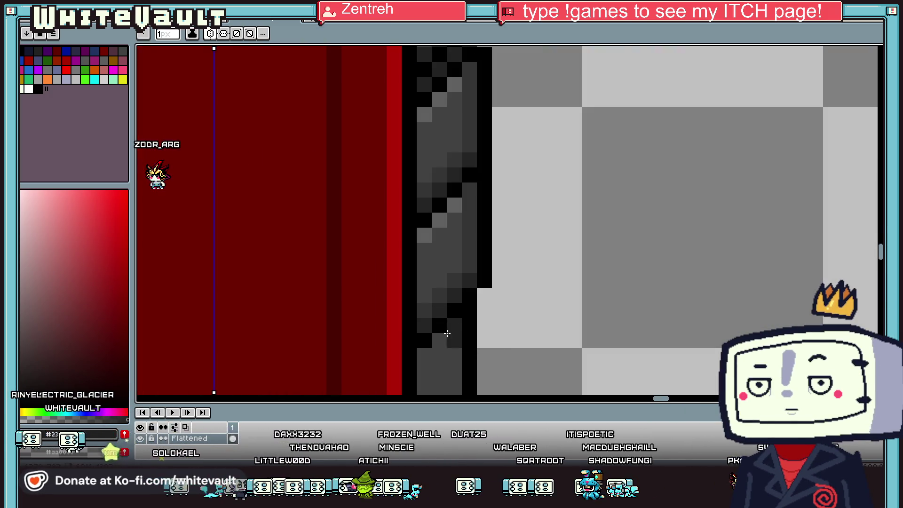
key(alt)
click(444, 354)
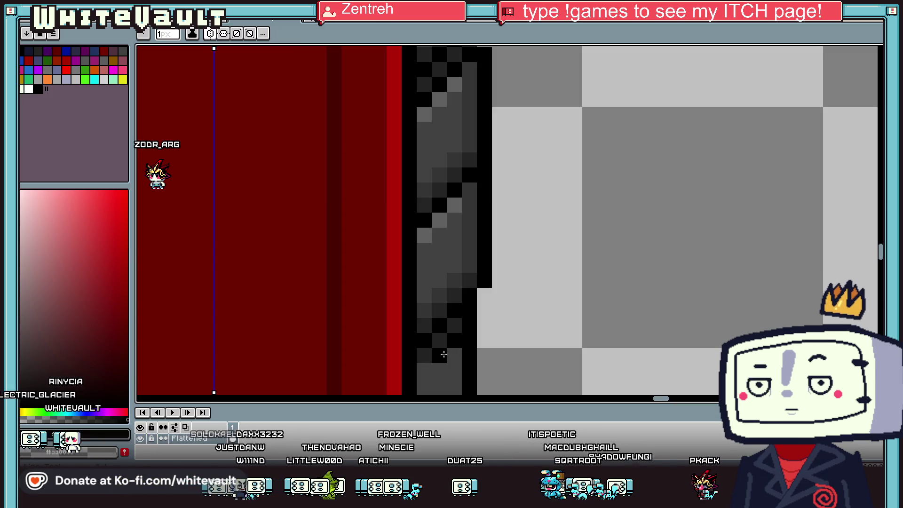
scroll(426, 368, down, 4)
scroll(467, 379, up, 2)
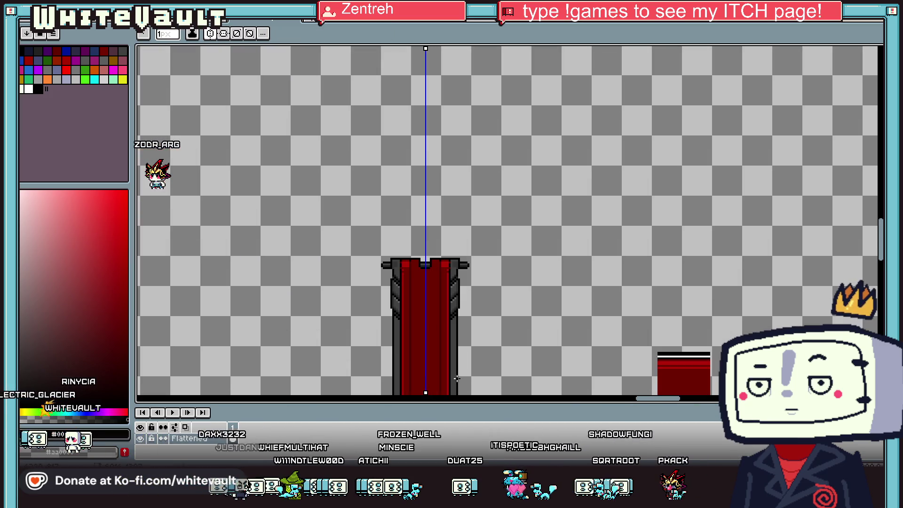
key(alt)
scroll(461, 277, up, 4)
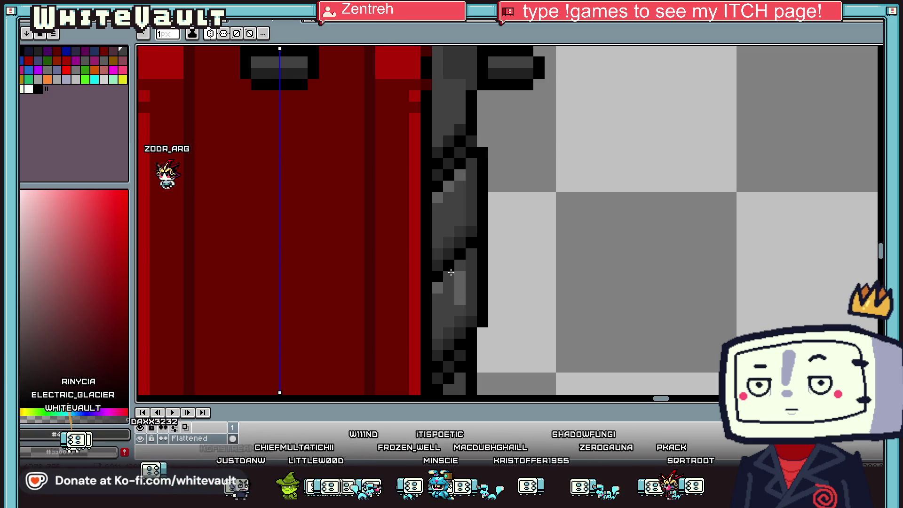
scroll(470, 272, down, 3)
scroll(484, 271, down, 1)
scroll(466, 269, up, 3)
key(i)
scroll(471, 277, down, 3)
scroll(454, 284, up, 4)
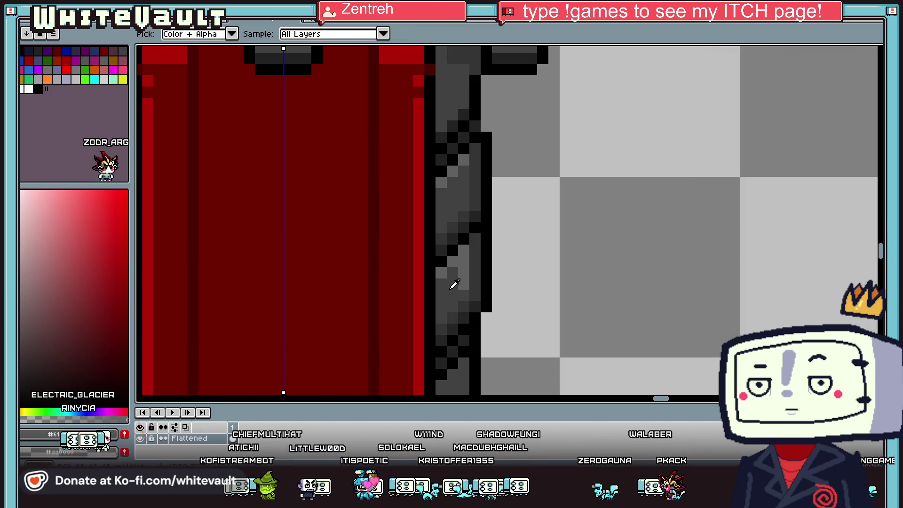
click(454, 284)
key(b)
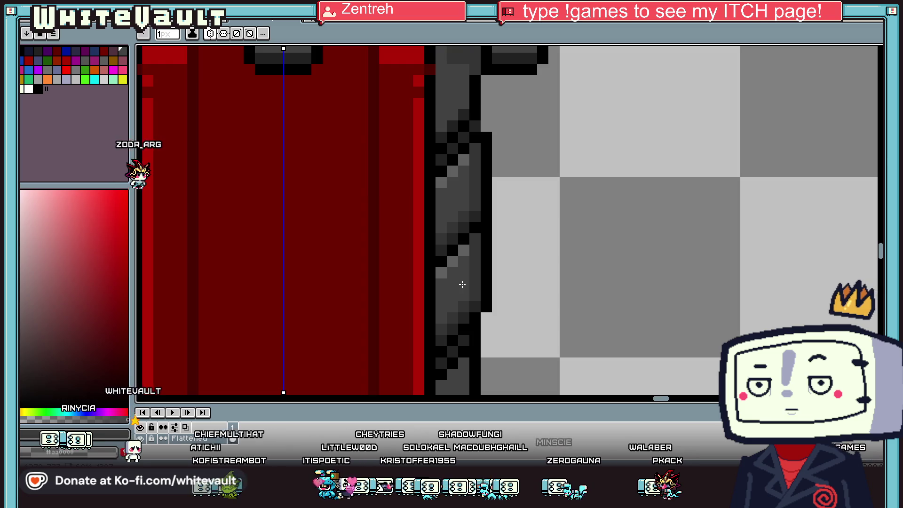
scroll(466, 292, down, 4)
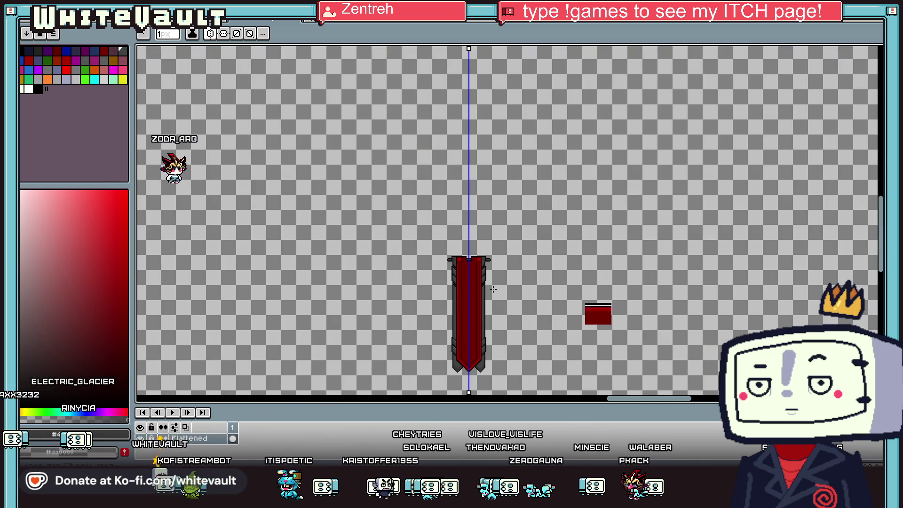
scroll(480, 320, up, 1)
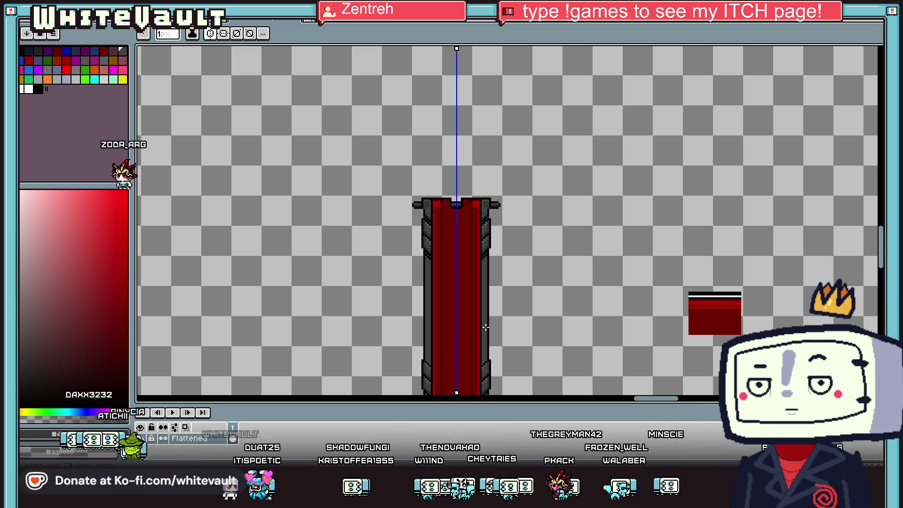
key(i)
scroll(484, 256, up, 1)
key(b)
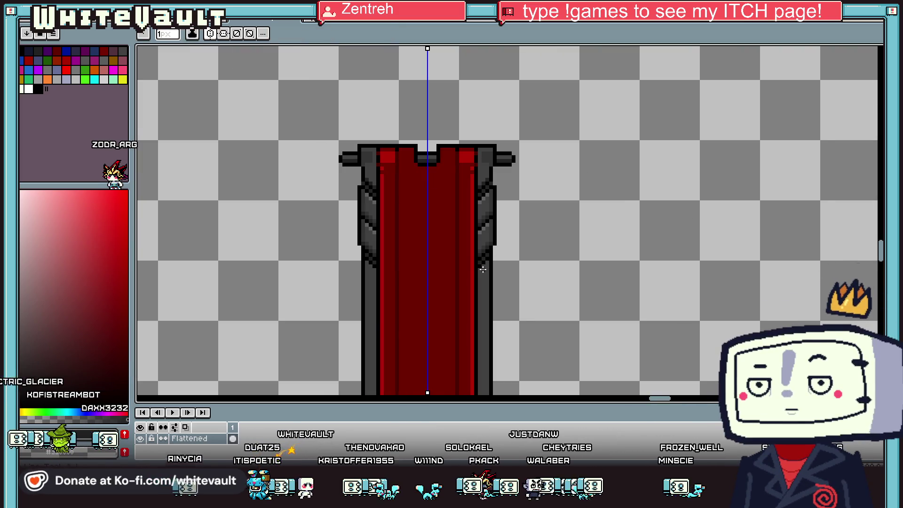
scroll(492, 328, down, 5)
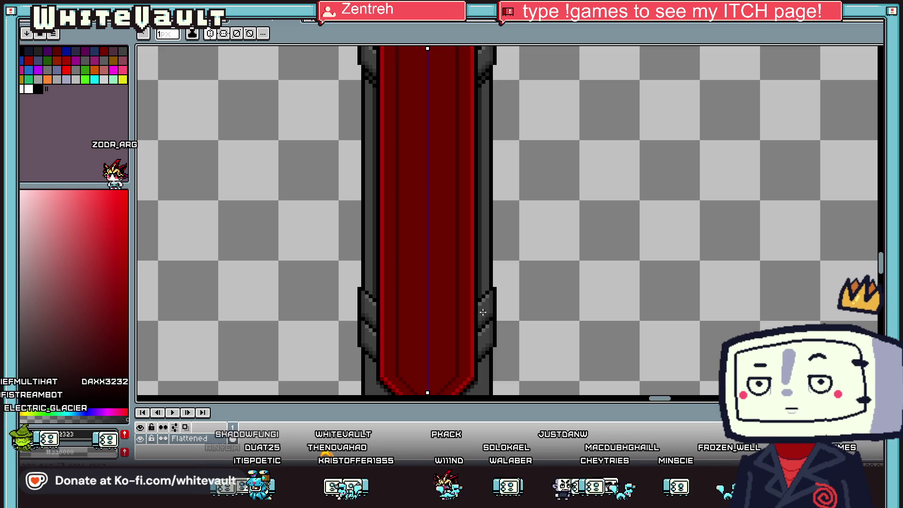
scroll(476, 353, up, 1)
scroll(475, 356, down, 2)
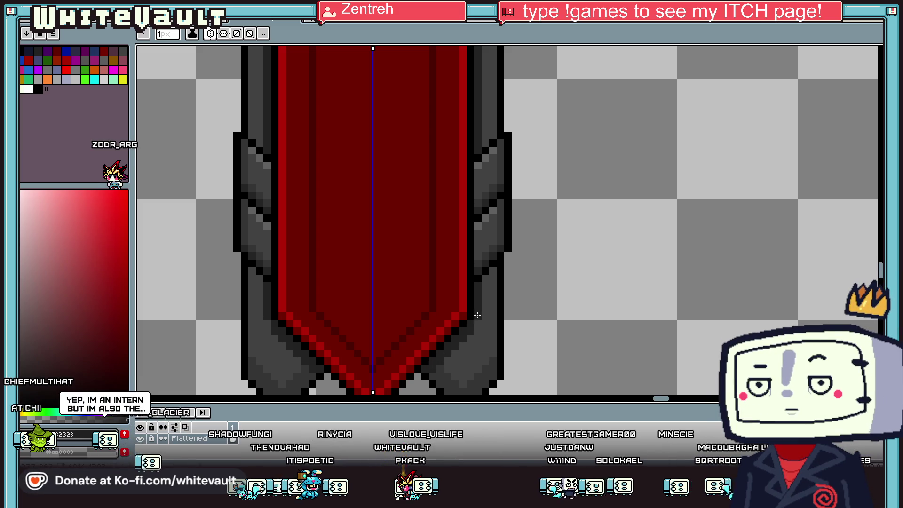
key(i)
key(b)
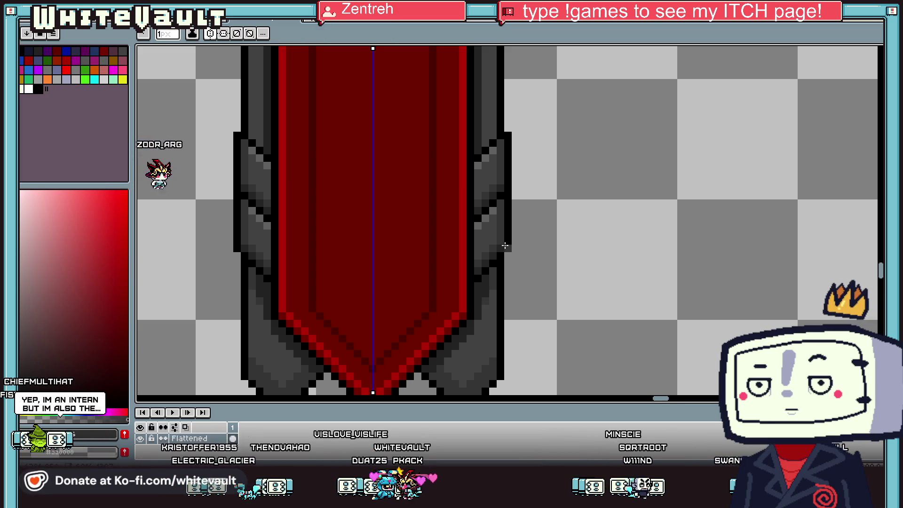
scroll(505, 246, down, 3)
scroll(480, 57, up, 2)
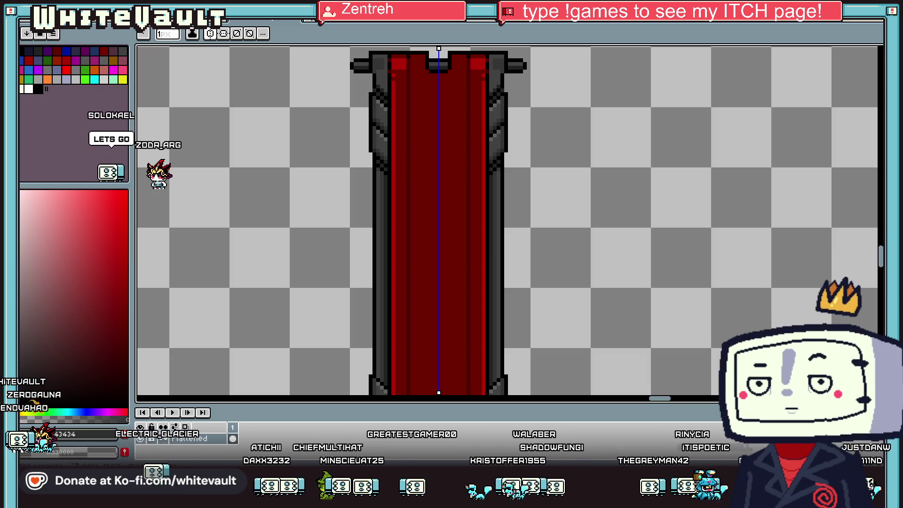
key(i)
scroll(507, 161, up, 1)
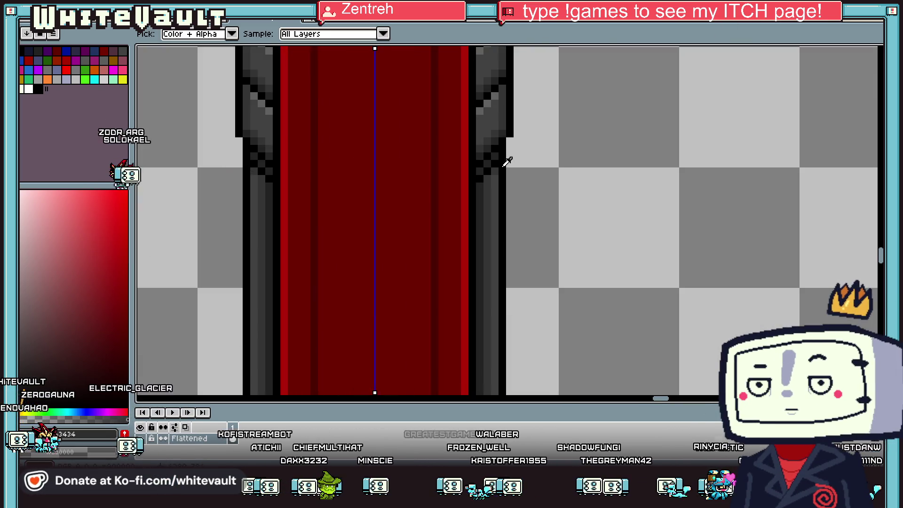
scroll(507, 162, up, 1)
key(b)
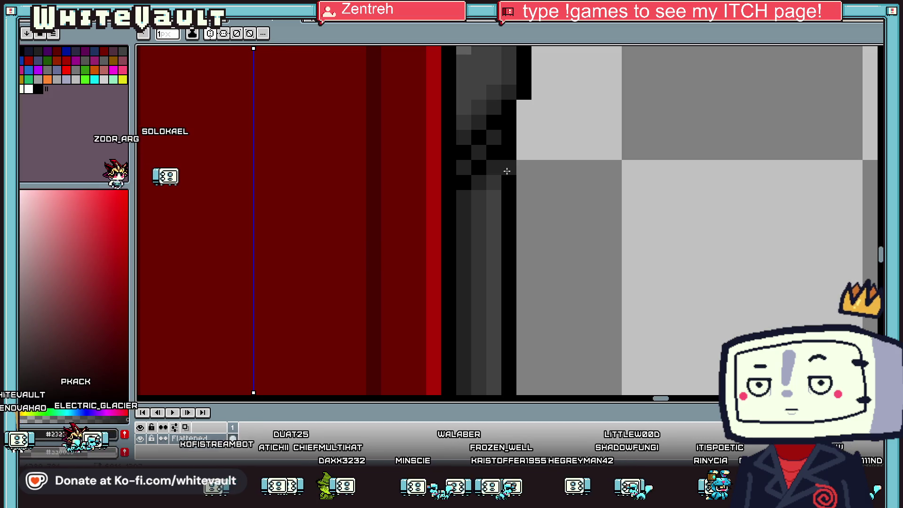
scroll(507, 171, down, 3)
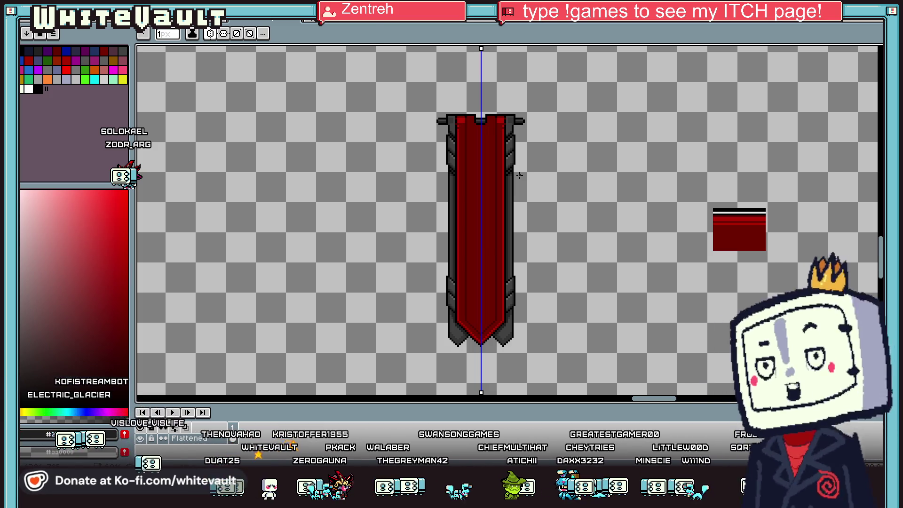
Extend the dark side bracket outlines downward on both sides
key(i)
scroll(504, 263, down, 3)
scroll(505, 235, up, 4)
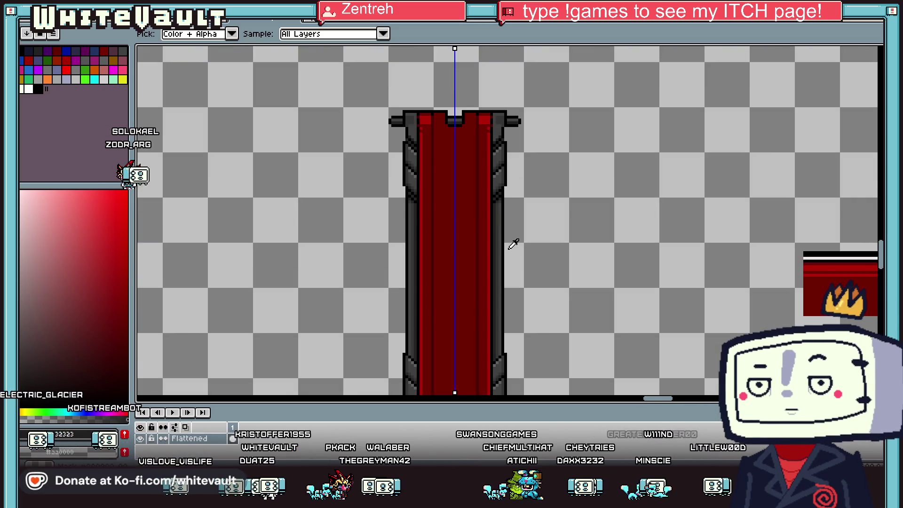
key(b)
scroll(487, 249, up, 1)
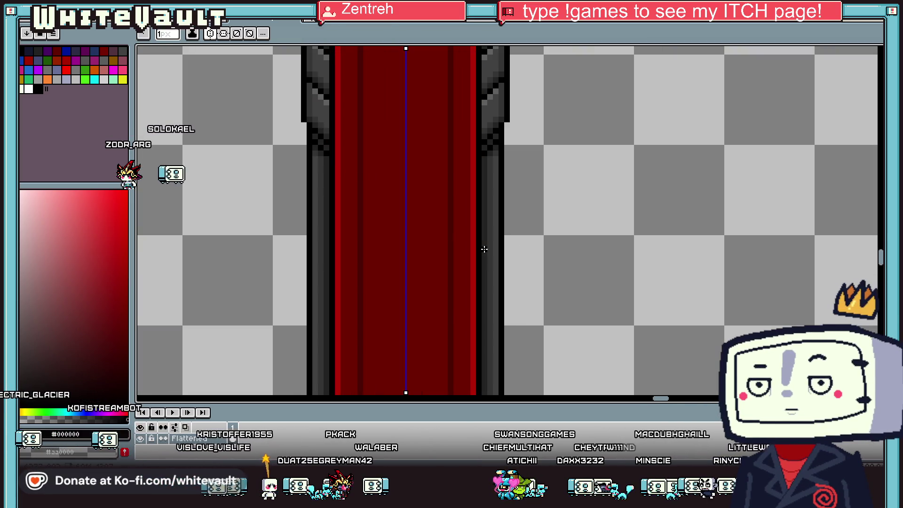
drag(507, 274, 492, 296)
Fill the mirrored side bracket blocks with mid grey #414141
key(i)
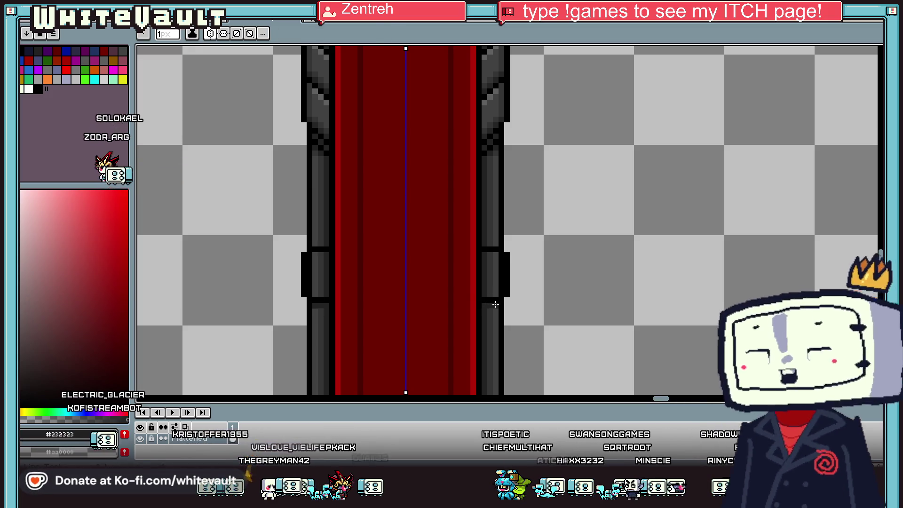
scroll(491, 303, up, 2)
alt+click(492, 202)
mouse_move(494, 197)
mouse_down()
mouse_move(489, 264)
mouse_move(514, 205)
mouse_up()
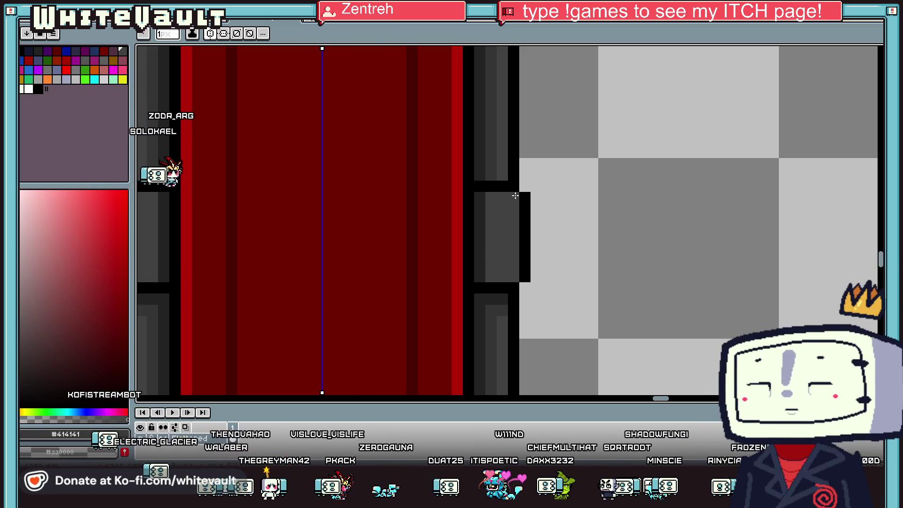
scroll(517, 211, down, 3)
key(i)
scroll(517, 300, up, 2)
alt+click(520, 297)
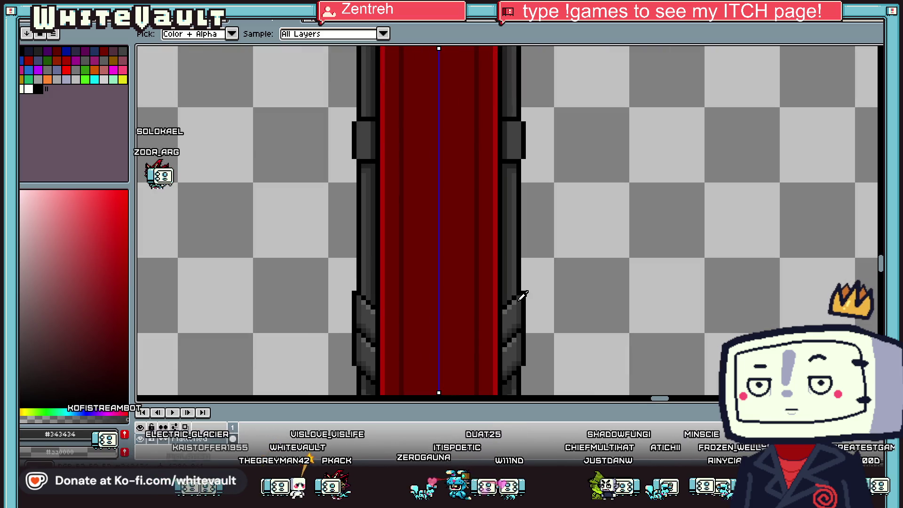
Paint a light grey #616161 highlight column on the bracket block
key(alt)
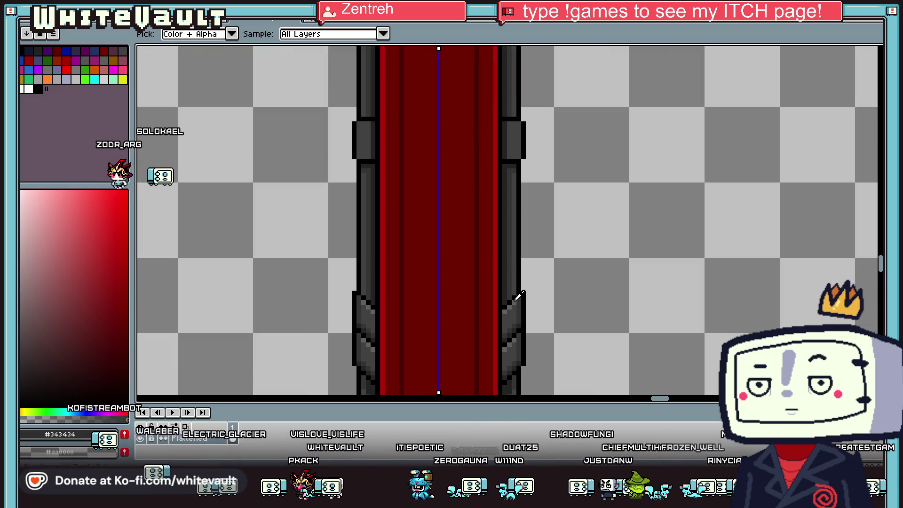
scroll(519, 130, up, 2)
alt+click(517, 119)
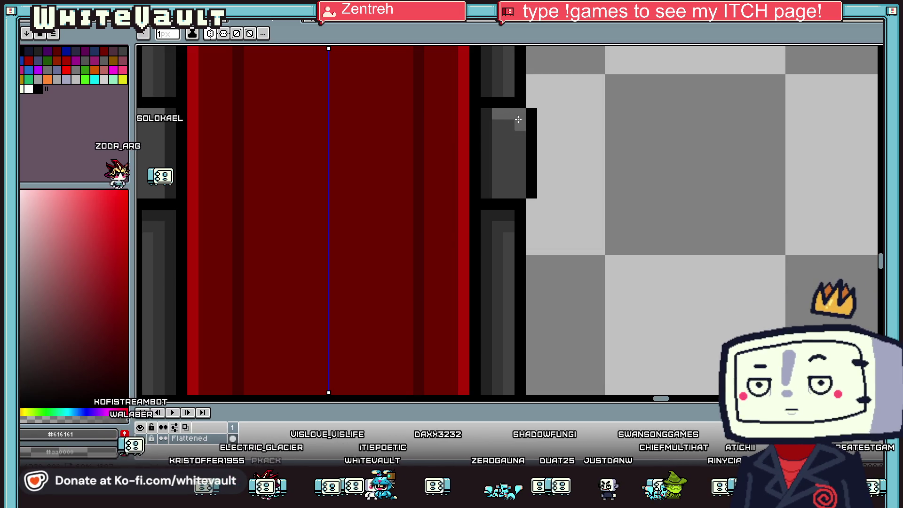
drag(521, 131, 520, 141)
alt+click(520, 141)
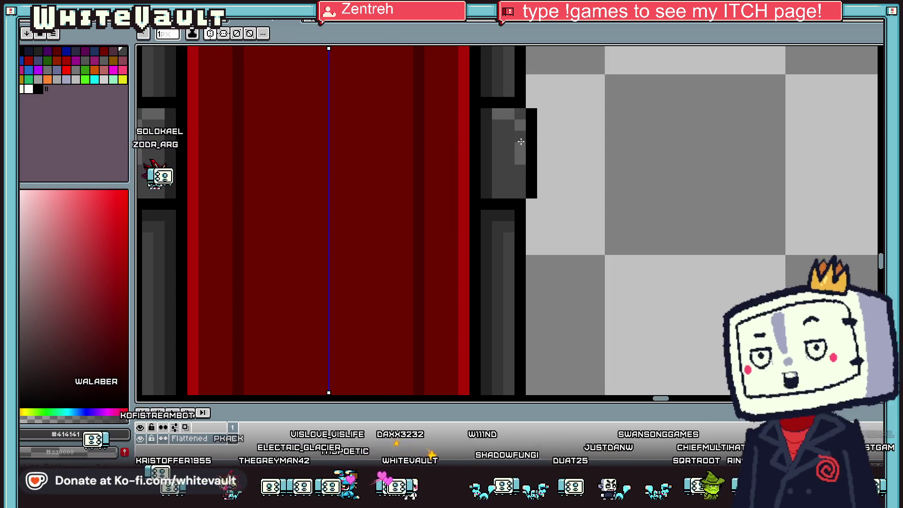
alt+click(520, 150)
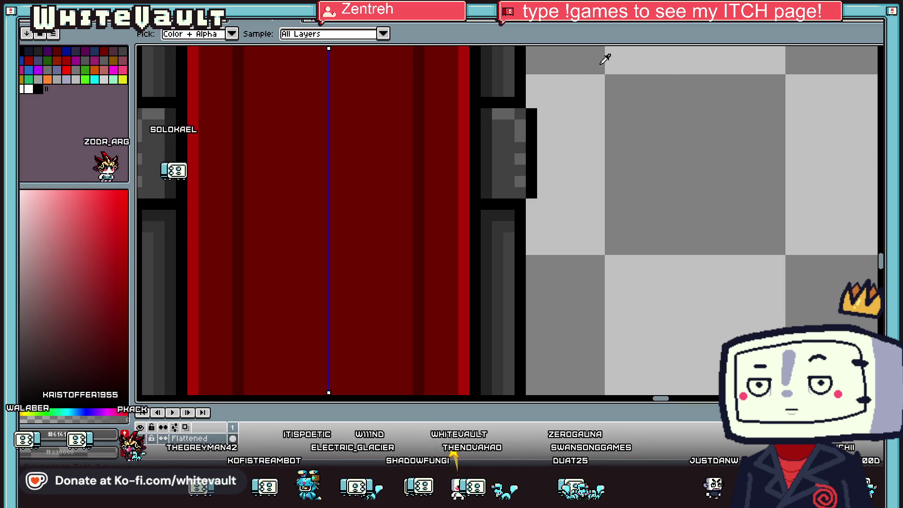
Add mirrored highlight pixels near the bracket tops, switching back to mid grey #414141 between them
scroll(527, 179, down, 5)
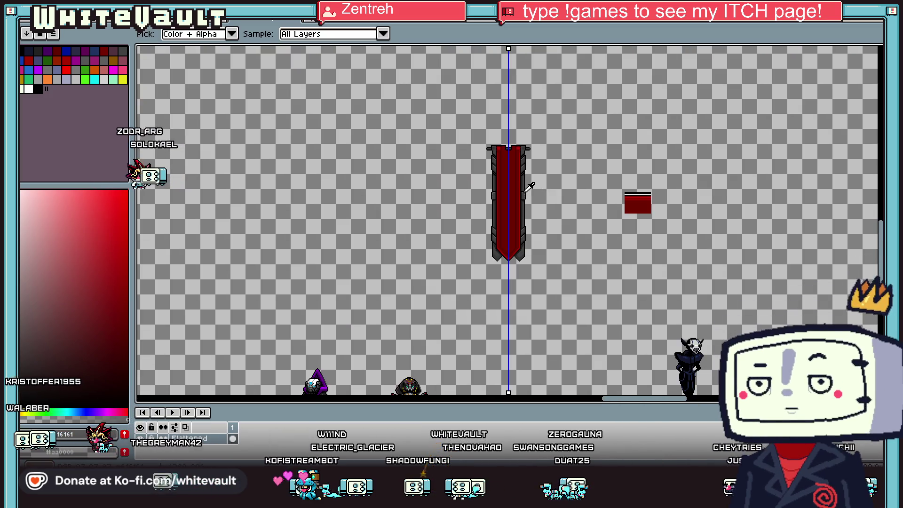
scroll(529, 188, up, 5)
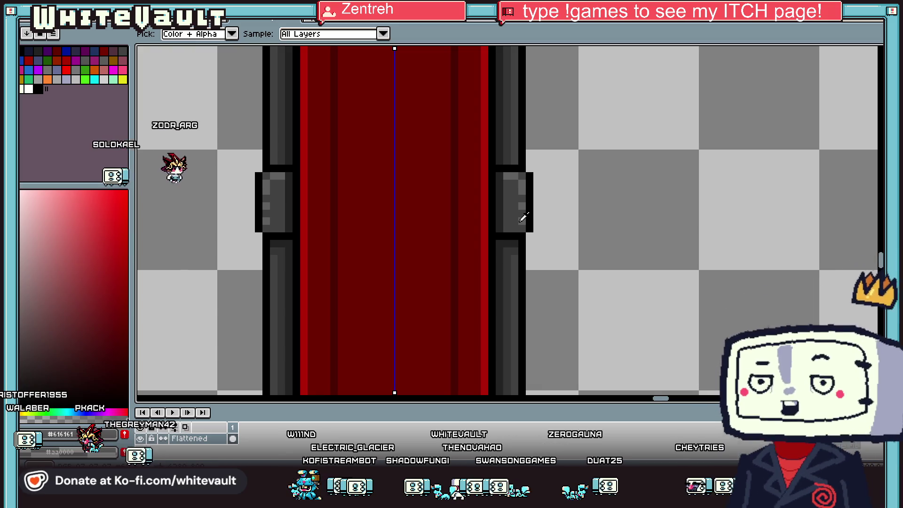
click(512, 179)
alt+click(520, 180)
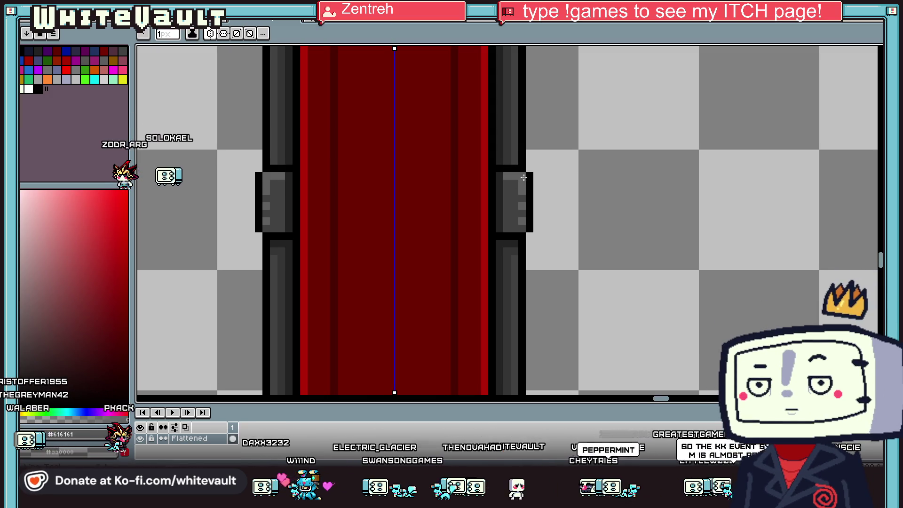
click(515, 177)
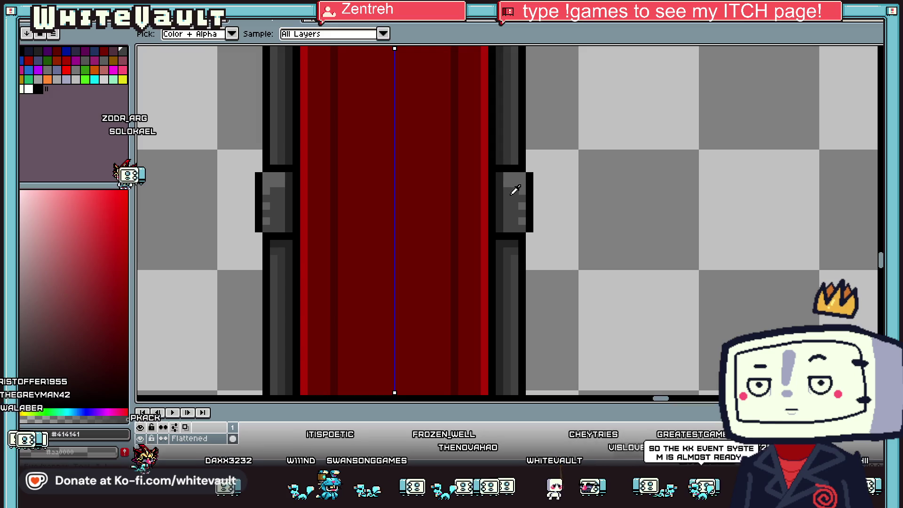
alt+click(515, 187)
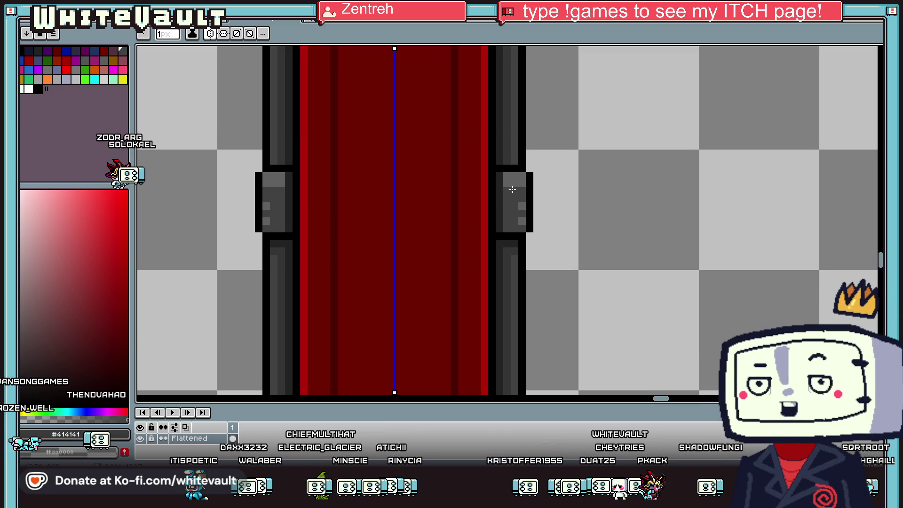
key(i)
scroll(541, 202, down, 5)
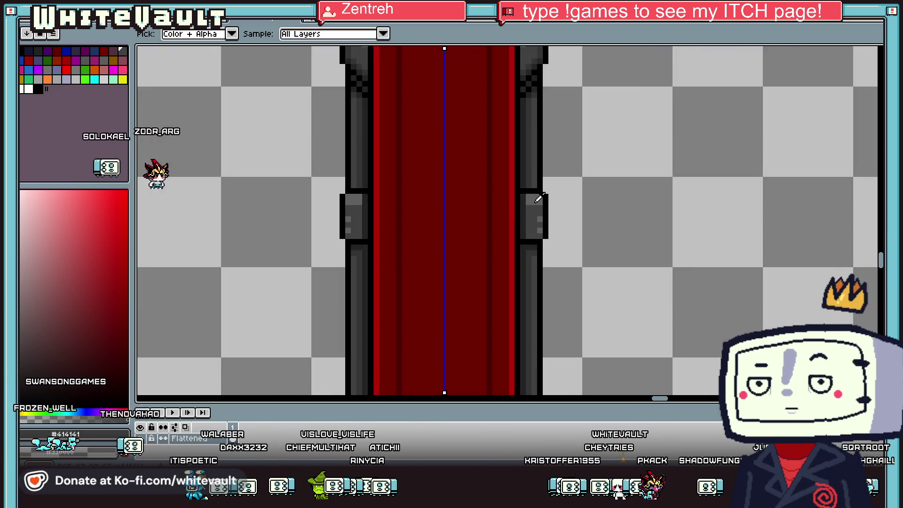
scroll(536, 205, up, 4)
scroll(531, 200, down, 4)
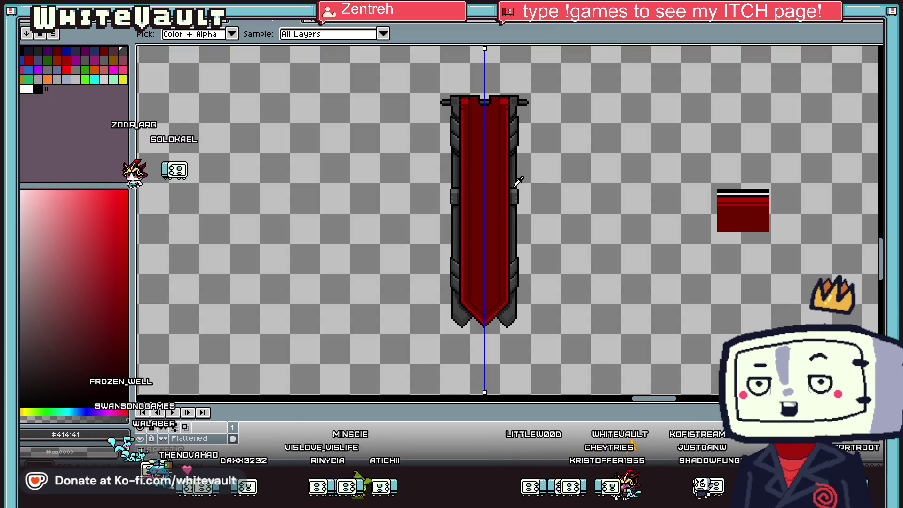
key(b)
scroll(524, 80, up, 6)
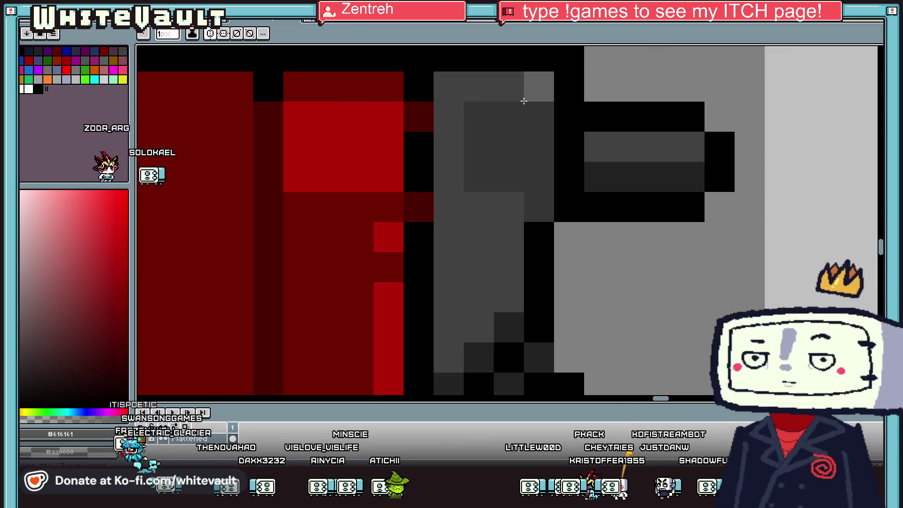
mouse_move(462, 82)
mouse_down()
mouse_move(459, 156)
mouse_move(536, 137)
mouse_move(537, 108)
mouse_up()
key(i)
scroll(537, 104, down, 5)
click(535, 106)
scroll(536, 103, down, 1)
scroll(522, 107, up, 2)
key(b)
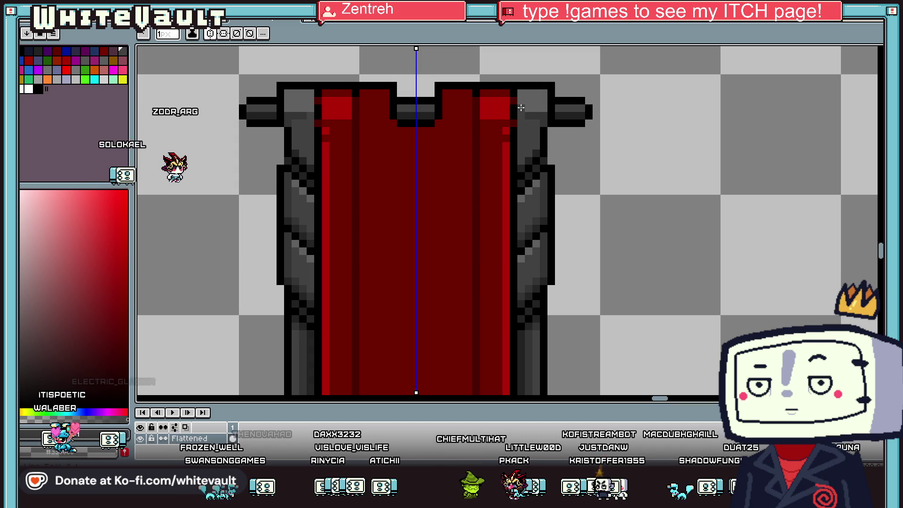
scroll(526, 107, down, 5)
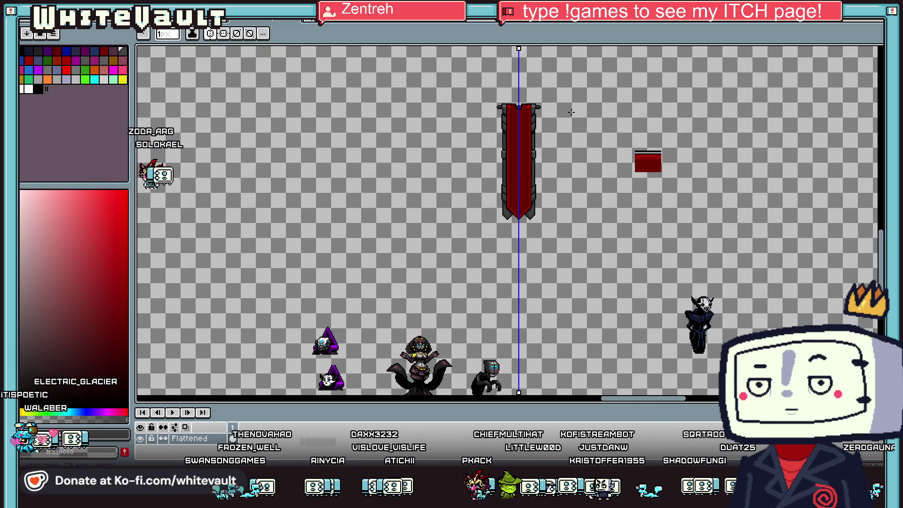
key(i)
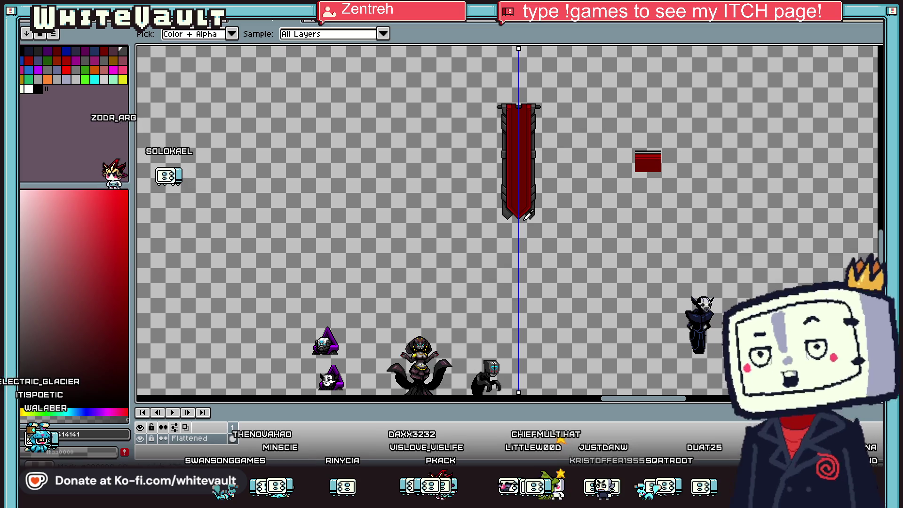
scroll(500, 360, up, 2)
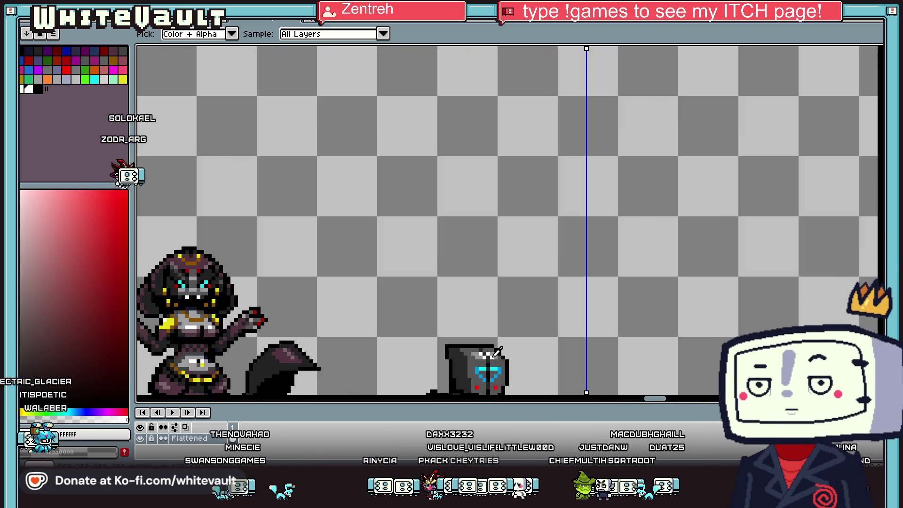
scroll(497, 353, down, 2)
scroll(585, 99, up, 2)
key(b)
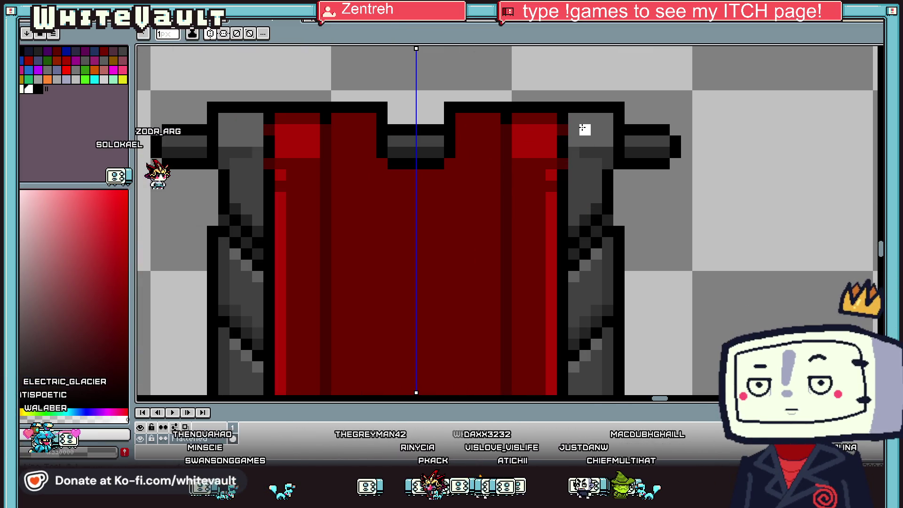
Draw mirrored white diagonal highlights on the upper chevron trim of both tails
scroll(592, 123, up, 2)
scroll(595, 130, down, 5)
scroll(583, 165, up, 3)
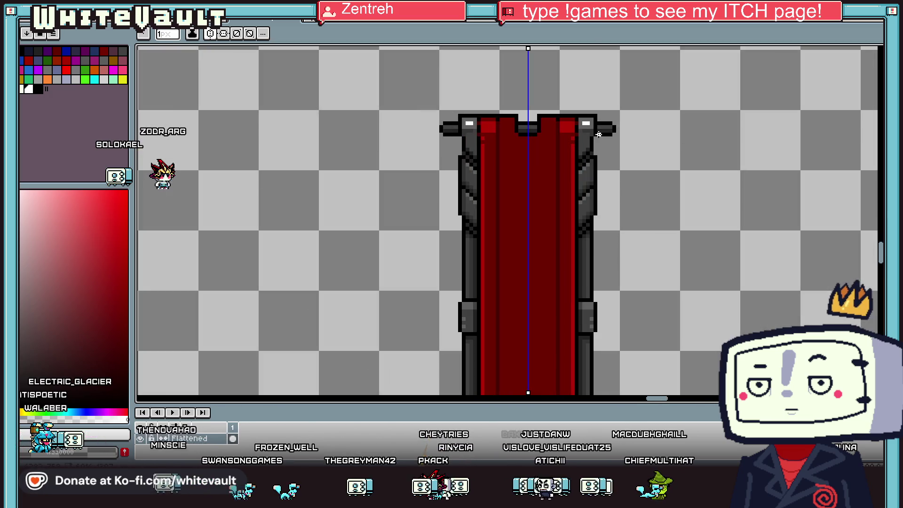
scroll(581, 168, up, 1)
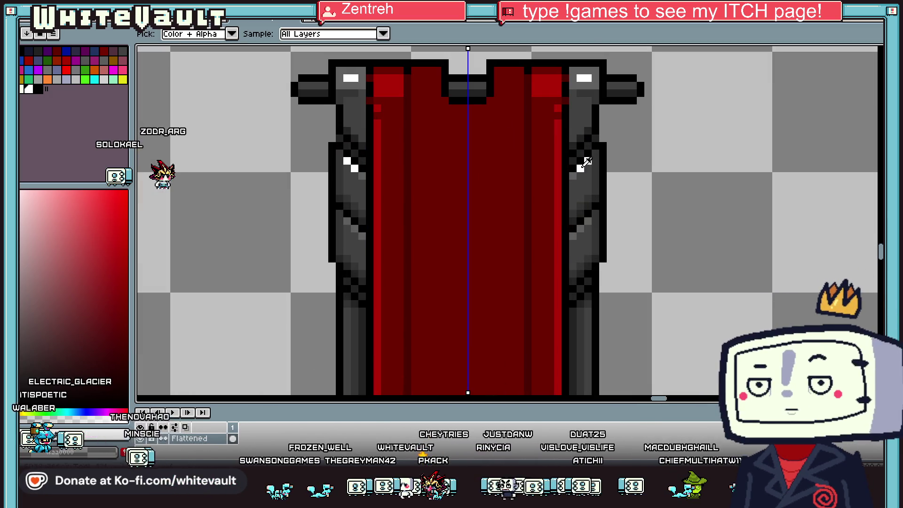
drag(581, 168, 588, 161)
alt+click(588, 206)
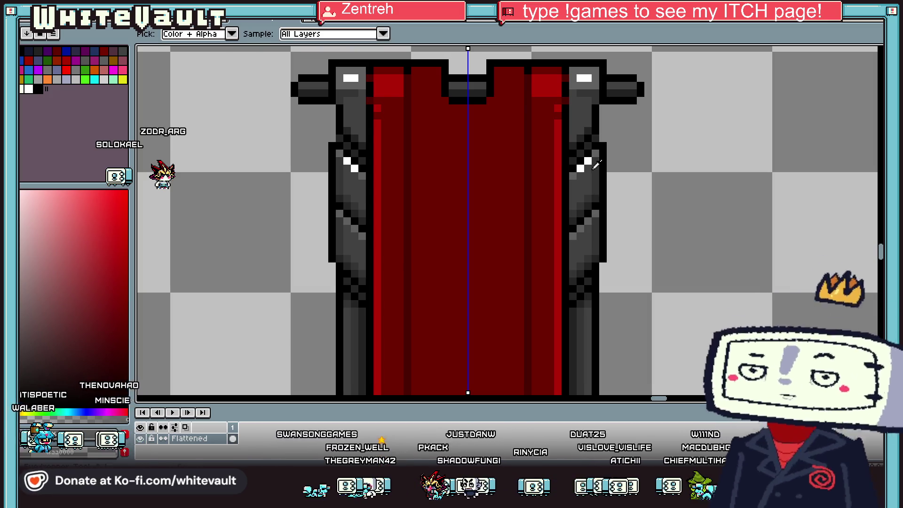
scroll(581, 228, down, 3)
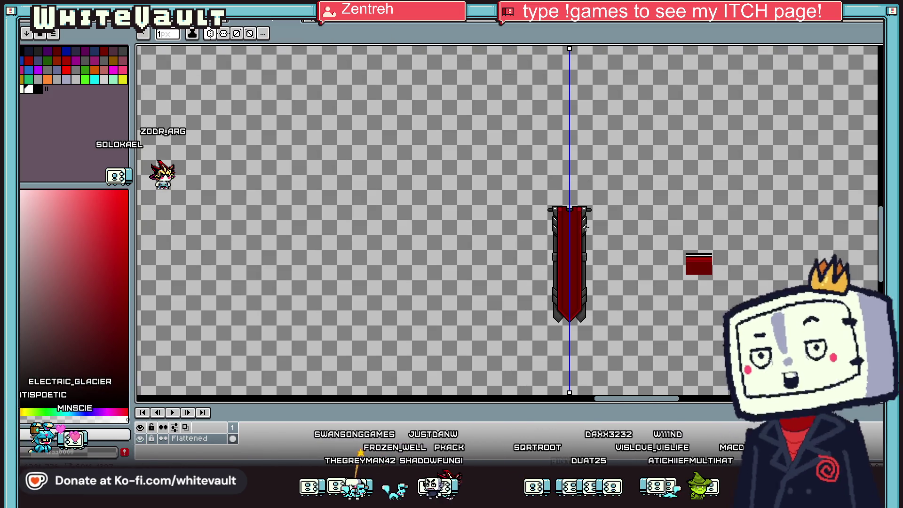
scroll(592, 267, up, 3)
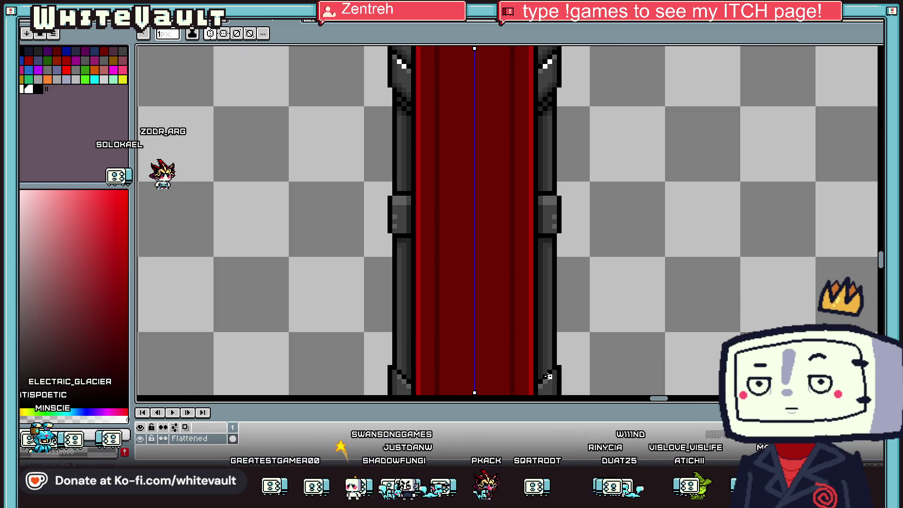
Add more white highlights lower down on both tails
key(alt)
scroll(570, 347, down, 4)
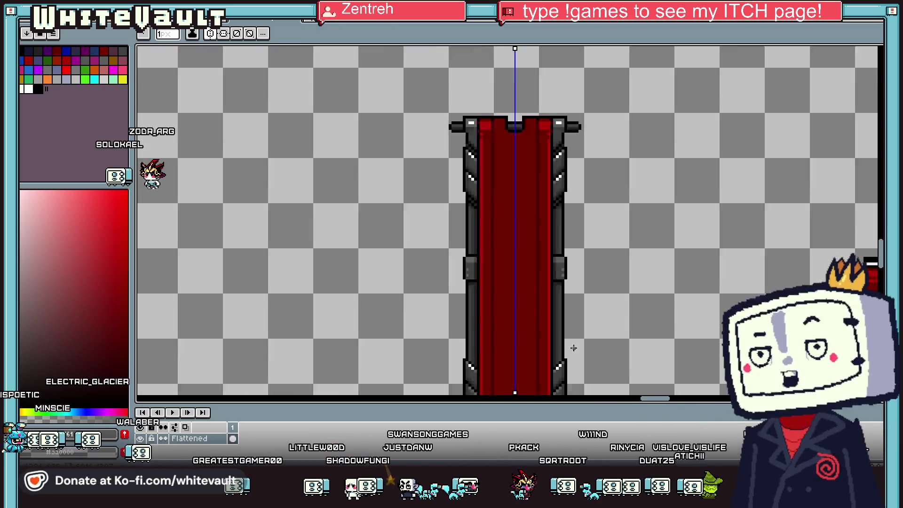
scroll(574, 358, up, 5)
key(i)
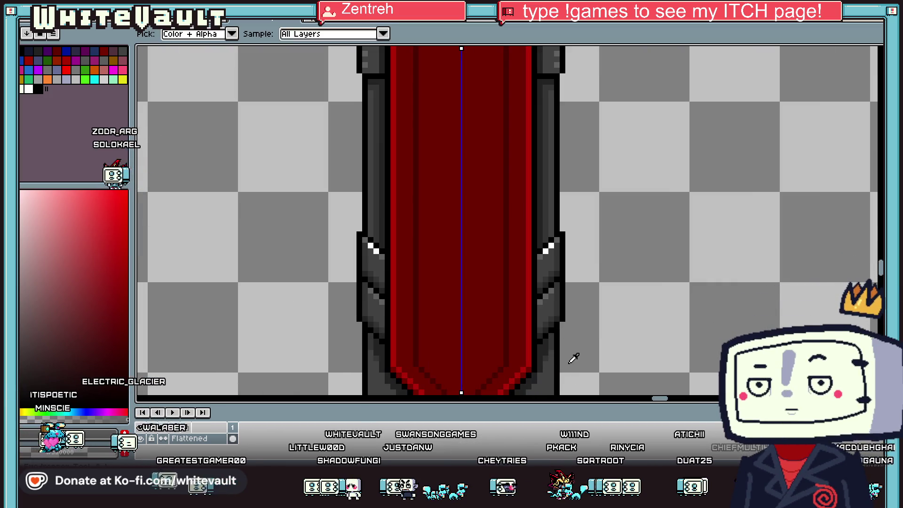
key(b)
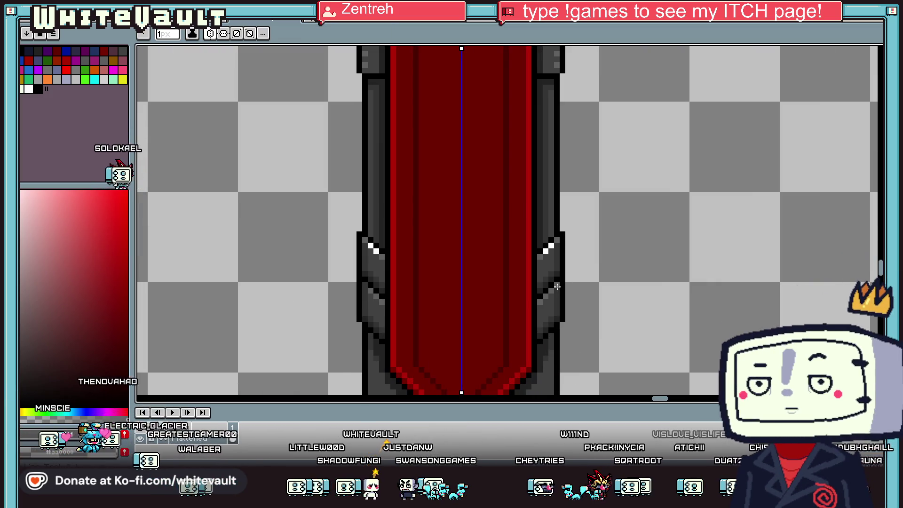
drag(551, 290, 546, 296)
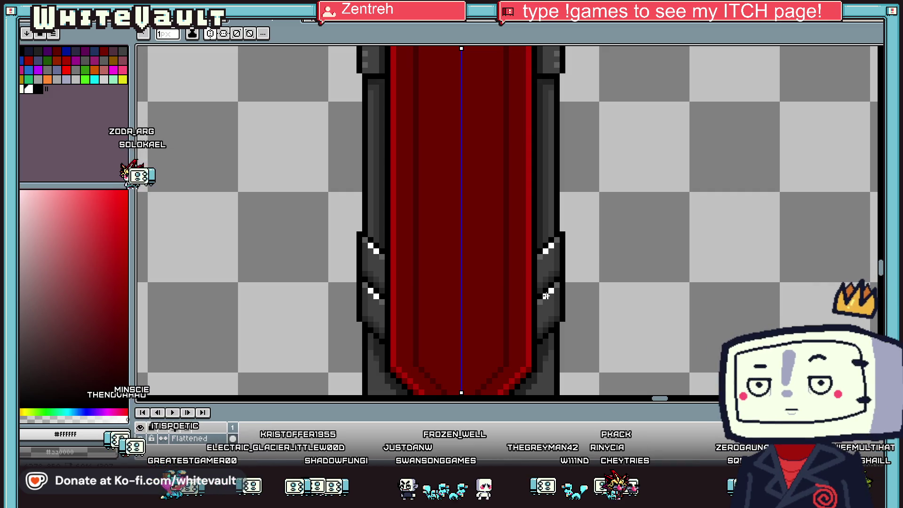
Marquee-select the whole banner and sample the tails' #616161 mid grey
scroll(449, 190, down, 4)
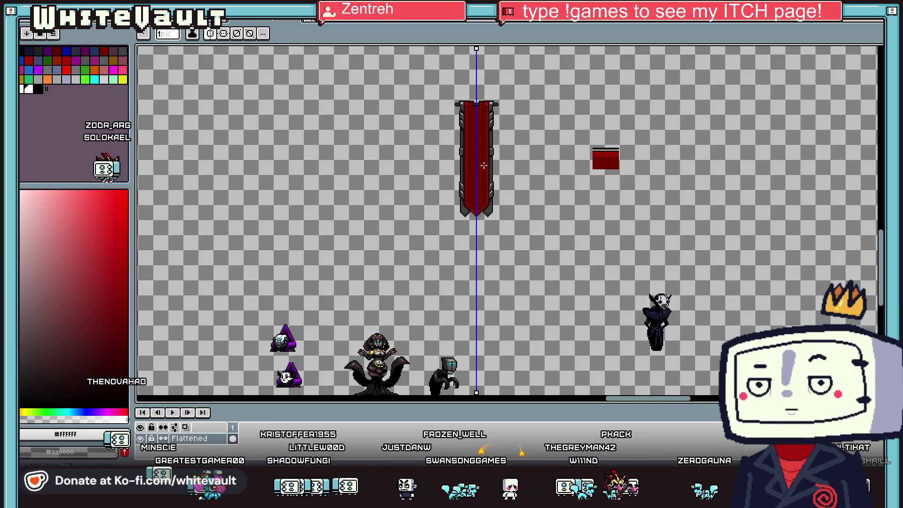
scroll(480, 103, up, 2)
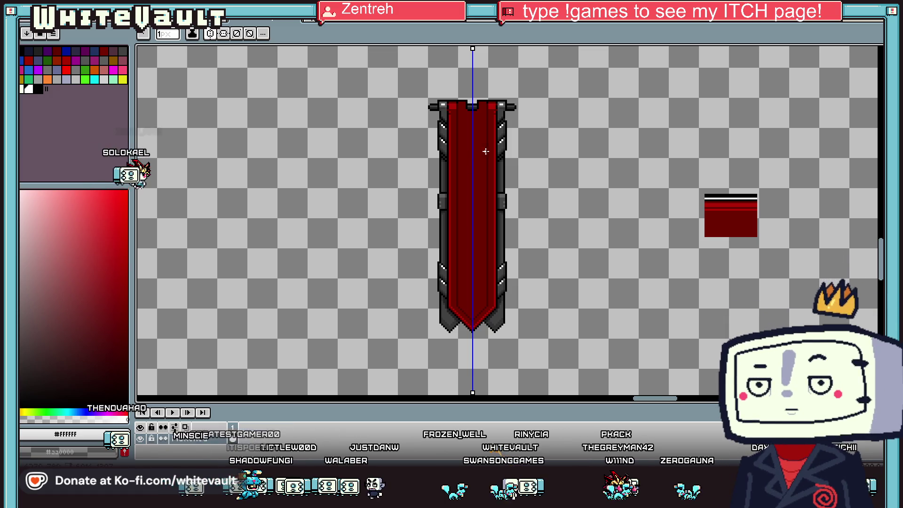
scroll(503, 197, up, 2)
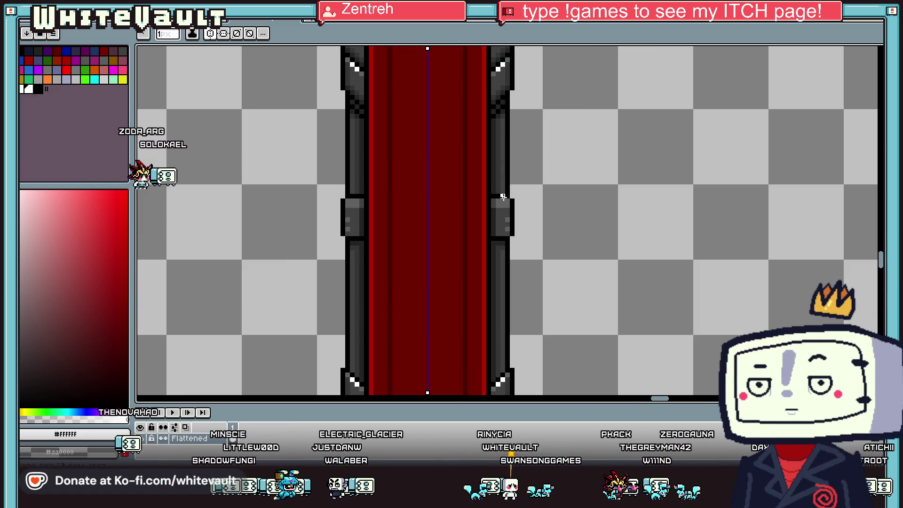
scroll(508, 201, down, 2)
click(879, 52)
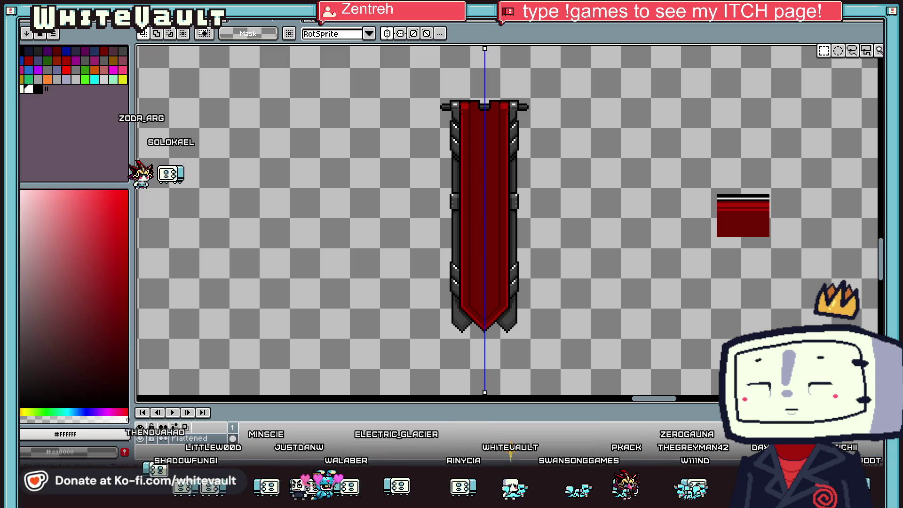
drag(405, 79, 564, 339)
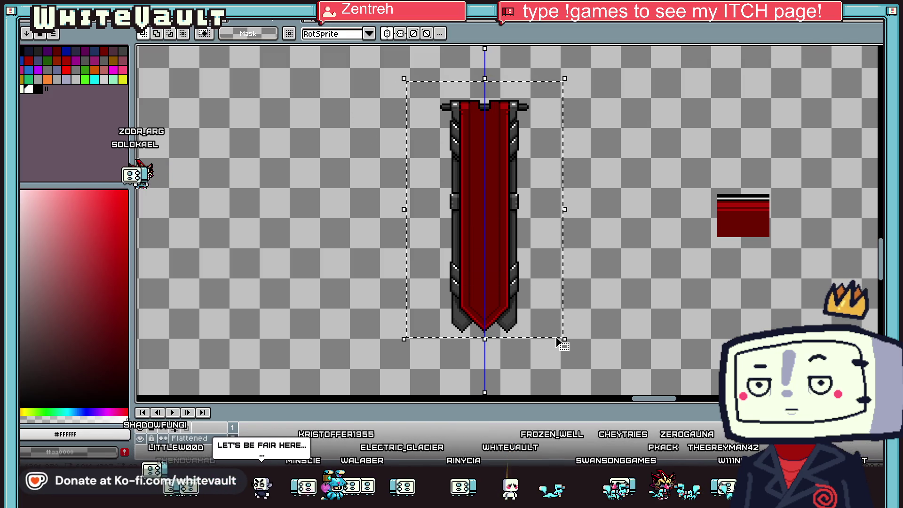
key(i)
scroll(545, 144, up, 4)
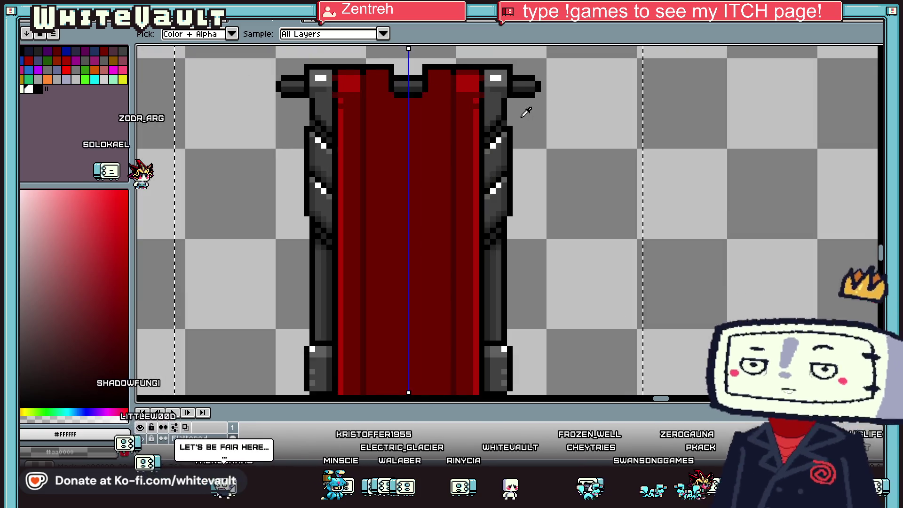
click(494, 127)
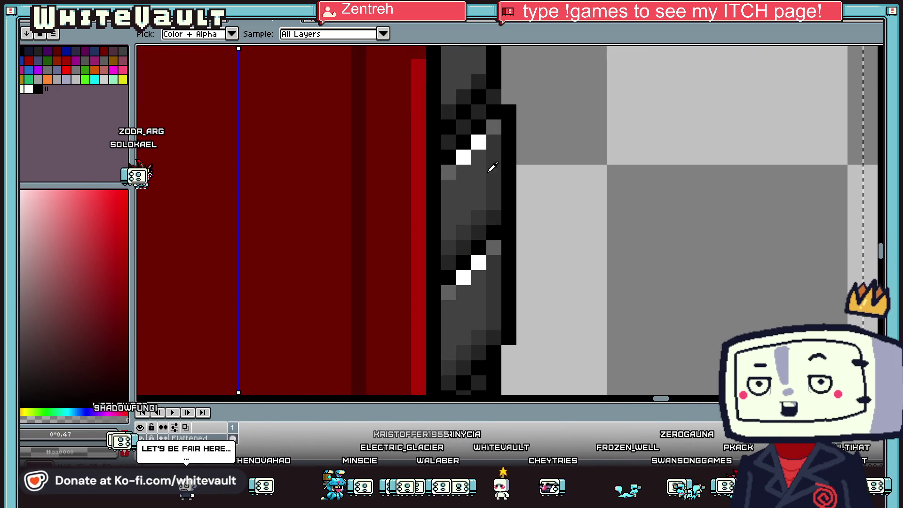
Bucket-fill the white highlight pixels on the tails with the mid grey
key(g)
click(485, 146)
key(i)
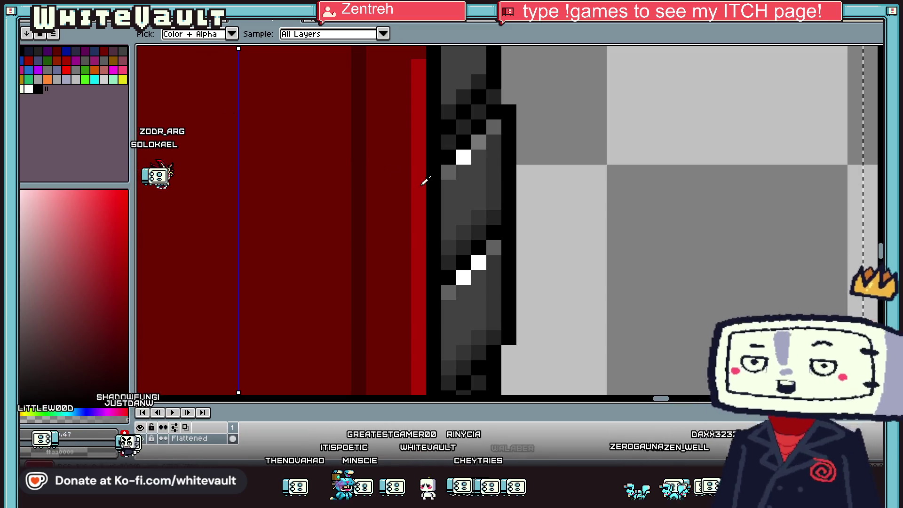
key(g)
click(463, 157)
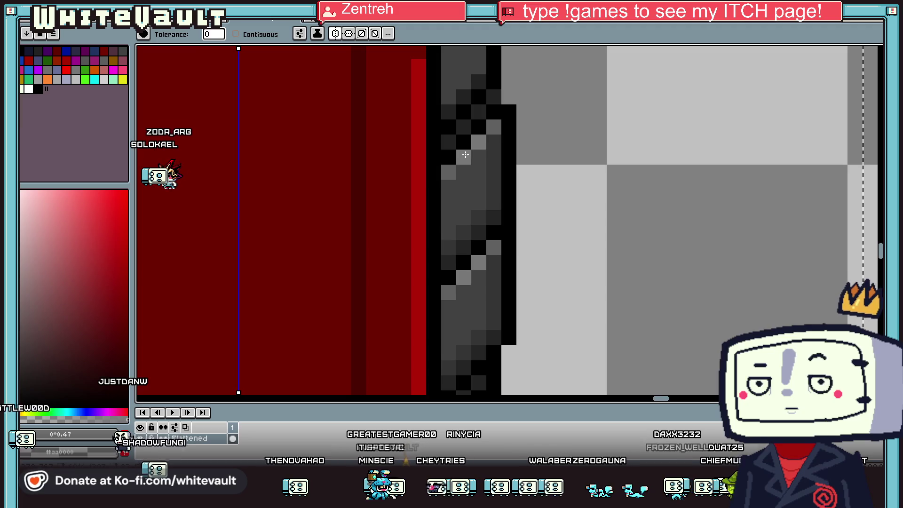
click(479, 262)
scroll(470, 262, down, 4)
Turn the bucket's Contiguous option on, then back off, to recolour the remaining white pixels
click(253, 34)
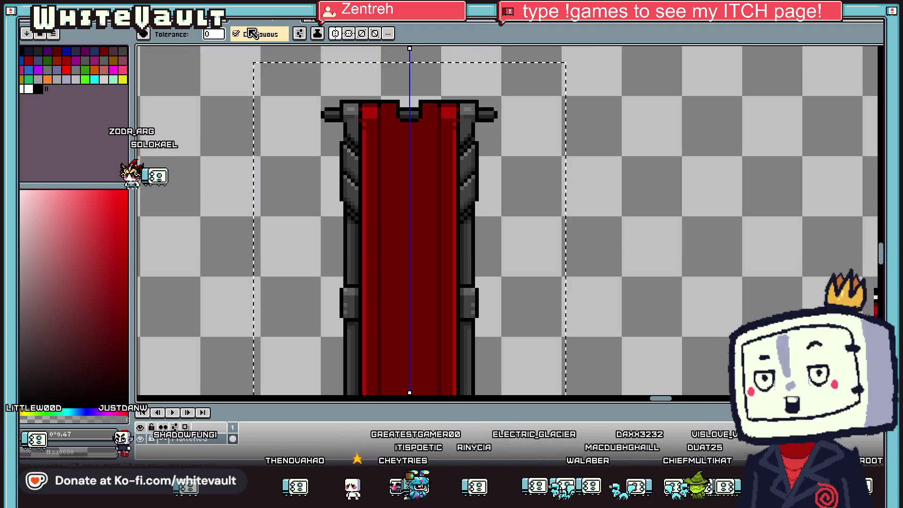
key(i)
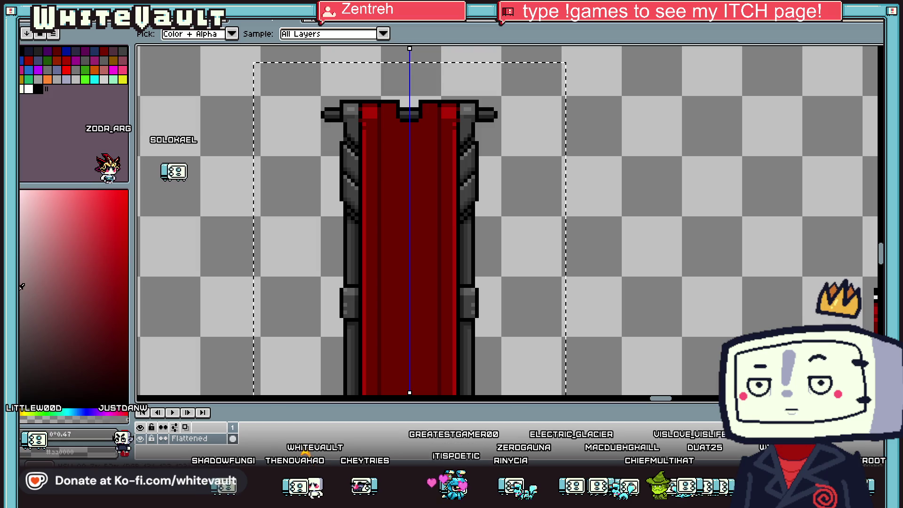
key(g)
scroll(469, 185, up, 3)
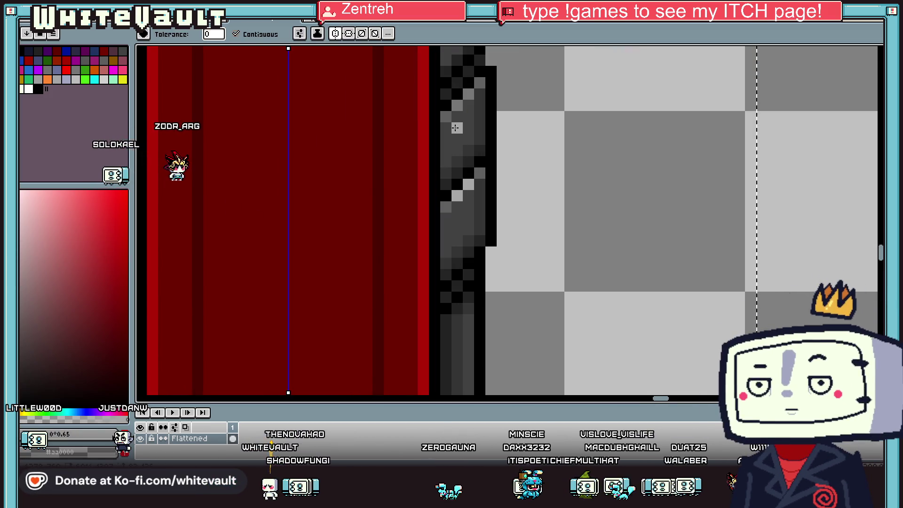
click(236, 34)
scroll(499, 239, down, 3)
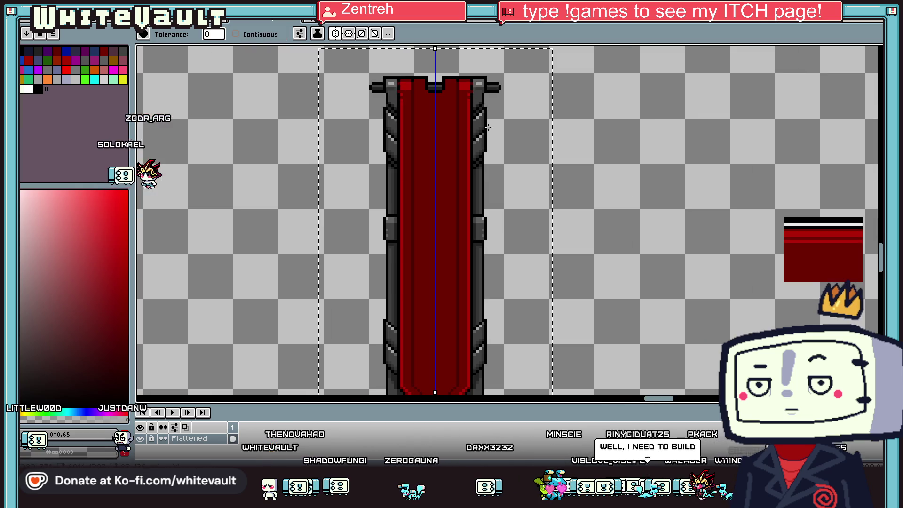
scroll(475, 315, up, 2)
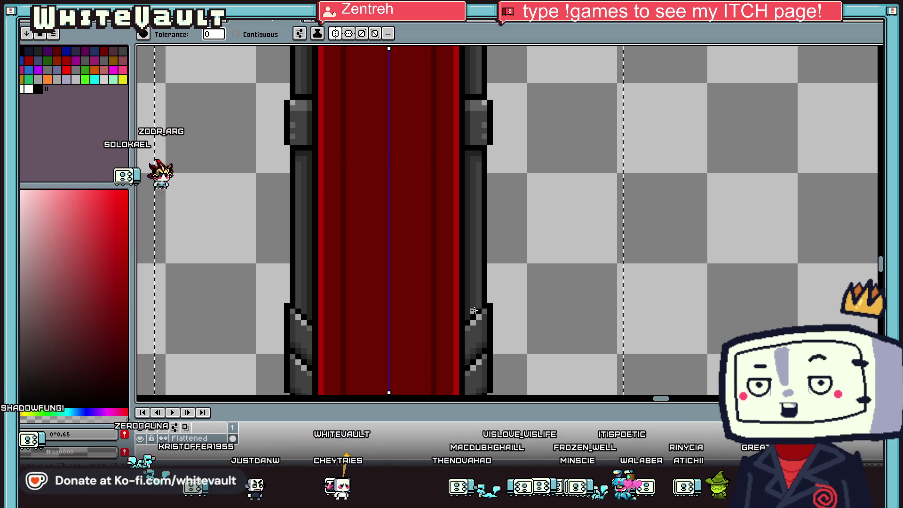
Add black outline pixels along the right tail flap's diagonal edge
scroll(474, 311, down, 4)
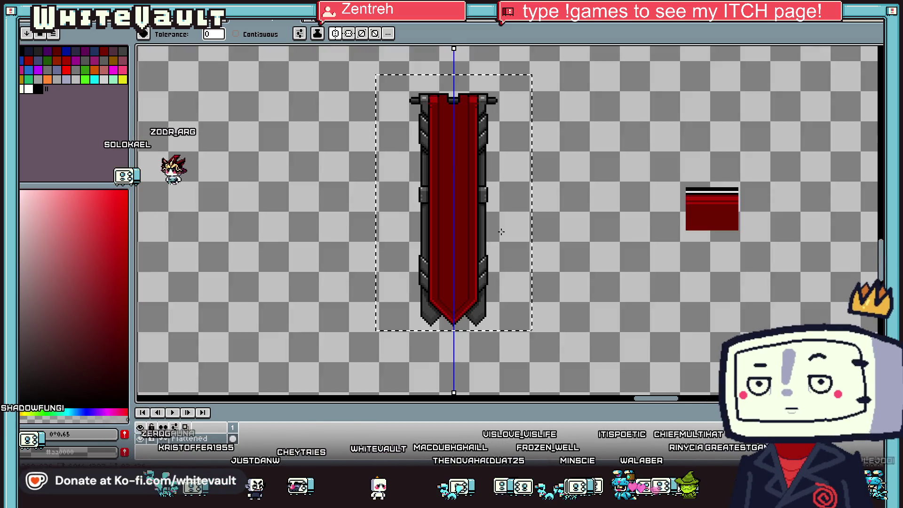
scroll(500, 233, up, 3)
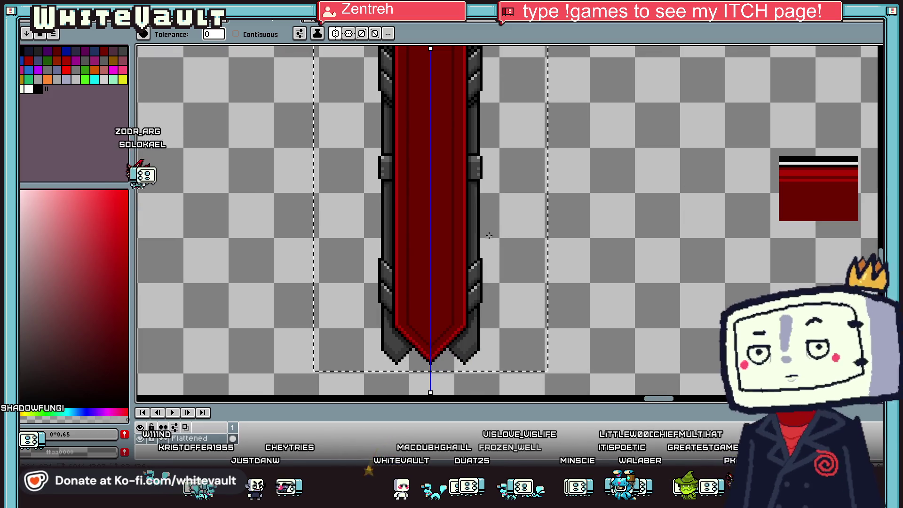
key(i)
scroll(475, 202, down, 1)
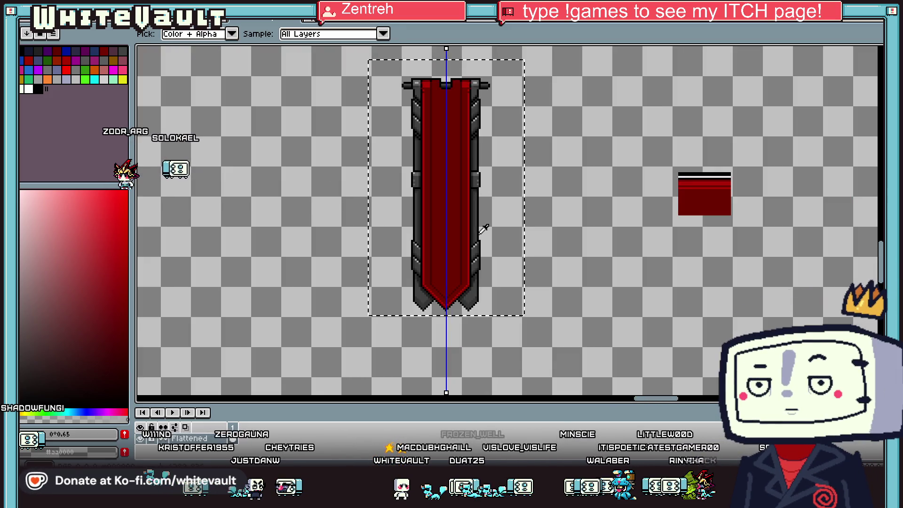
scroll(482, 228, down, 1)
scroll(478, 260, up, 3)
scroll(478, 261, up, 2)
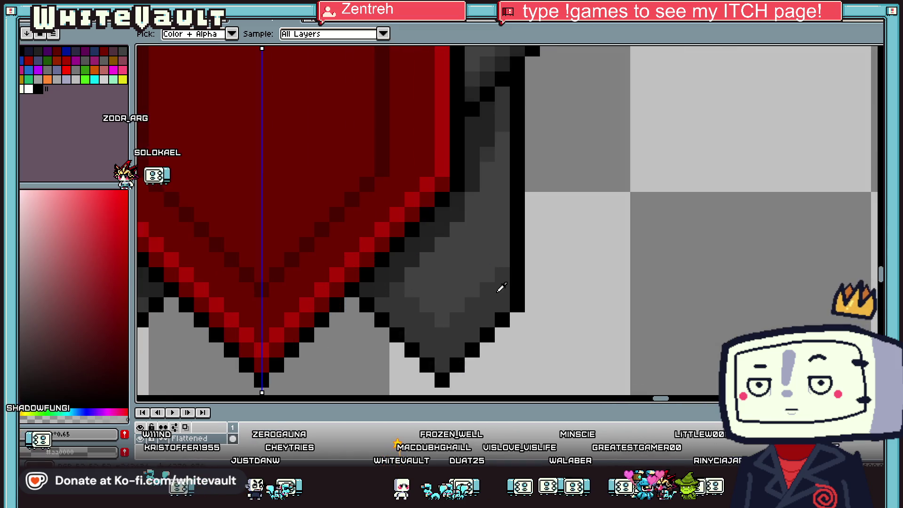
key(b)
click(487, 304)
click(472, 289)
Draw a black Pencil line along the flap's right diagonal to close the outline
scroll(453, 269, down, 1)
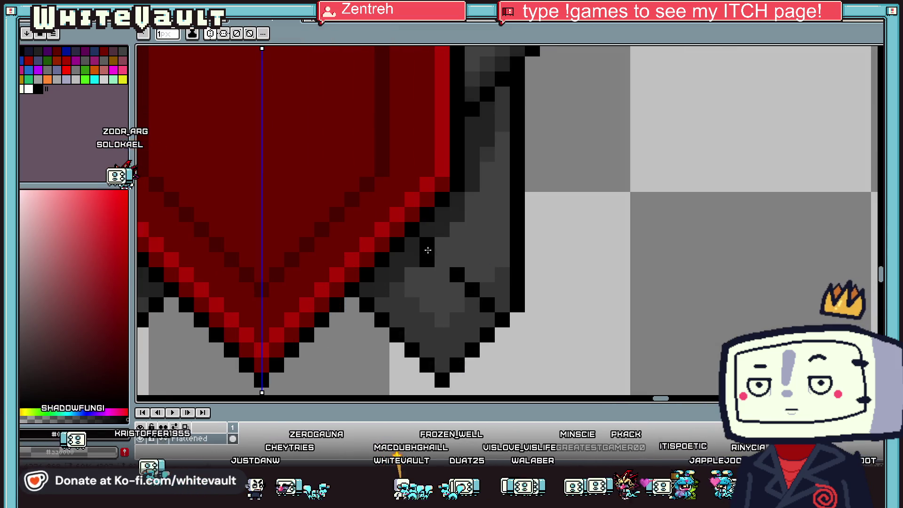
scroll(425, 250, down, 2)
key(i)
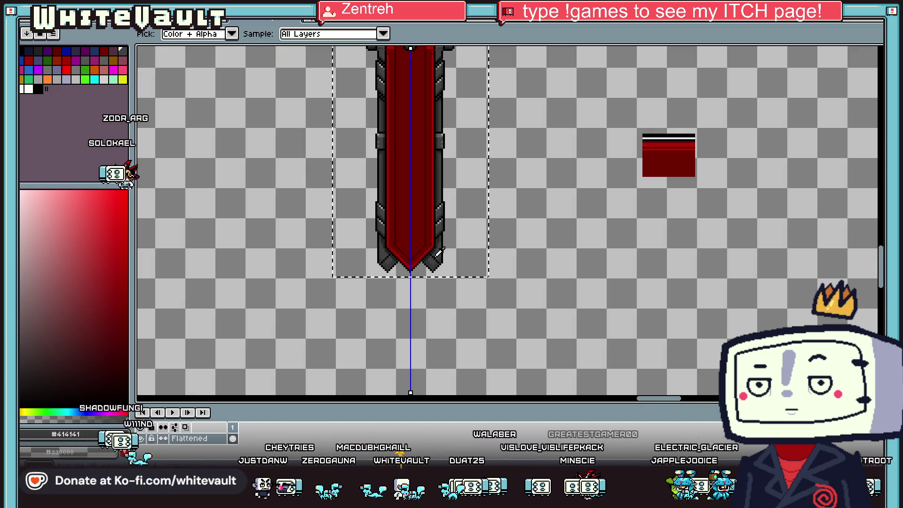
scroll(433, 252, up, 2)
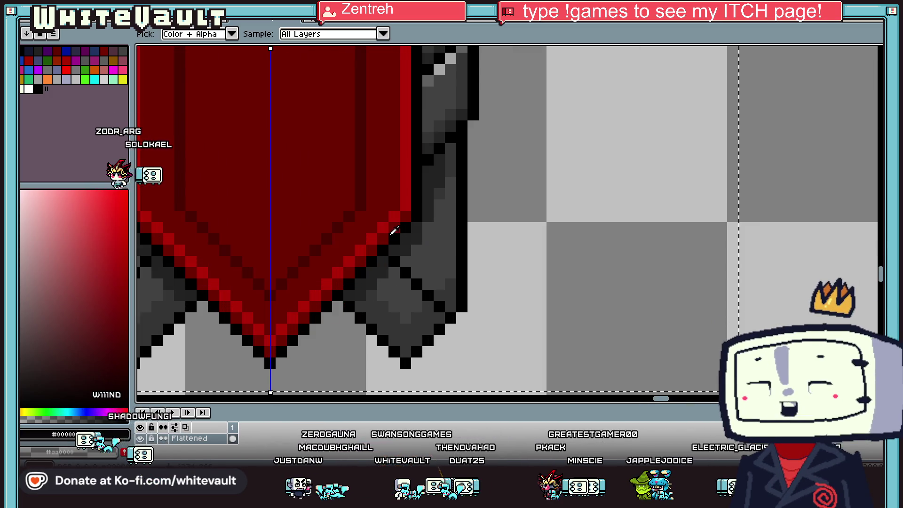
key(b)
drag(425, 273, 446, 292)
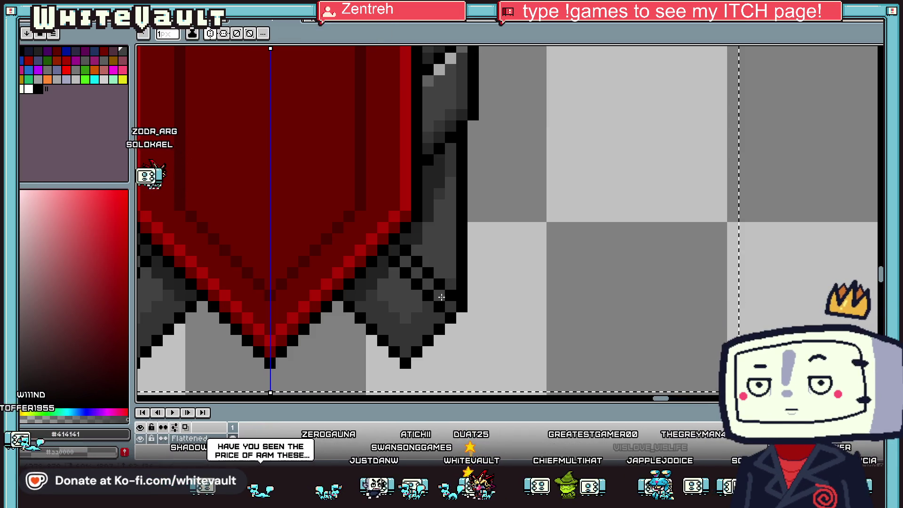
Sample the banner's darker red for the trim lines across the tails
key(i)
alt+click(429, 80)
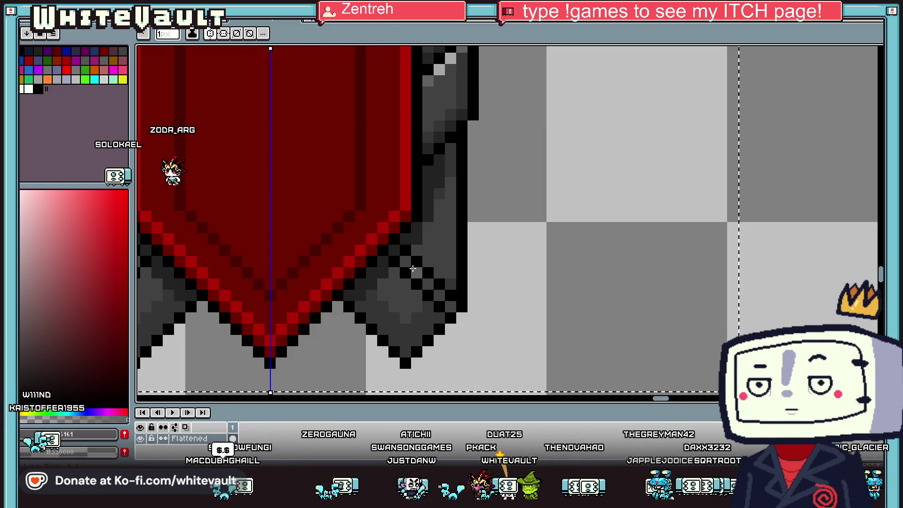
scroll(449, 306, down, 5)
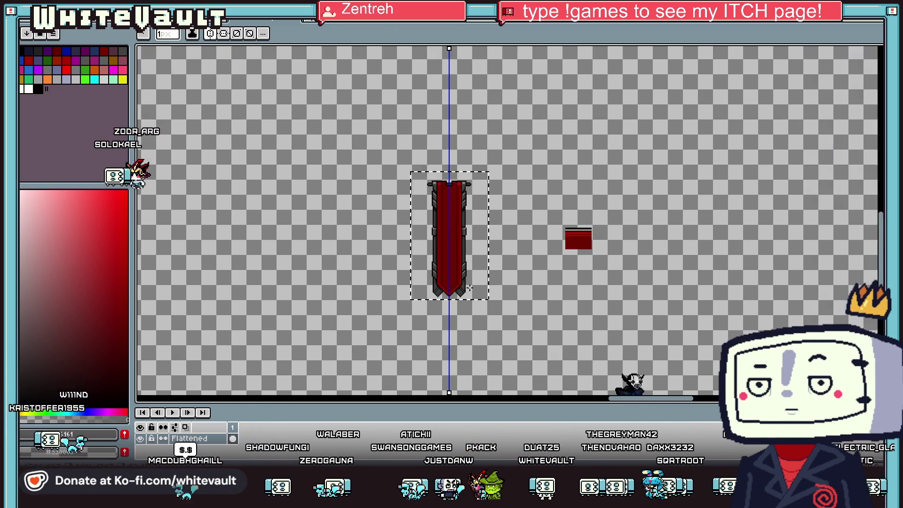
scroll(399, 273, up, 2)
scroll(400, 273, up, 1)
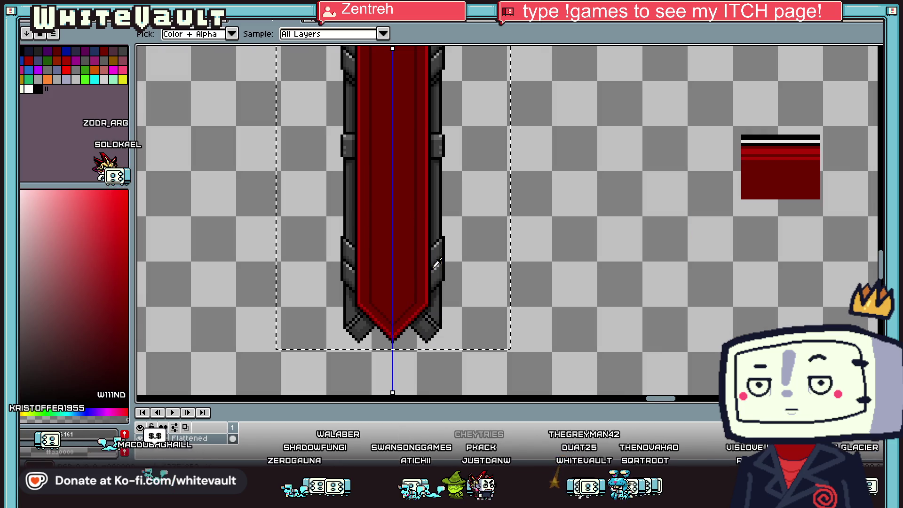
scroll(414, 292, up, 1)
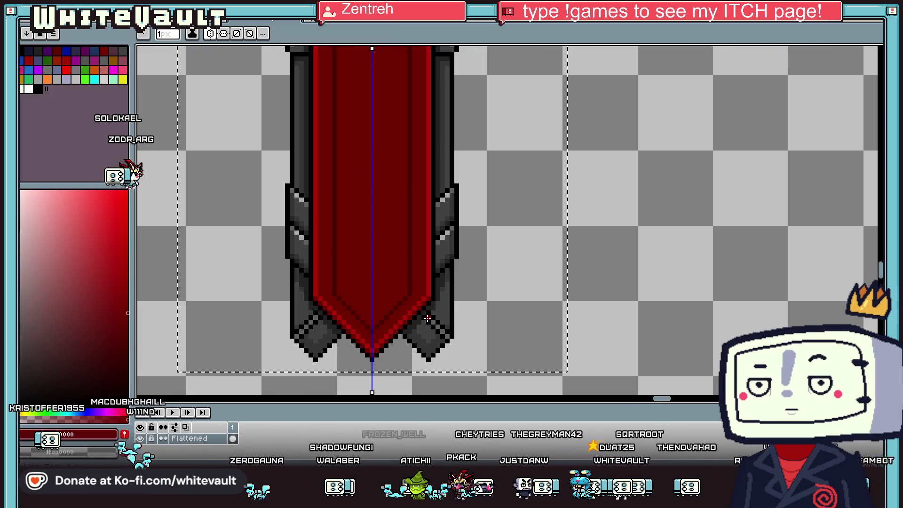
scroll(436, 325, up, 1)
alt+click(448, 335)
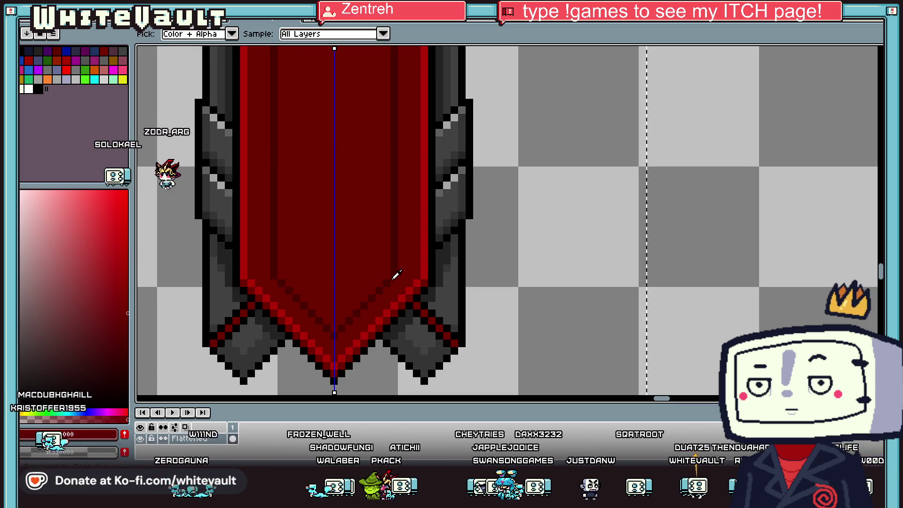
alt+click(422, 302)
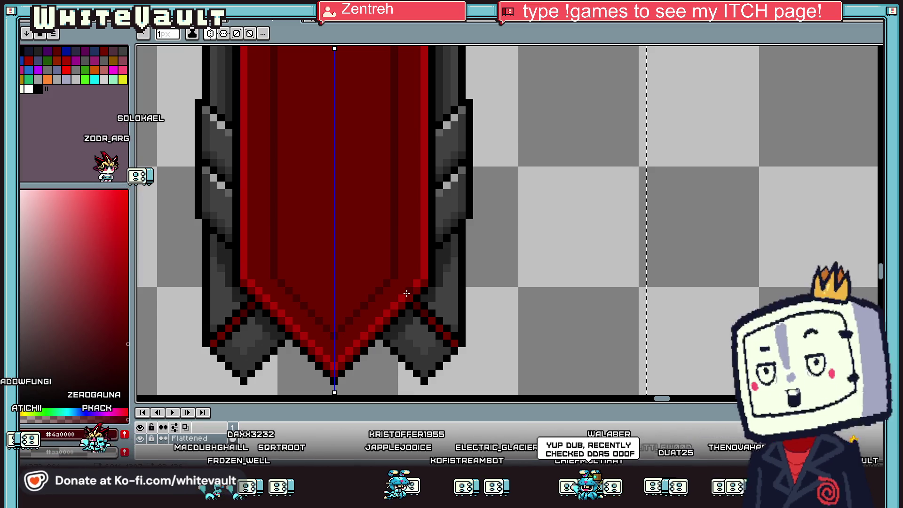
Paint red accent pixels on a side bracket, undoing a stray red stroke
scroll(467, 205, down, 5)
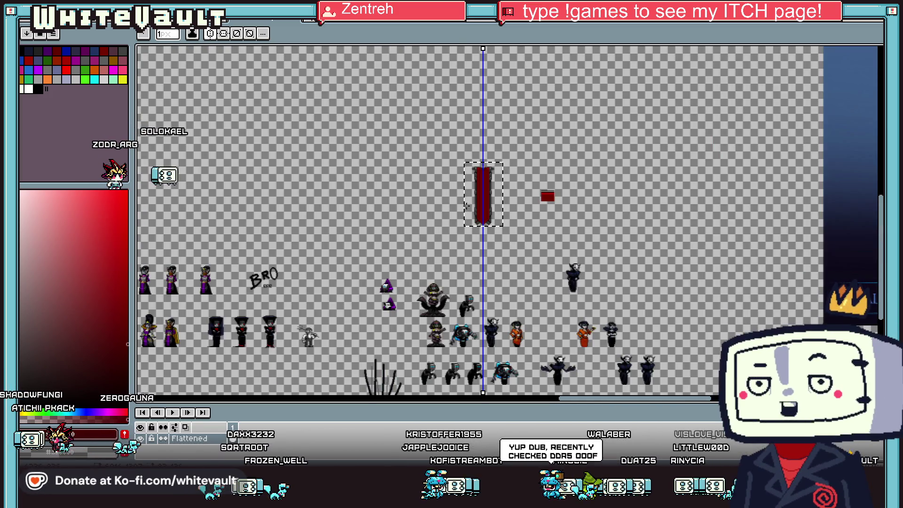
scroll(467, 205, up, 5)
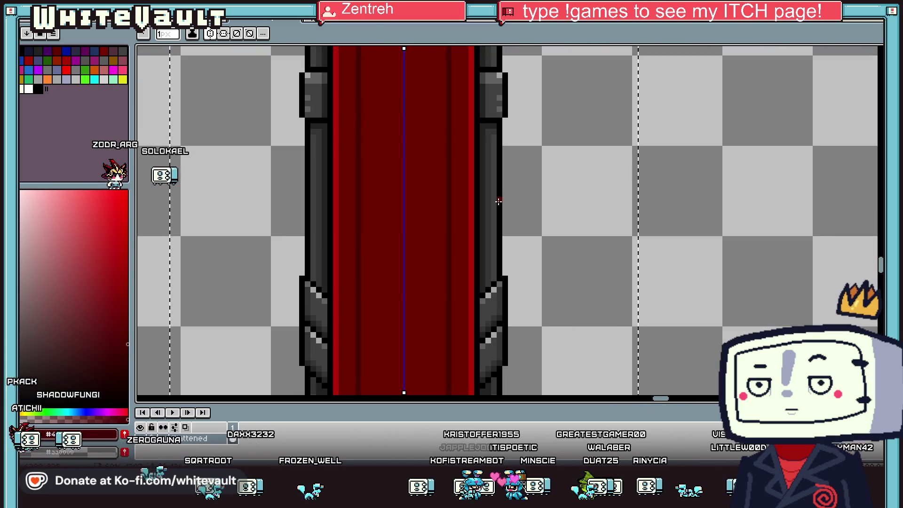
key(i)
scroll(499, 202, up, 2)
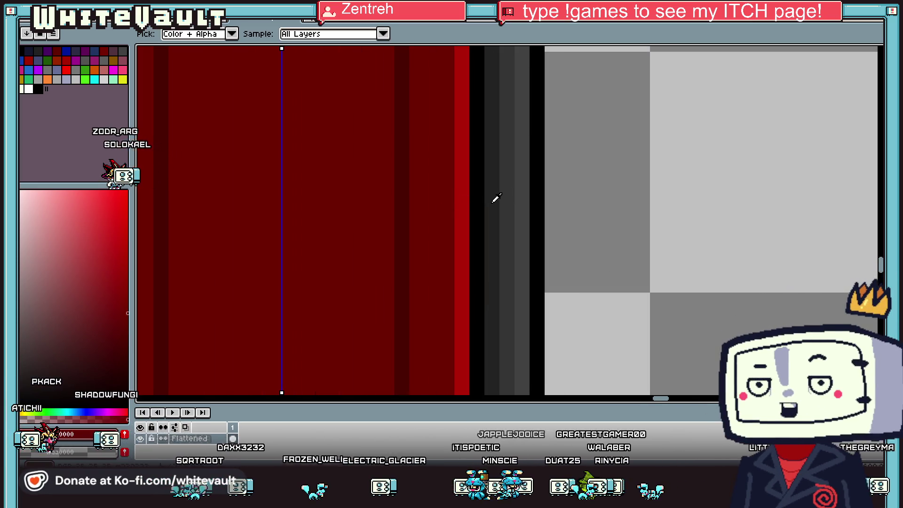
key(b)
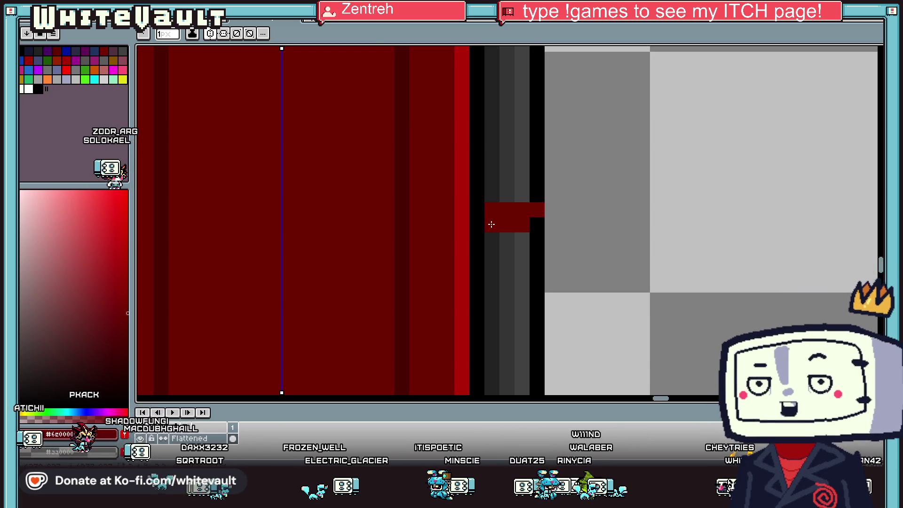
key(ctrl+z)
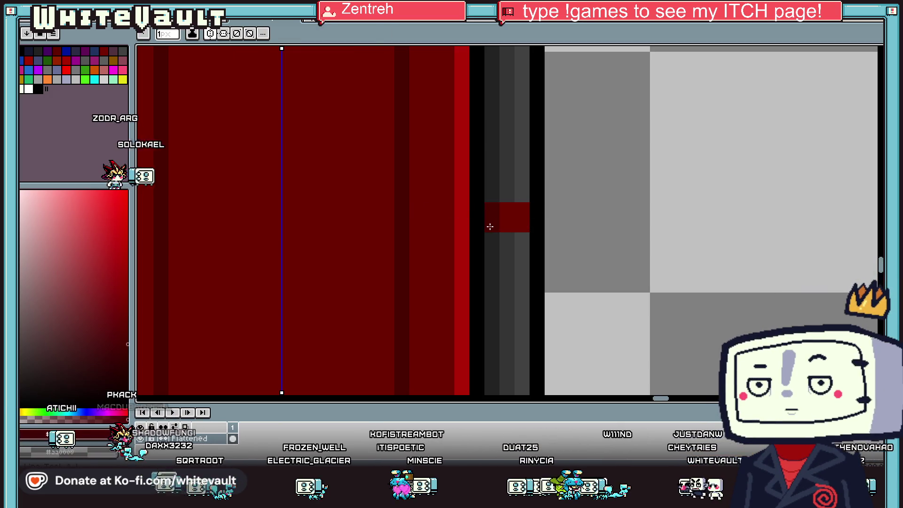
key(i)
scroll(490, 226, down, 4)
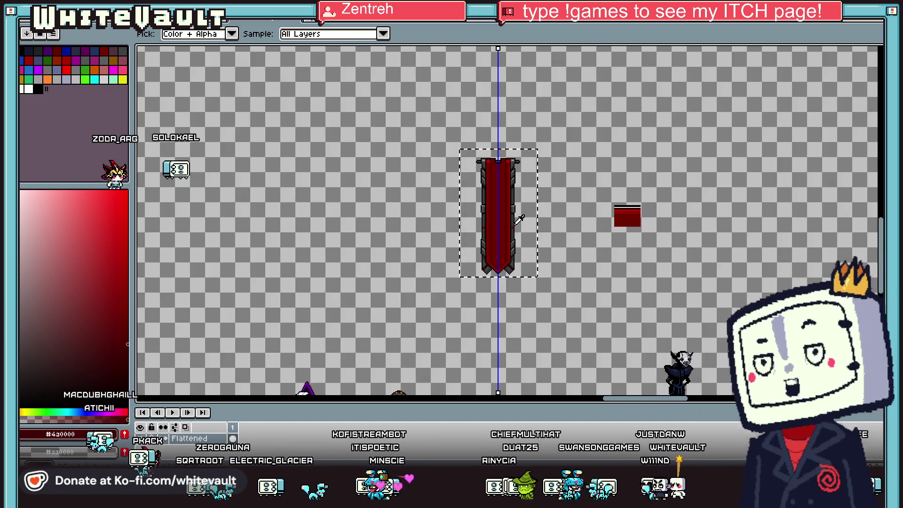
scroll(517, 221, up, 4)
key(b)
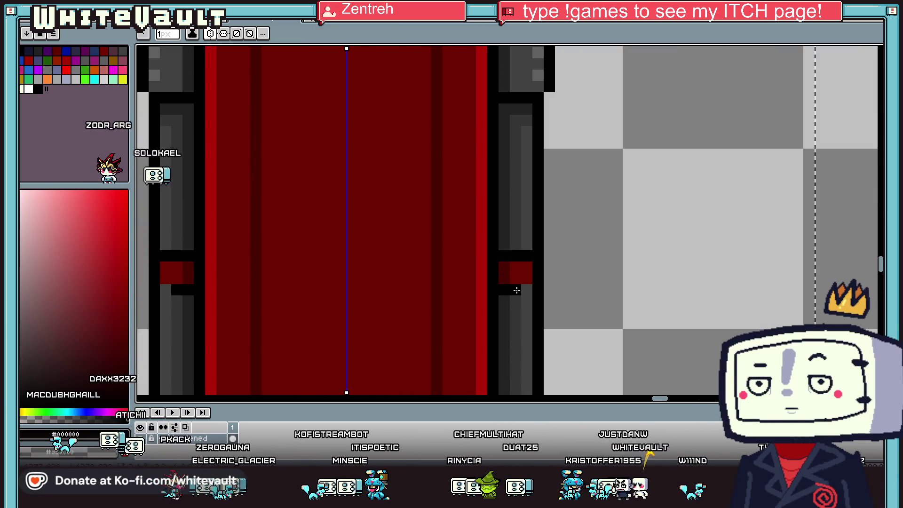
Pick the cloth's dark red and paint inset accents on the grey brackets
key(i)
scroll(528, 284, down, 4)
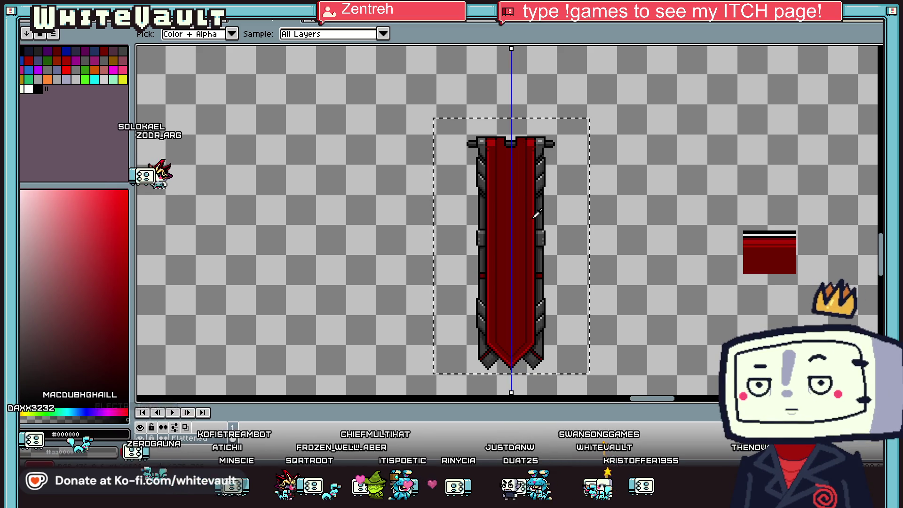
scroll(540, 214, up, 4)
key(b)
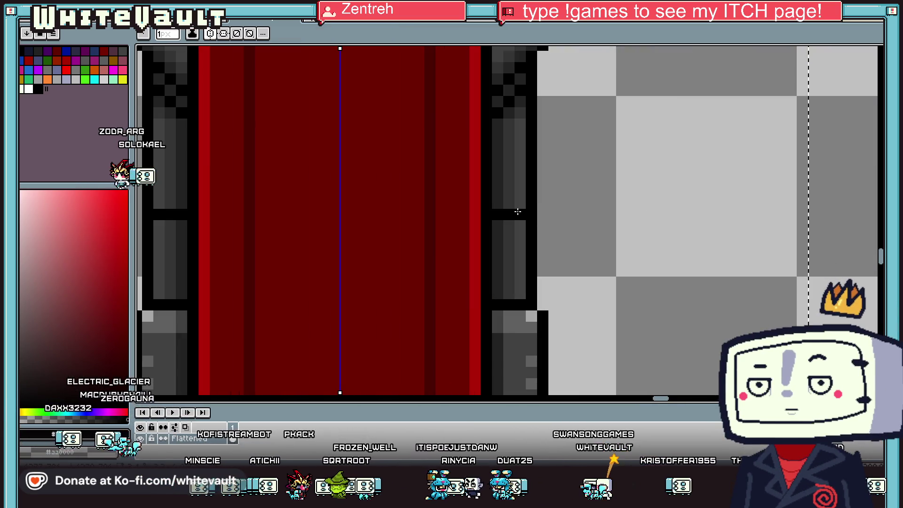
scroll(494, 246, down, 3)
key(i)
click(507, 292)
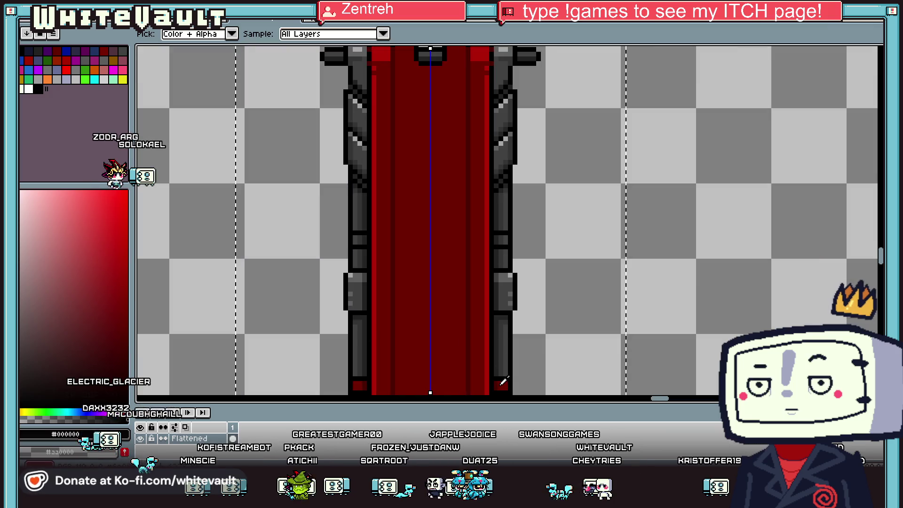
key(b)
scroll(496, 236, down, 2)
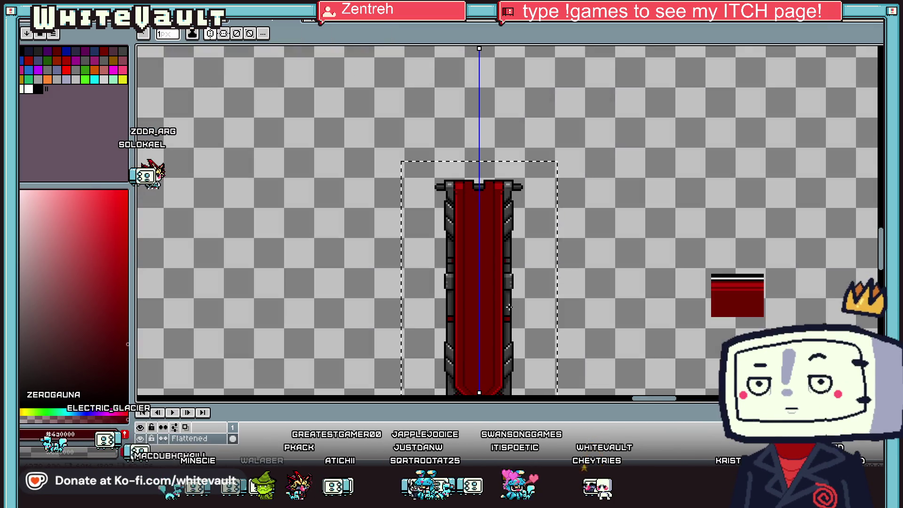
scroll(499, 319, up, 3)
Sample a brighter red from the cloth for the remaining bracket accents
key(i)
click(500, 323)
key(b)
scroll(497, 144, up, 2)
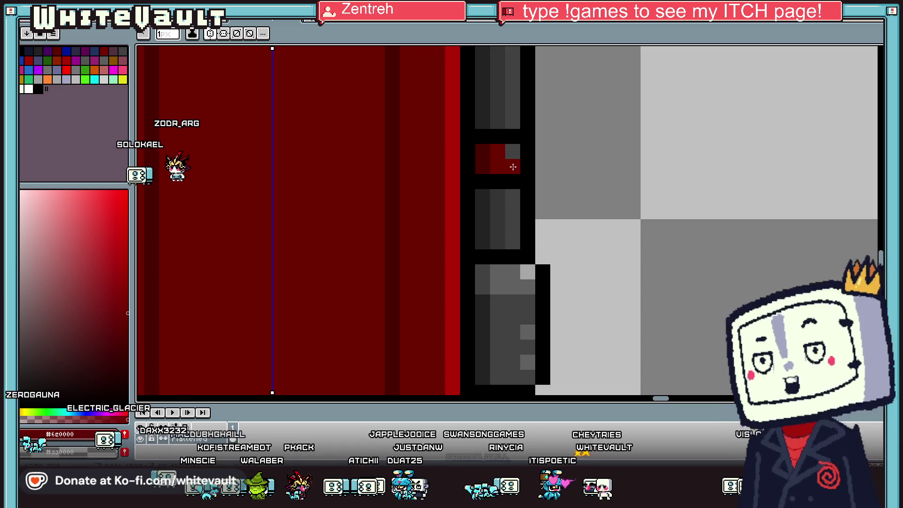
key(i)
scroll(511, 141, down, 4)
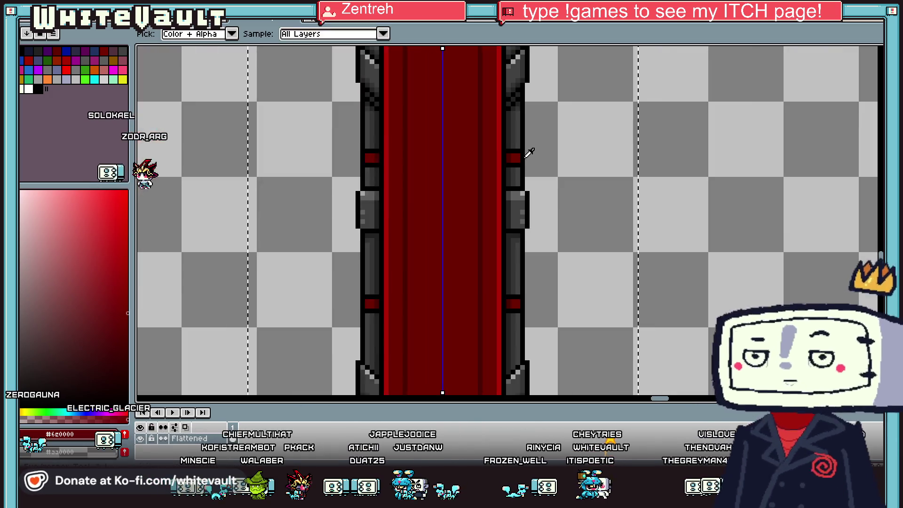
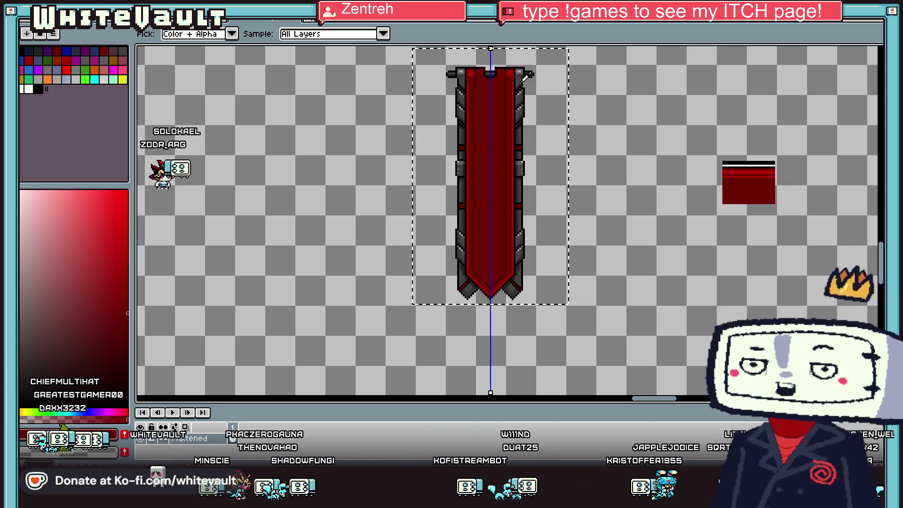
Shade the banner's right tail with dark red pixels using the pencil
scroll(527, 75, down, 1)
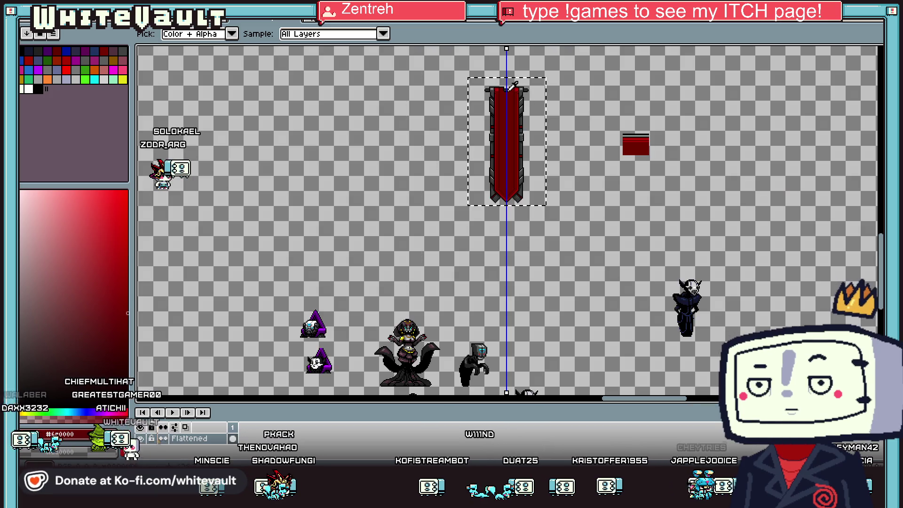
scroll(527, 84, up, 3)
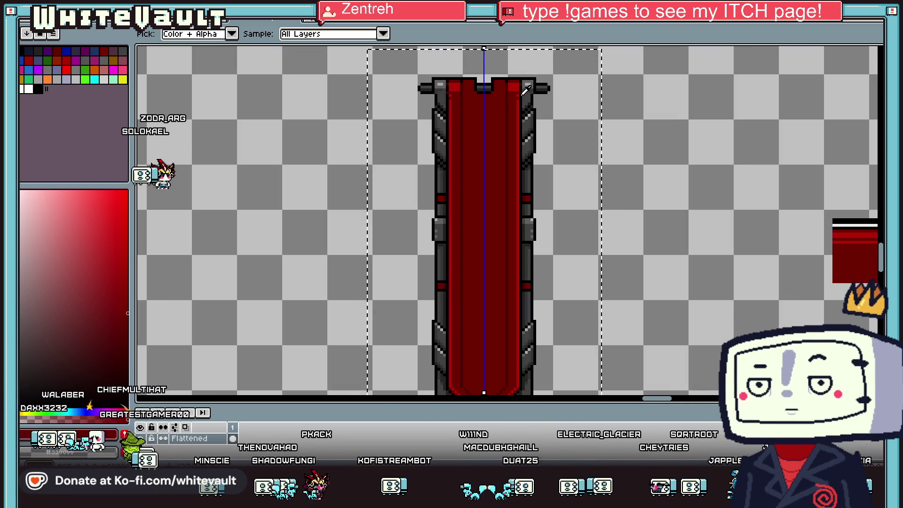
scroll(539, 229, down, 2)
scroll(540, 296, up, 5)
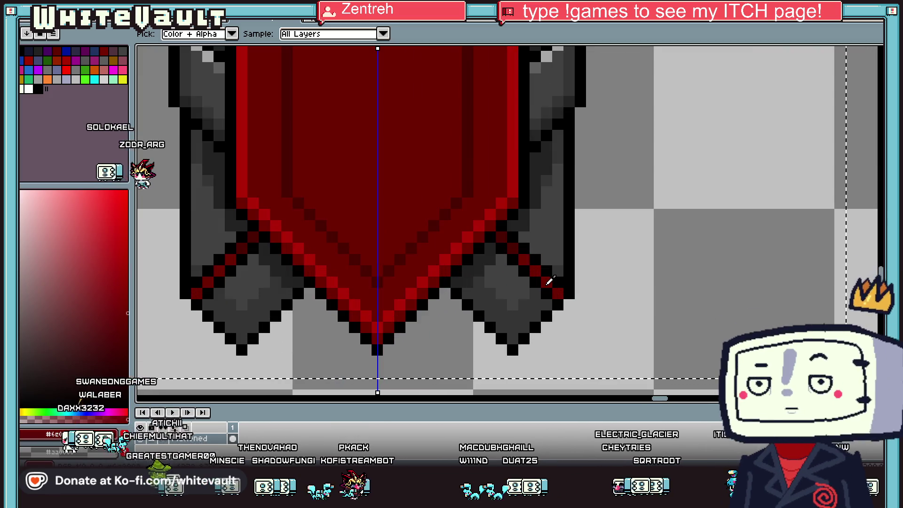
key(b)
click(535, 283)
click(502, 250)
alt+click(492, 244)
click(512, 258)
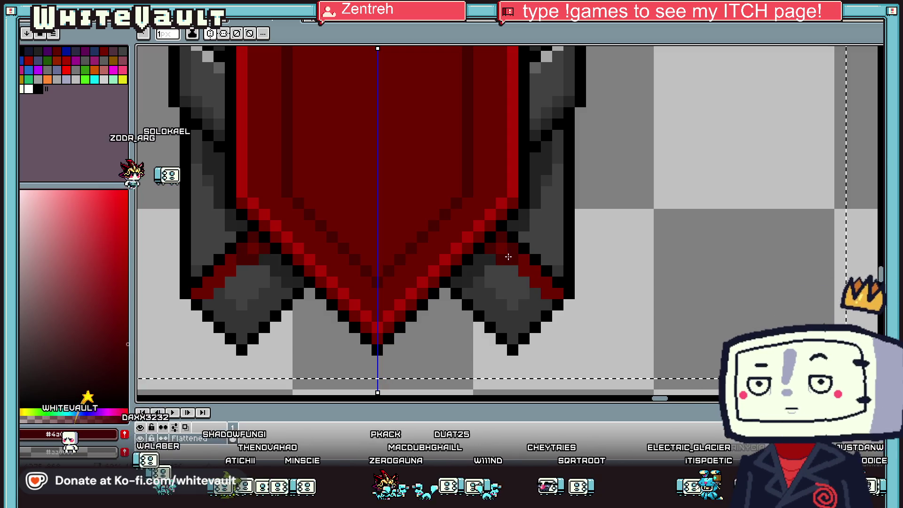
click(502, 248)
Draw black diagonal outline pixels below the banner's right arm
alt+click(485, 246)
click(491, 259)
click(503, 271)
click(514, 282)
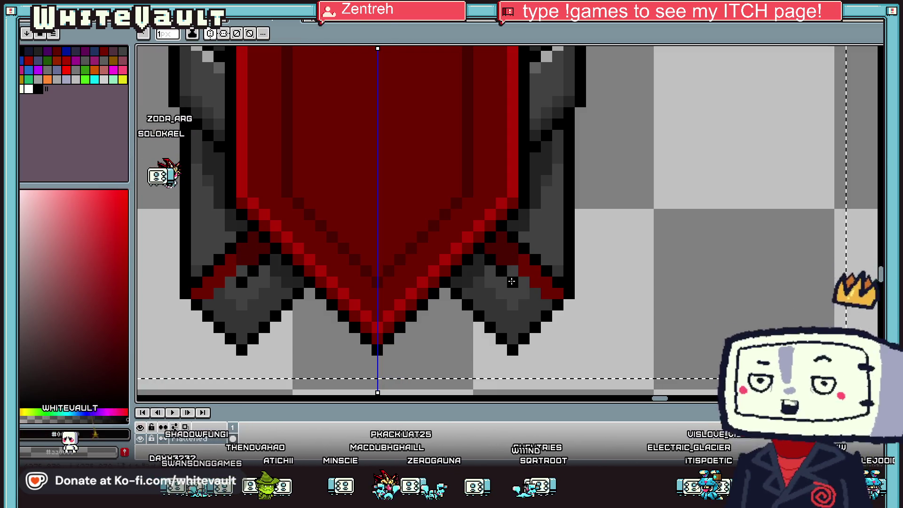
alt+click(548, 292)
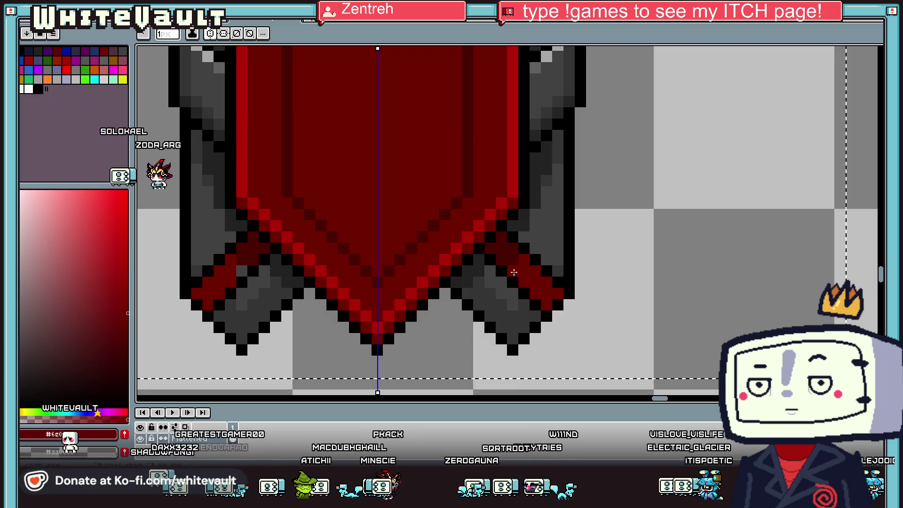
Paint red and black pixels on the right side trim
scroll(525, 272, down, 5)
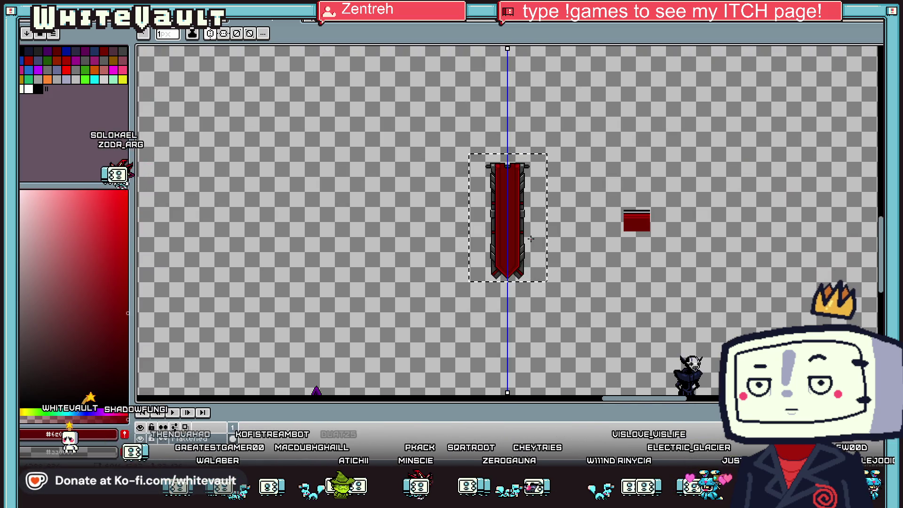
key(alt)
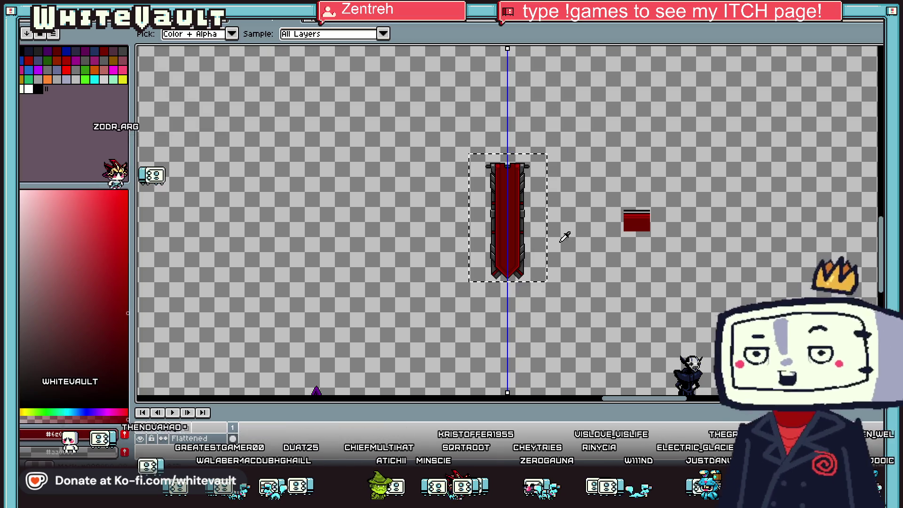
scroll(520, 242, up, 5)
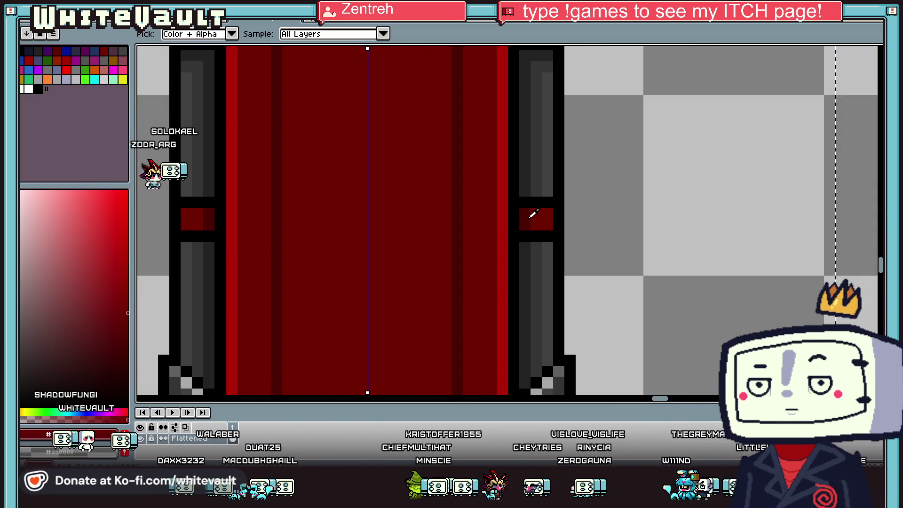
alt+click(540, 212)
click(540, 202)
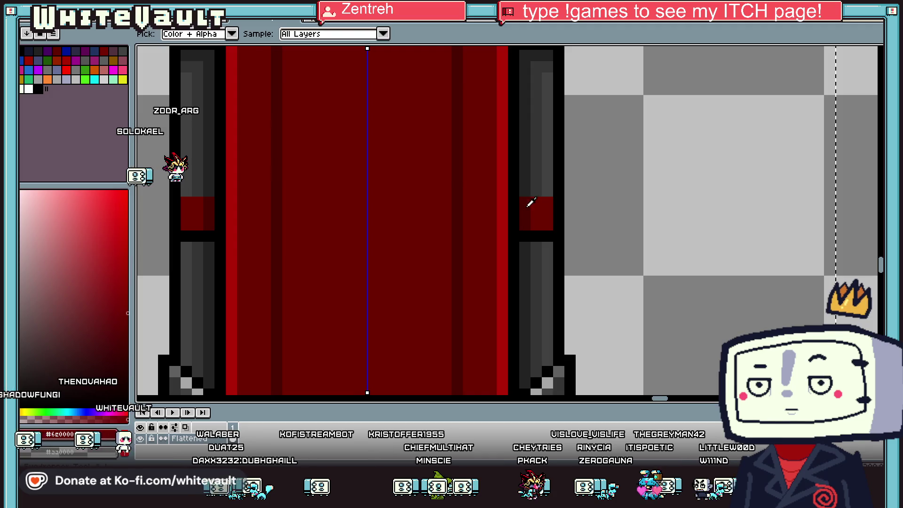
alt+click(517, 191)
click(545, 193)
Blacken the grey trim row and touch up the red trim block with #6c0000 dark red
scroll(545, 193, down, 5)
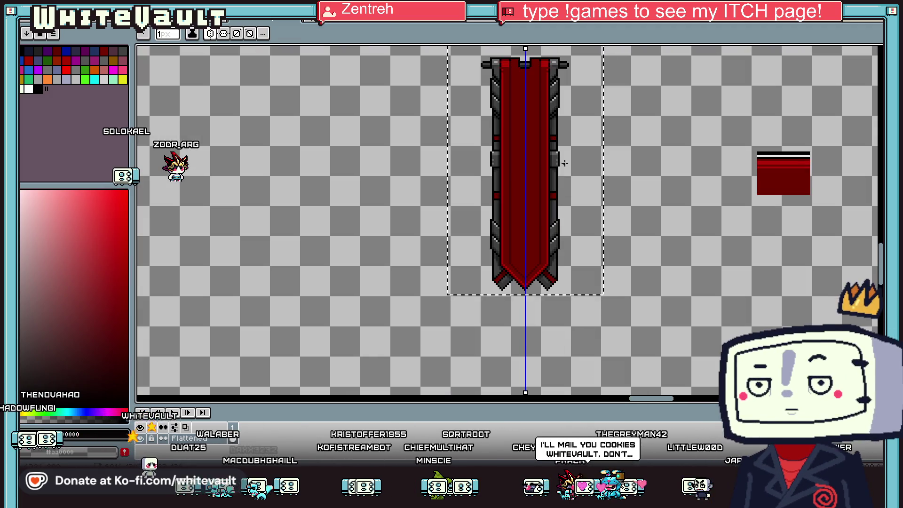
scroll(543, 136, up, 6)
key(alt)
mouse_move(556, 124)
mouse_down()
mouse_move(571, 124)
mouse_move(537, 104)
mouse_up()
alt+click(585, 117)
alt+click(563, 146)
click(572, 124)
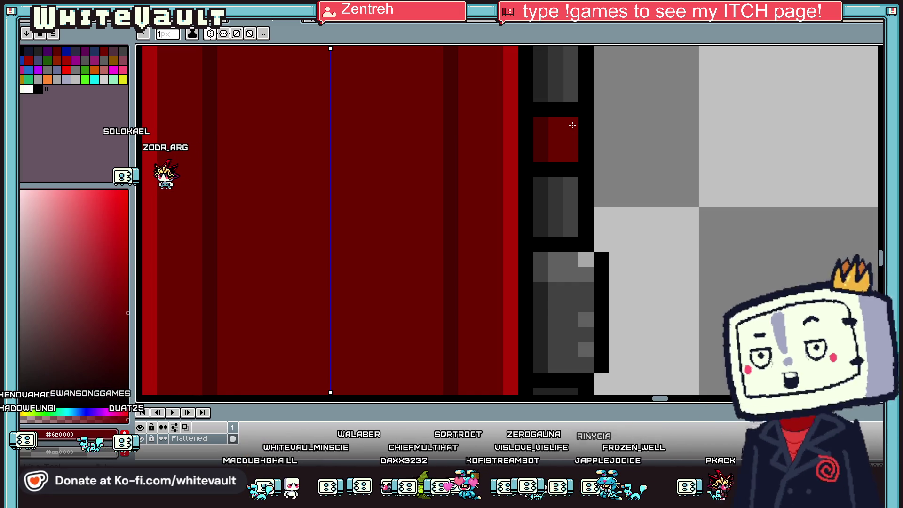
scroll(601, 117, down, 3)
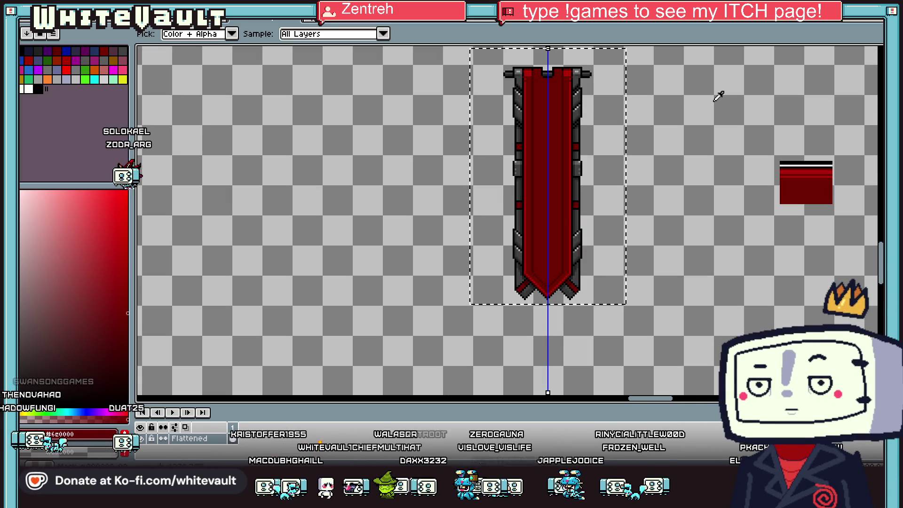
key(ctrl+t)
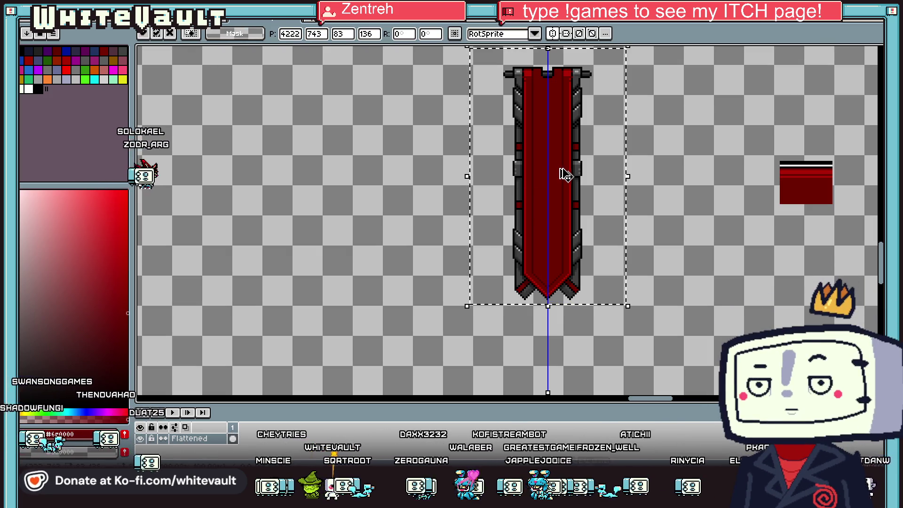
Place a copy of the banner to the left of the original
scroll(579, 177, down, 2)
mouse_move(578, 177)
mouse_down()
mouse_move(514, 182)
mouse_move(470, 171)
mouse_up()
scroll(514, 182, up, 2)
scroll(529, 203, down, 2)
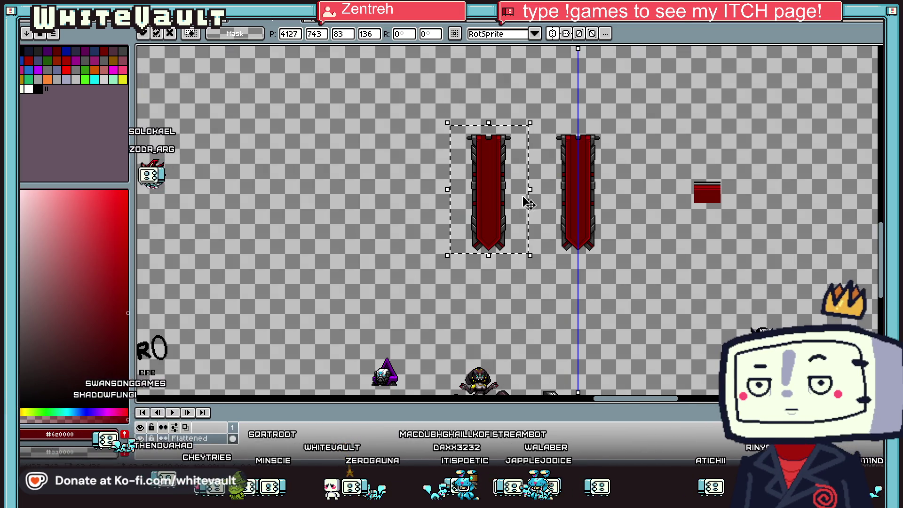
key(ctrl+d)
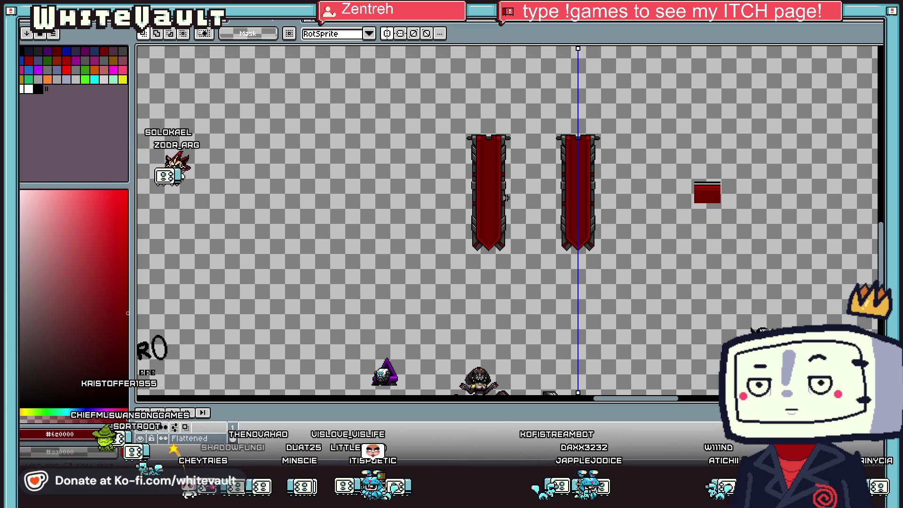
Stretch a strip of the right banner to lengthen it to 100 pixels tall
scroll(642, 121, up, 3)
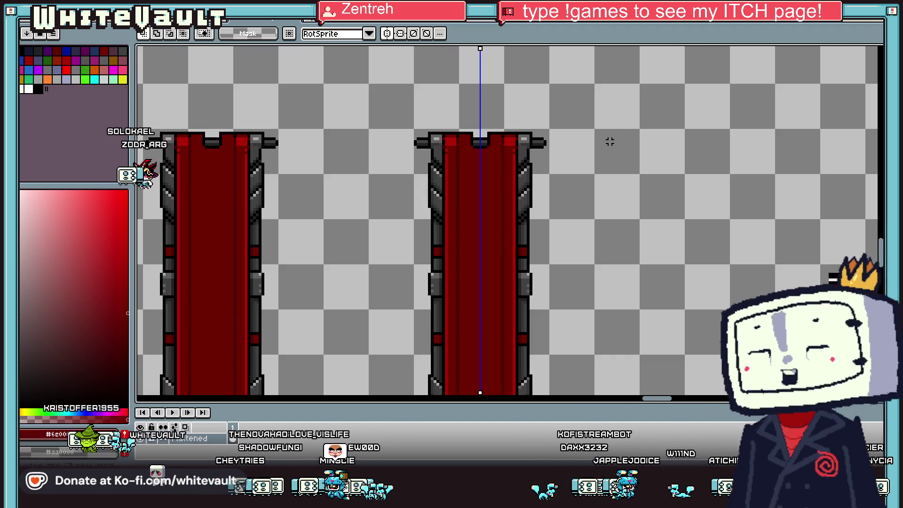
scroll(493, 155, up, 2)
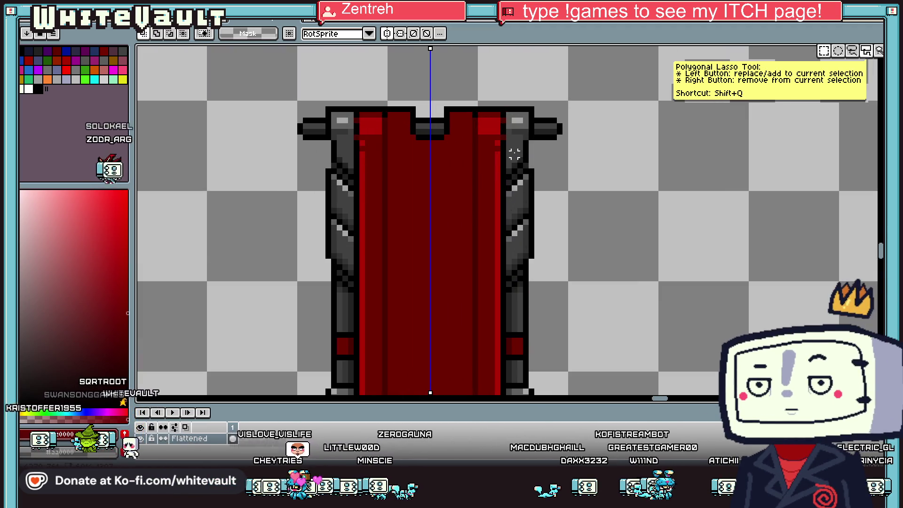
drag(513, 148, 533, 157)
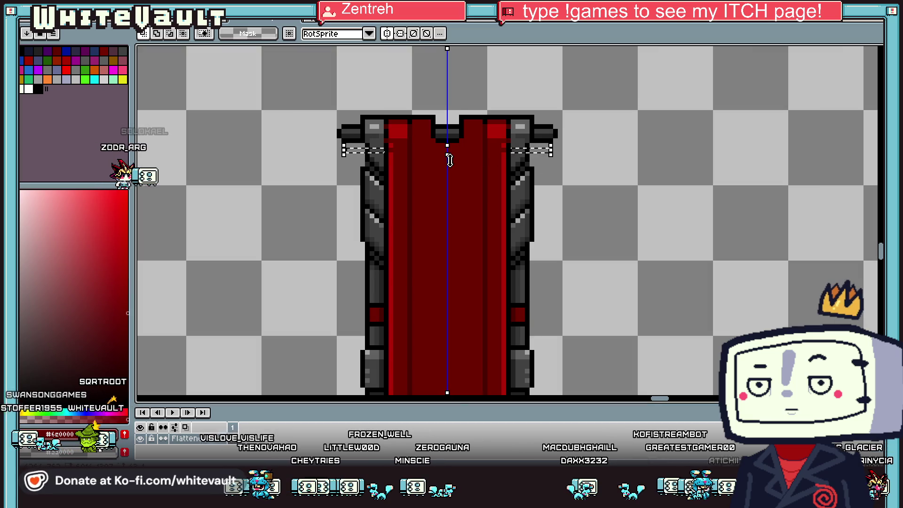
drag(447, 155, 448, 393)
mouse_move(451, 249)
mouse_down()
mouse_move(448, 326)
mouse_move(456, 353)
mouse_up()
scroll(459, 326, down, 4)
key(Return)
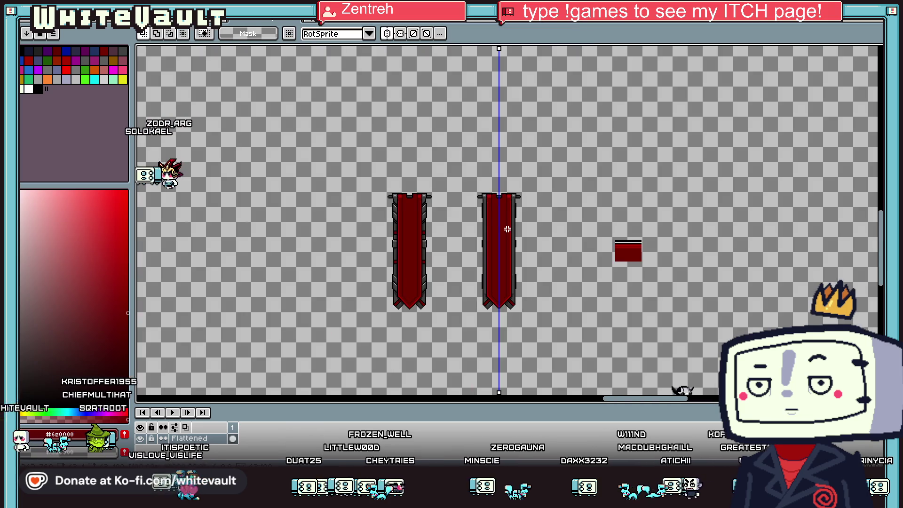
Repaint the dark pixels beside the tail and pick dark grey #222222 from the trim
scroll(516, 201, up, 2)
scroll(508, 175, down, 3)
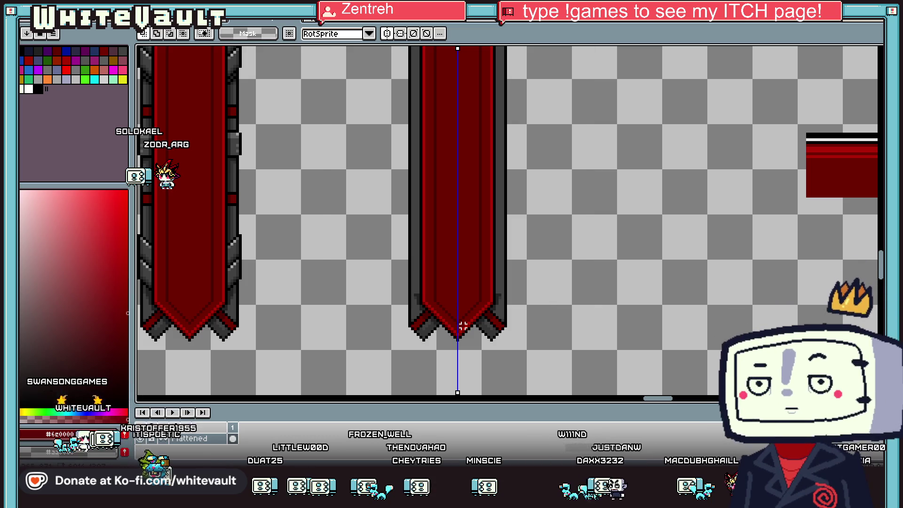
scroll(496, 277, up, 2)
key(b)
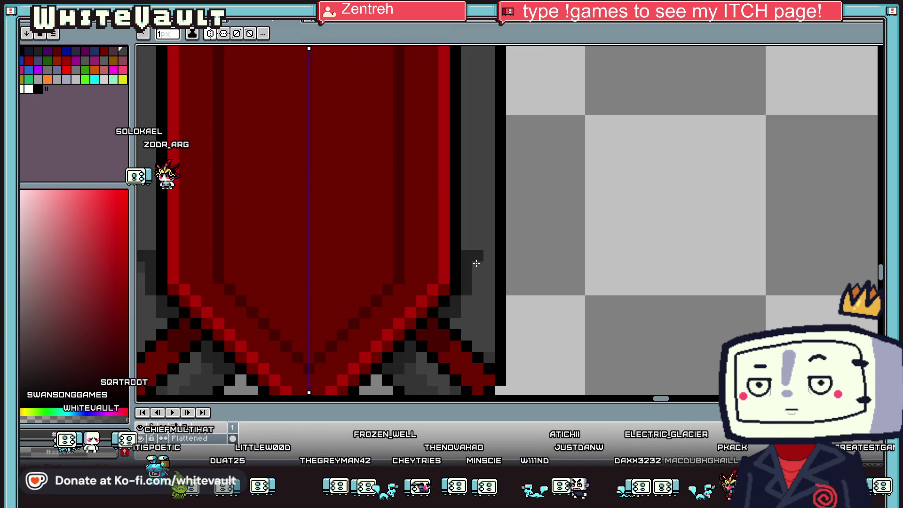
drag(476, 253, 463, 294)
key(i)
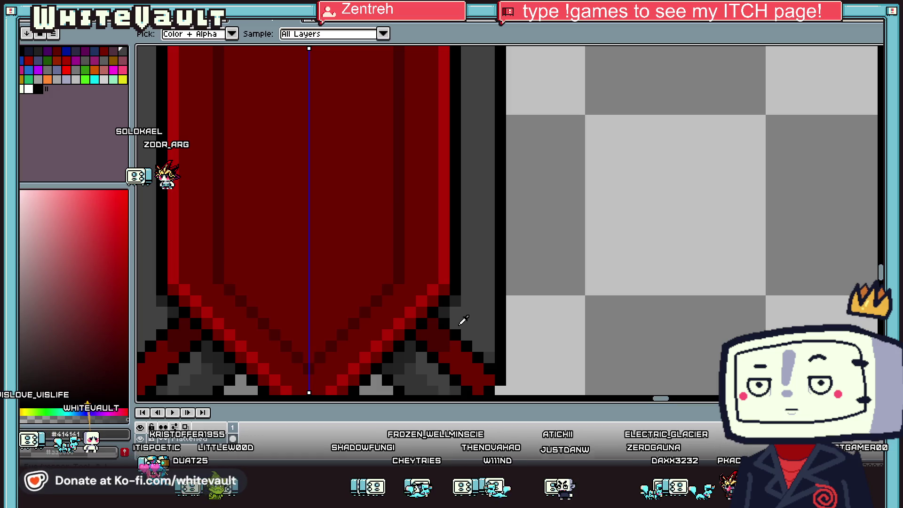
scroll(480, 351, down, 2)
scroll(470, 329, up, 2)
click(444, 282)
key(b)
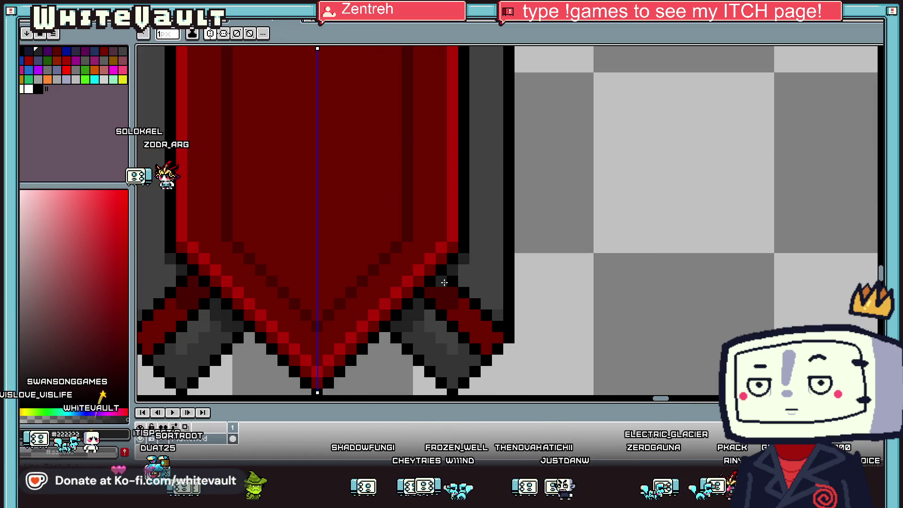
Bucket-fill the red tail edges grey and paint over the black tail diagonals in grey
key(g)
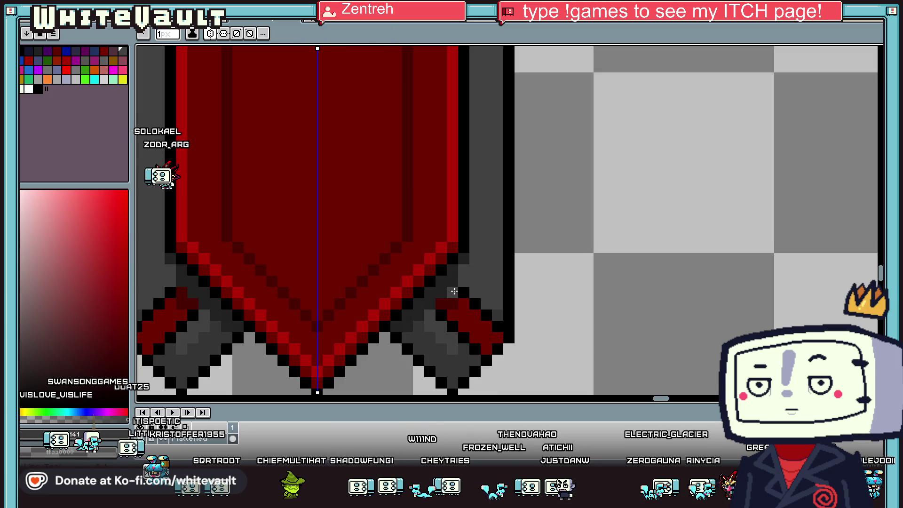
click(452, 293)
key(ctrl+z)
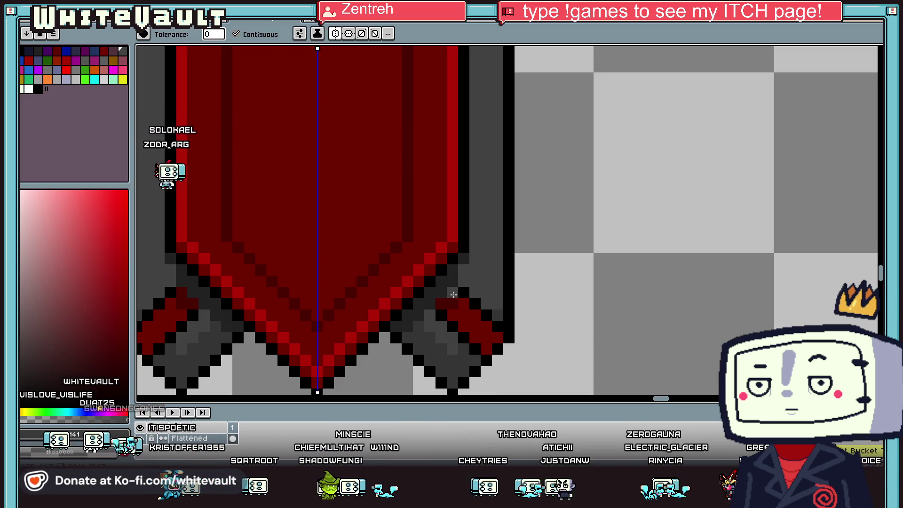
click(464, 294)
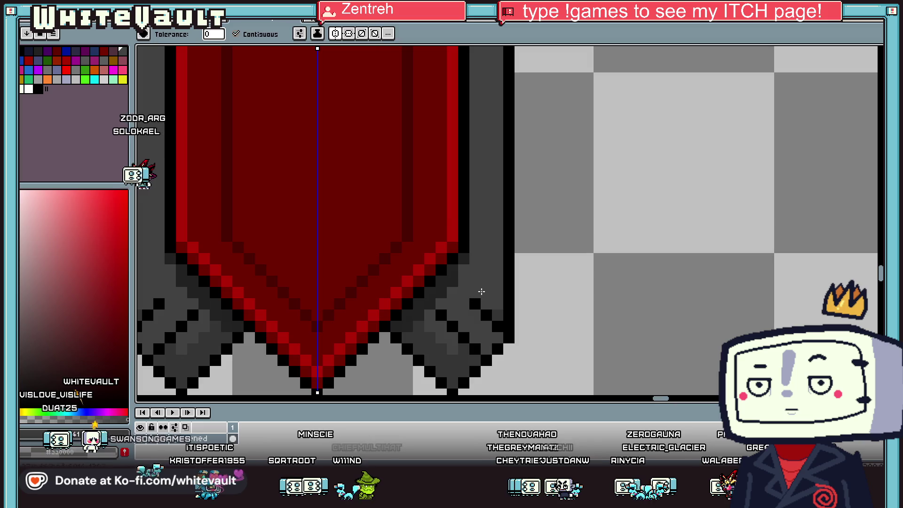
key(b)
drag(464, 340, 441, 315)
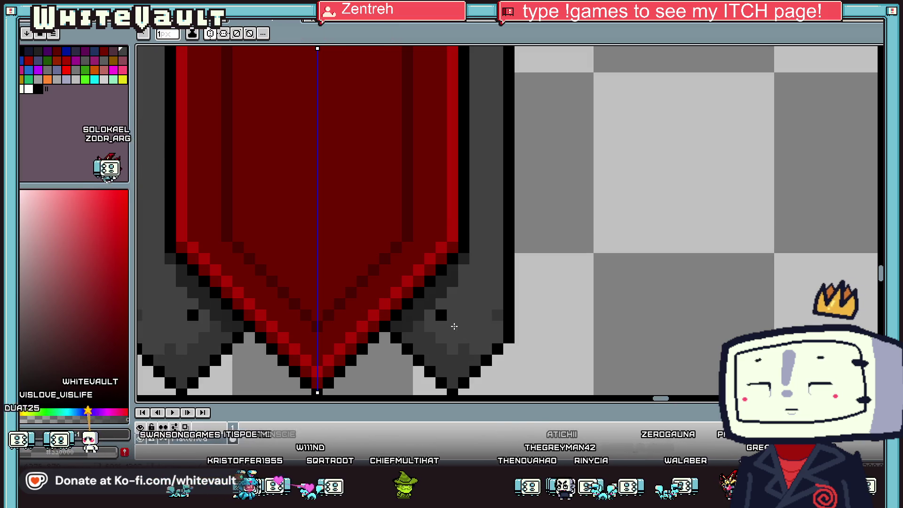
key(i)
scroll(495, 316, down, 4)
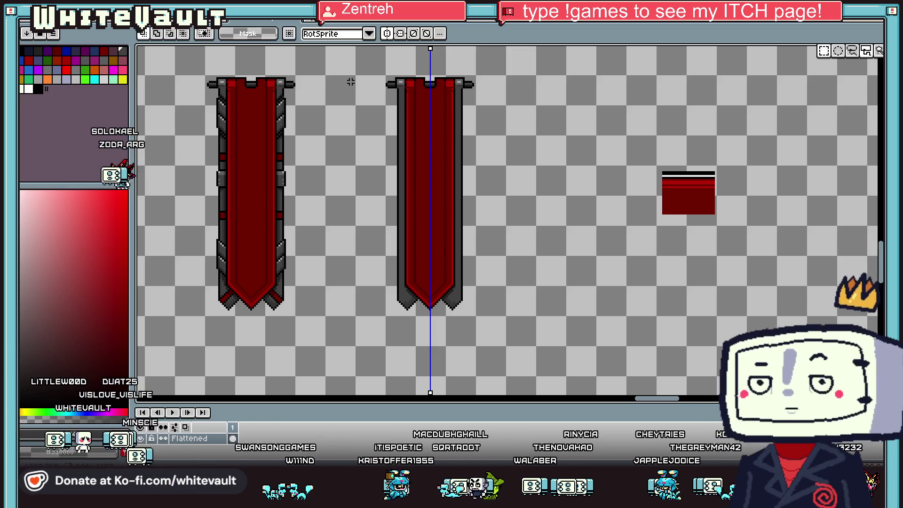
Select the middle banner and place a duplicate to its right
key(m)
drag(335, 63, 526, 343)
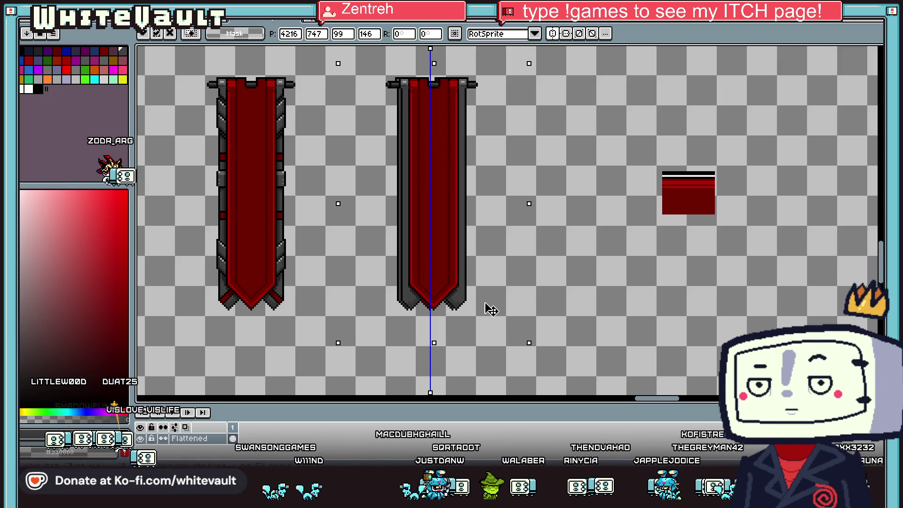
drag(486, 309, 600, 298)
key(ctrl+d)
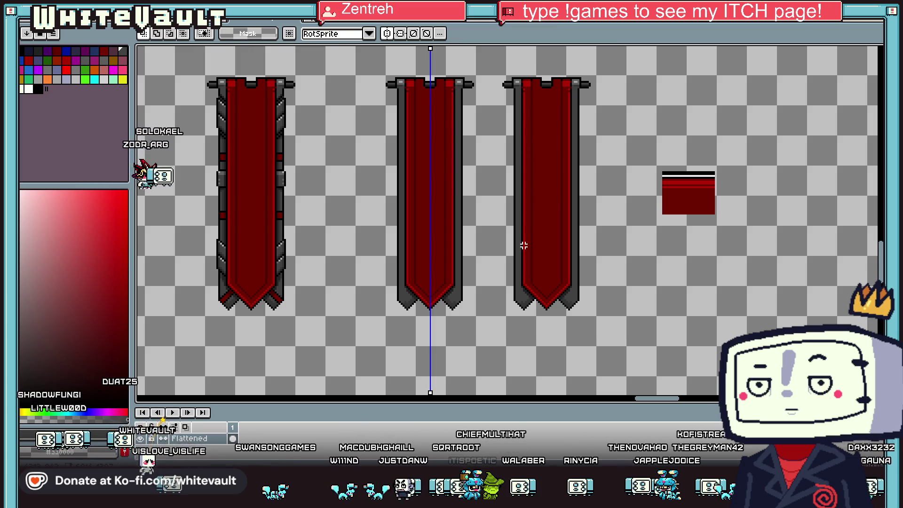
Pick dark red #4a0000 and fill the grey inner pole strips with it
key(i)
scroll(527, 257, up, 4)
scroll(528, 256, down, 3)
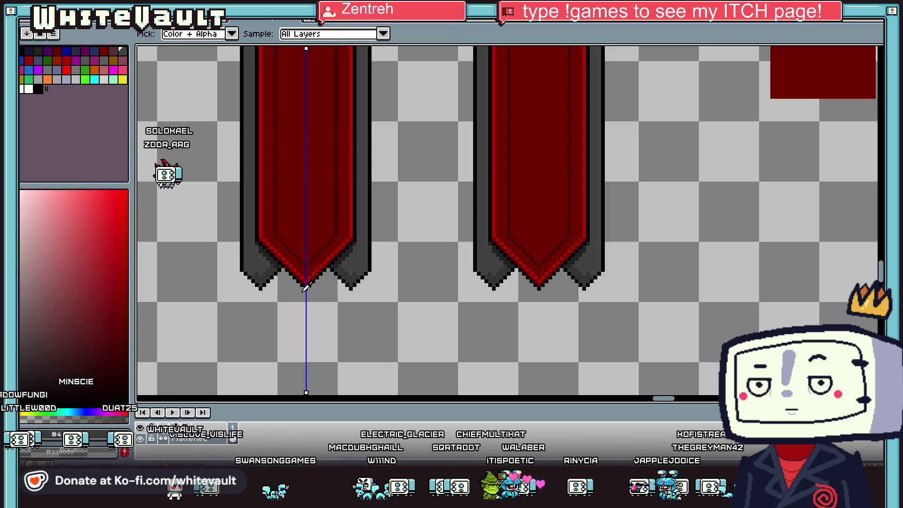
scroll(348, 203, up, 3)
key(b)
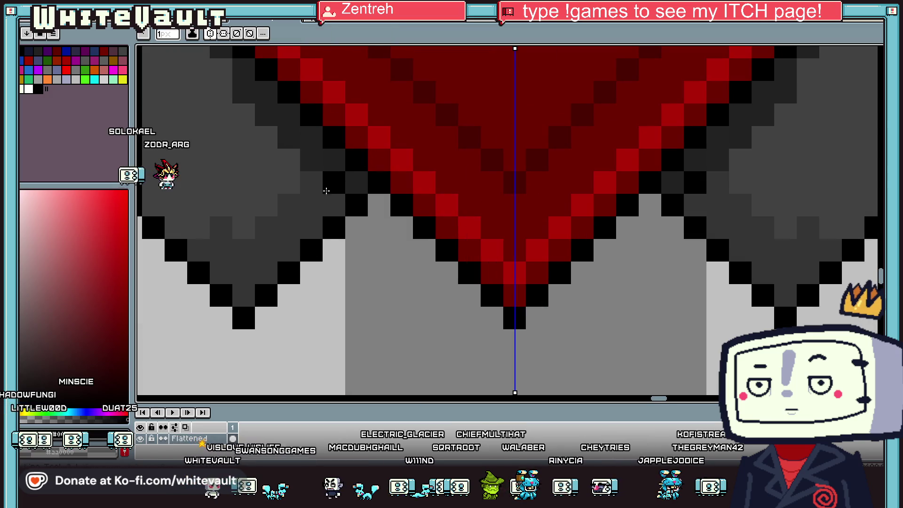
scroll(225, 255, down, 3)
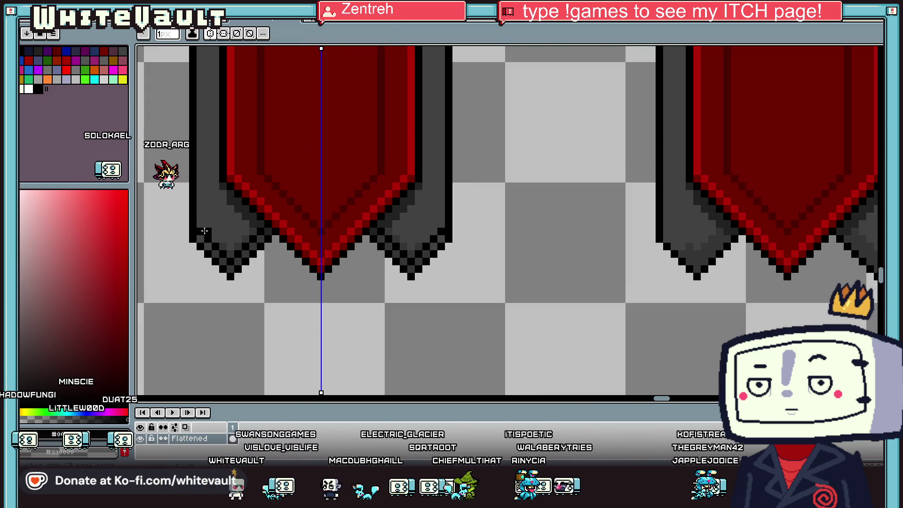
scroll(204, 230, up, 6)
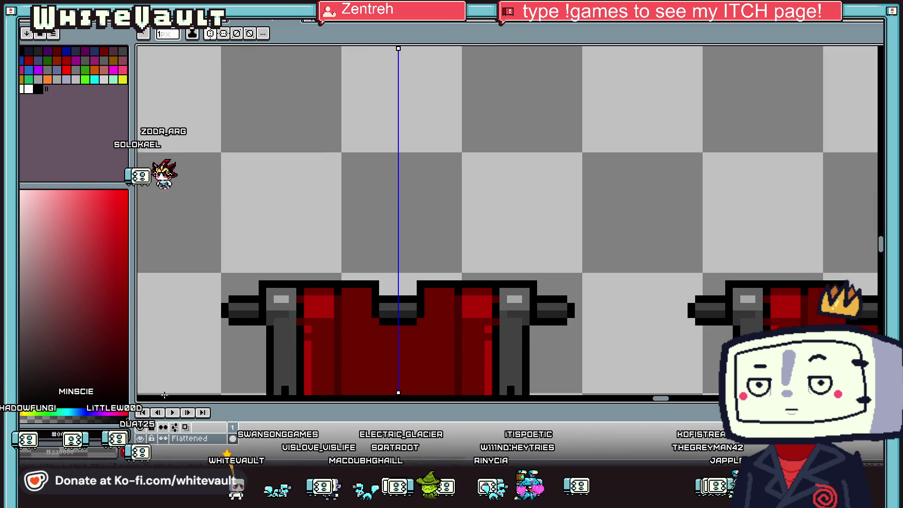
scroll(195, 228, down, 3)
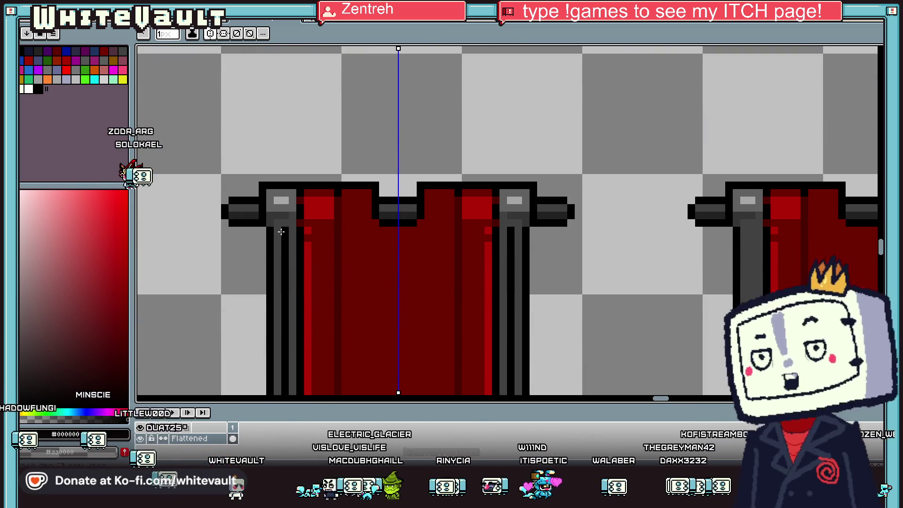
key(i)
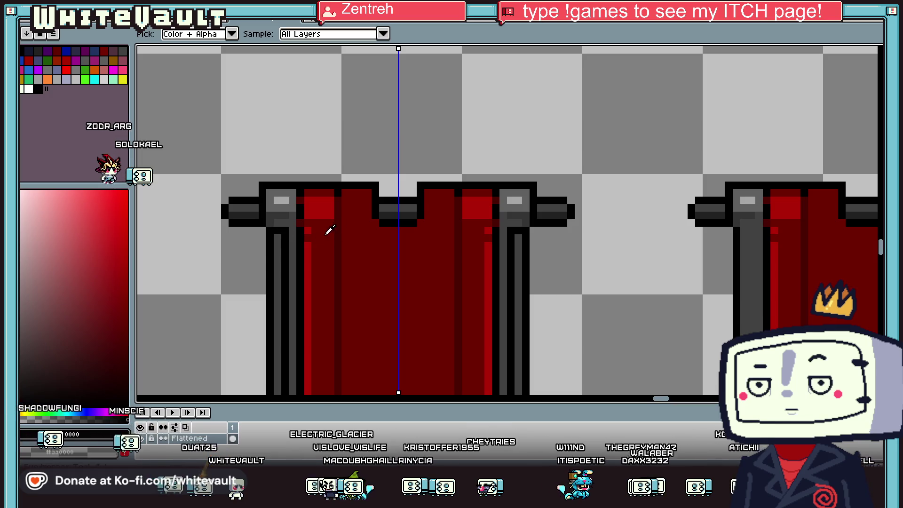
click(342, 228)
key(g)
click(284, 244)
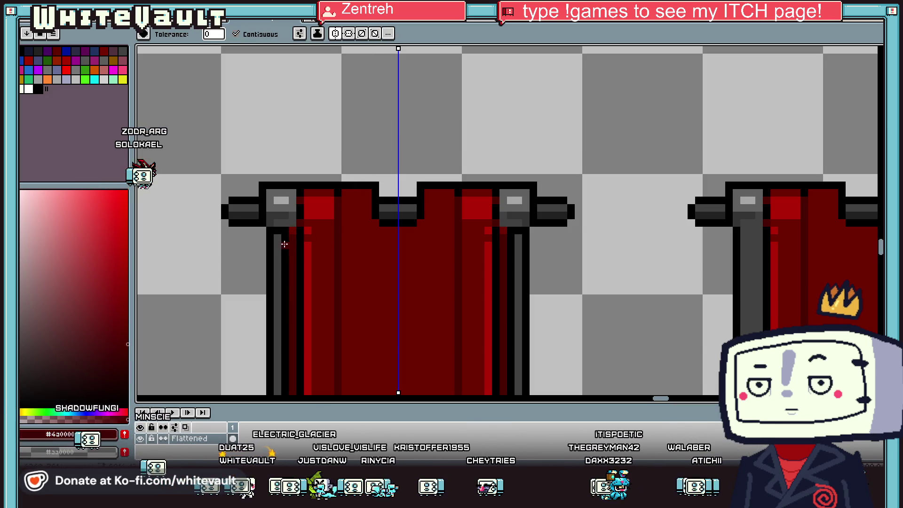
click(284, 244)
Fill the grey lower-pole, lower-edge, diagonal and upper-left corner pixels dark red
key(i)
scroll(299, 329, down, 3)
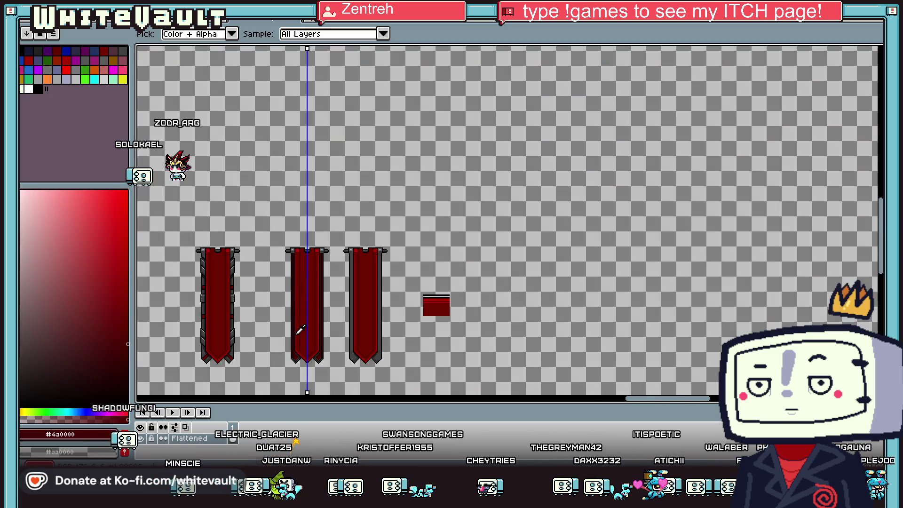
scroll(301, 327, up, 4)
key(g)
click(258, 302)
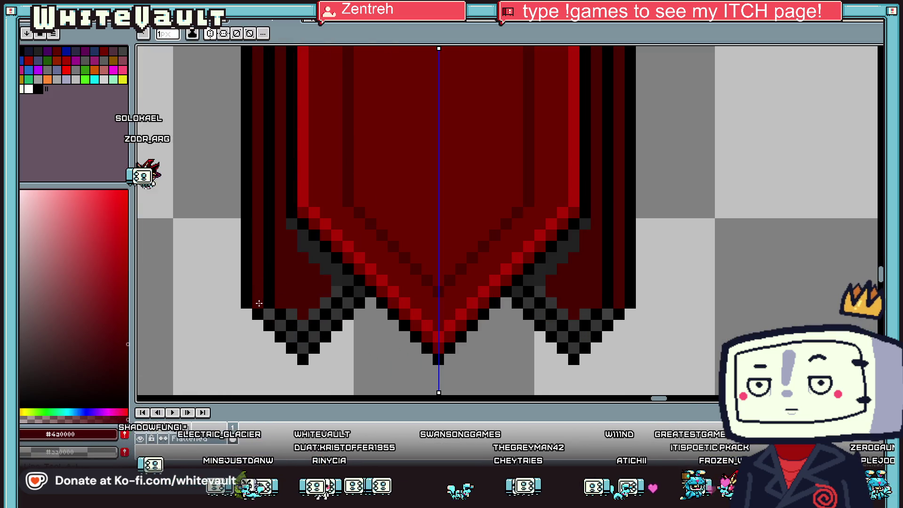
click(286, 336)
click(325, 326)
click(336, 314)
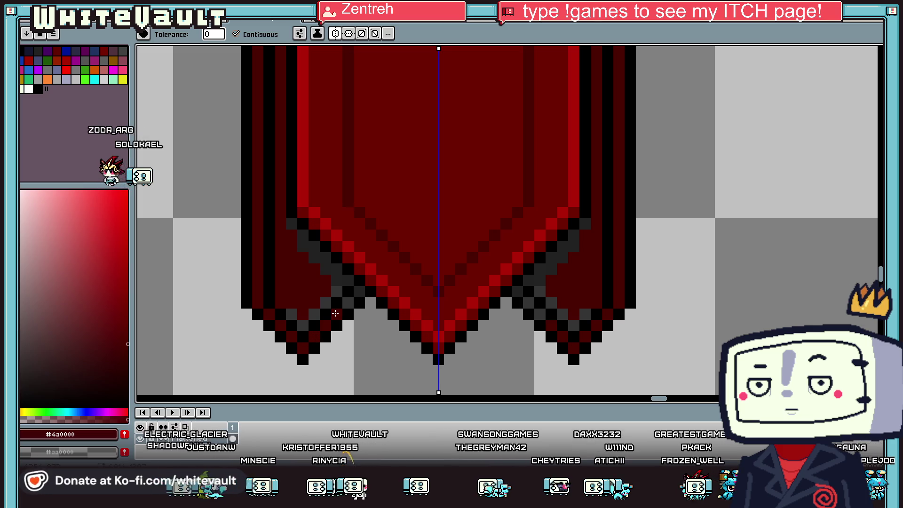
click(347, 303)
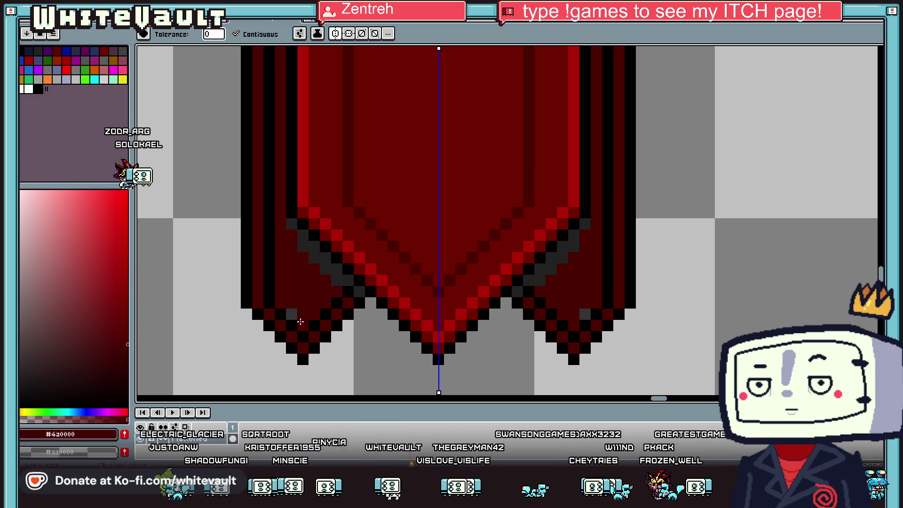
click(327, 267)
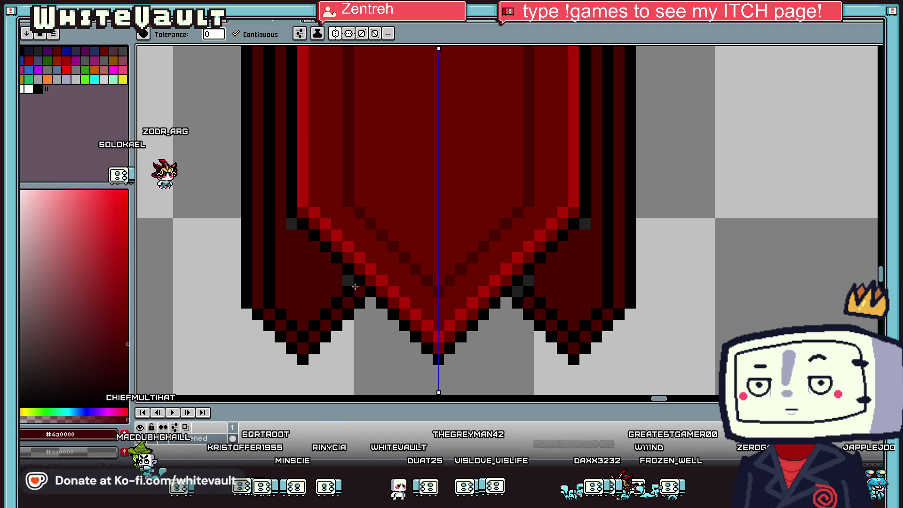
click(292, 223)
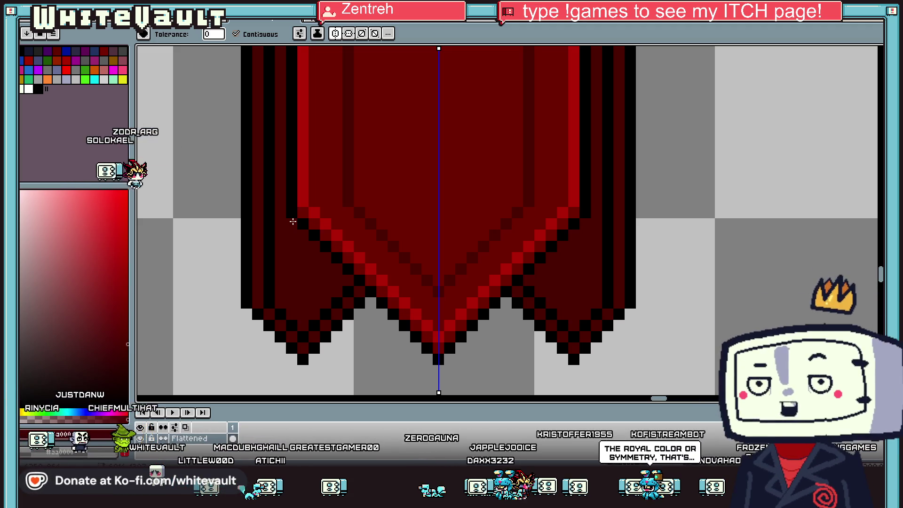
key(ctrl+Tab)
key(ctrl+Tab)
key(ctrl+Tab)
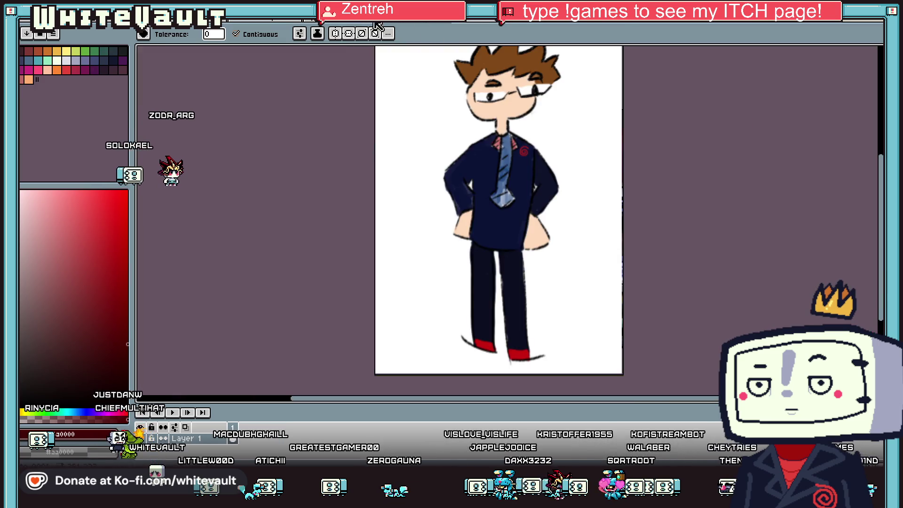
Go back to the banner sprite and turn off vertical symmetry
key(ctrl+Tab)
scroll(508, 121, down, 5)
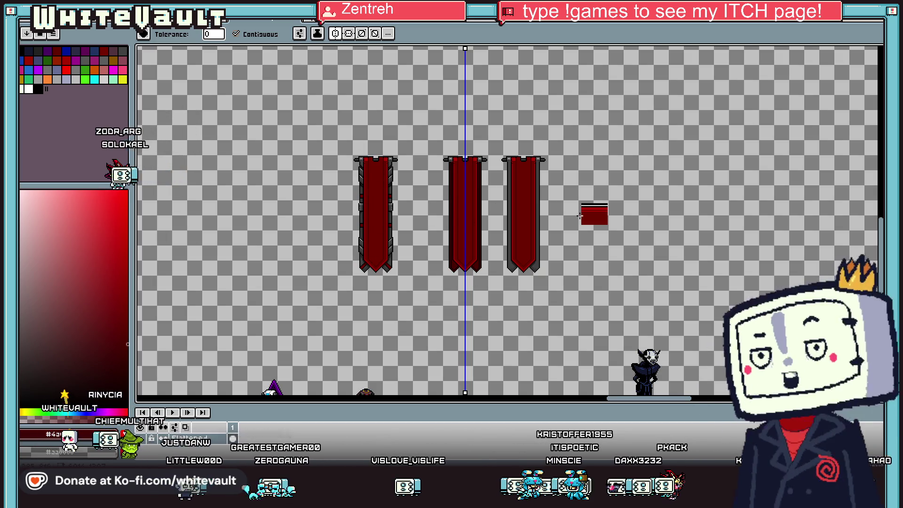
click(337, 36)
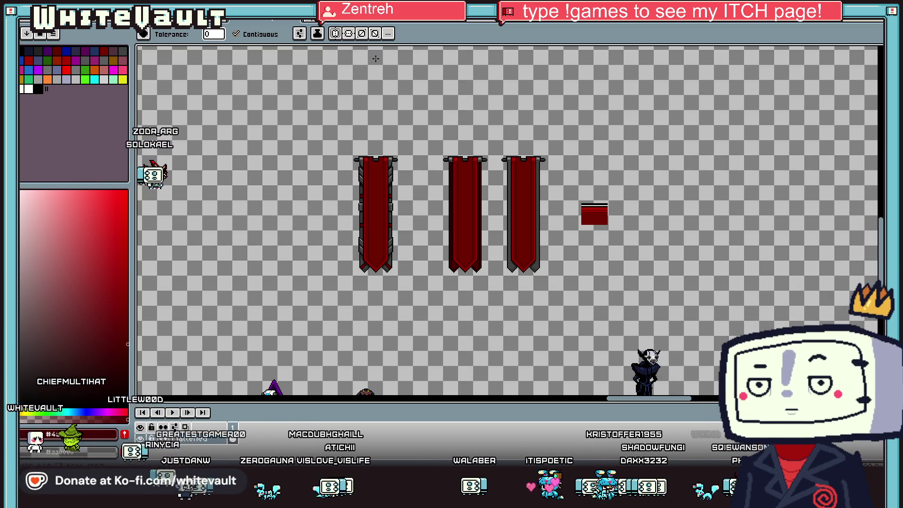
key(i)
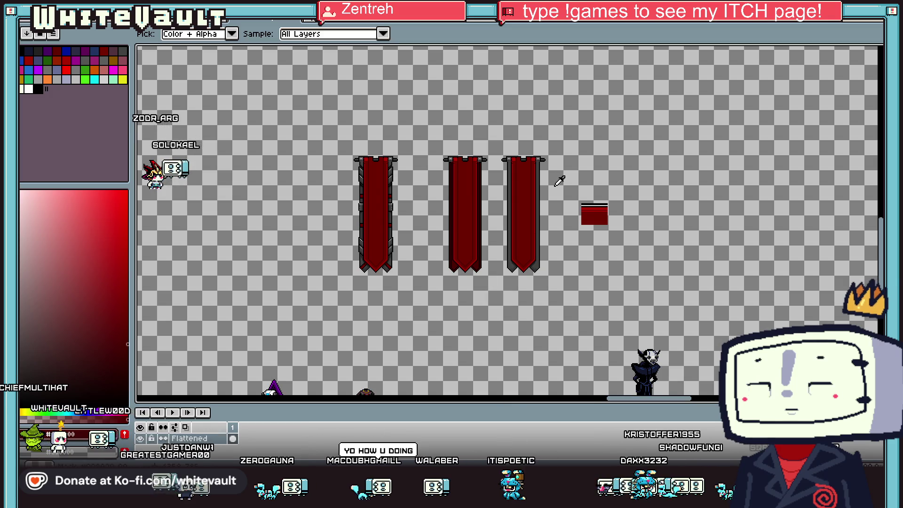
View the UI buttons mockup, briefly hiding then restoring its UI_Buttons layer
click(571, 22)
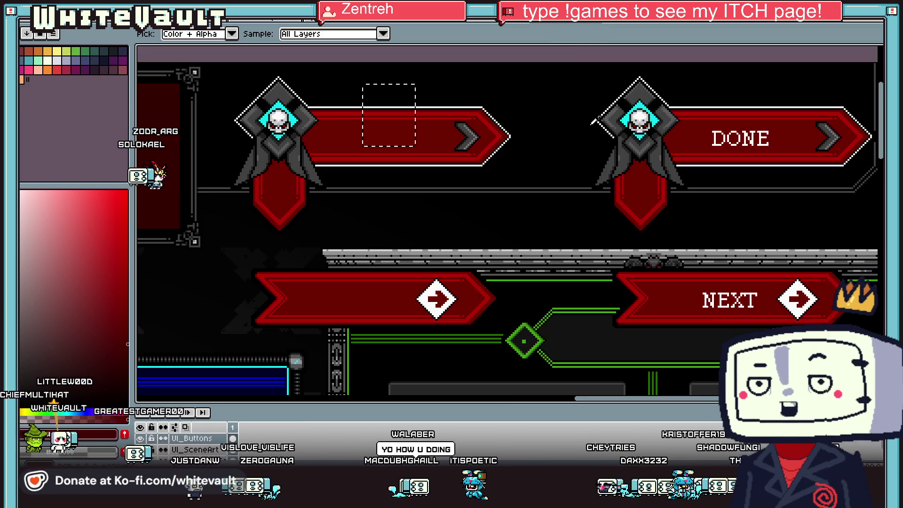
scroll(592, 121, down, 2)
scroll(621, 104, up, 2)
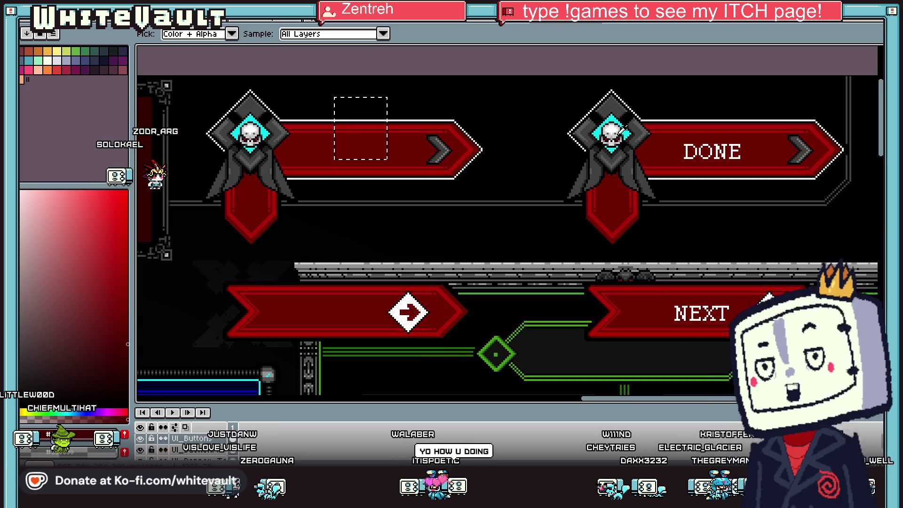
scroll(622, 131, down, 2)
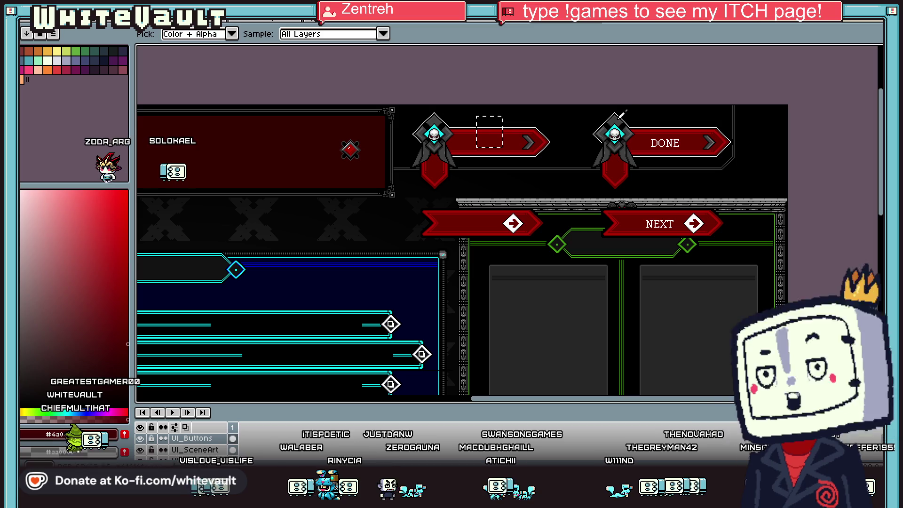
click(140, 438)
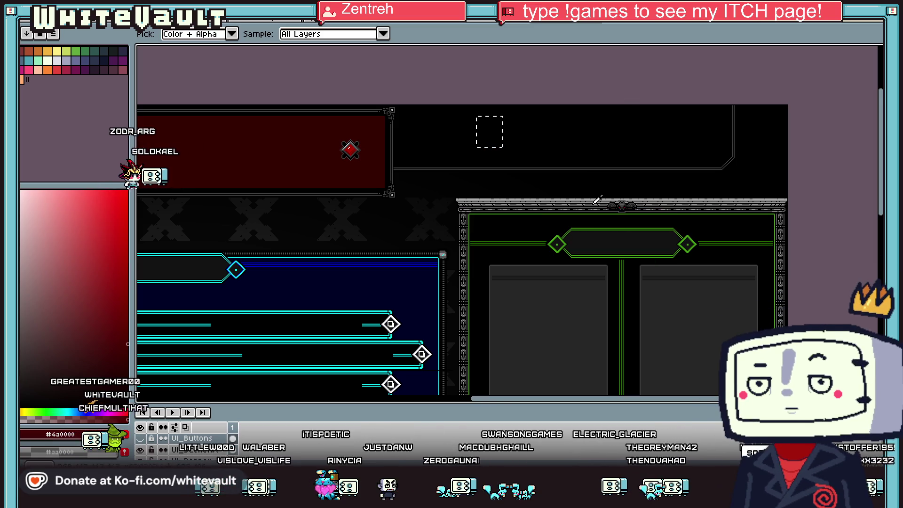
scroll(599, 207, up, 3)
scroll(707, 198, down, 4)
scroll(678, 203, down, 2)
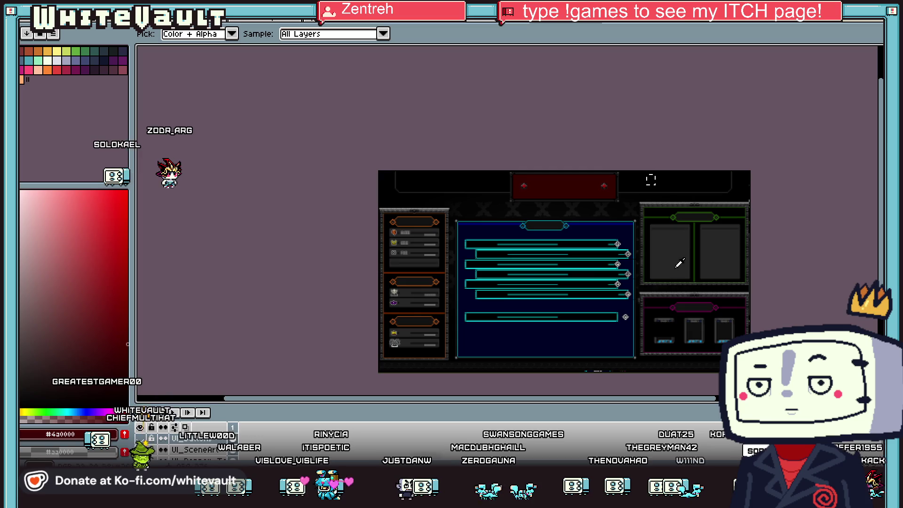
scroll(668, 296, up, 2)
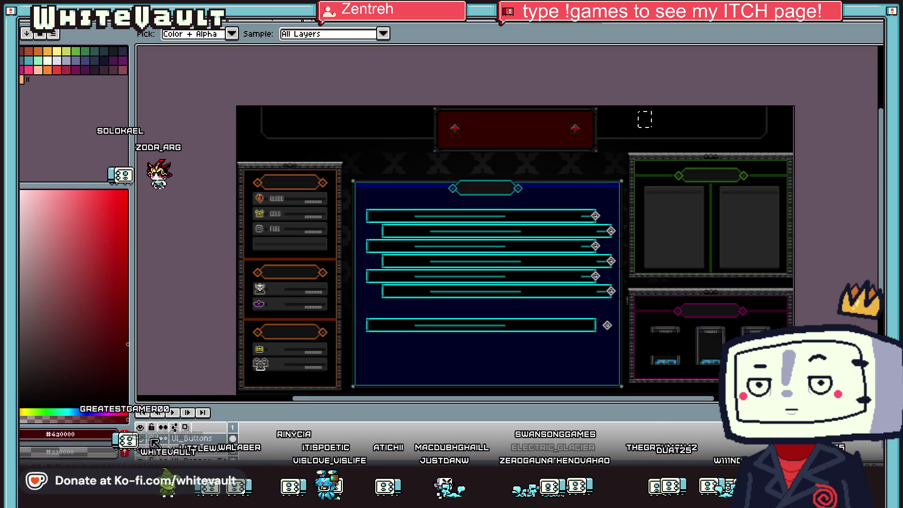
key(ctrl+z)
scroll(427, 123, up, 2)
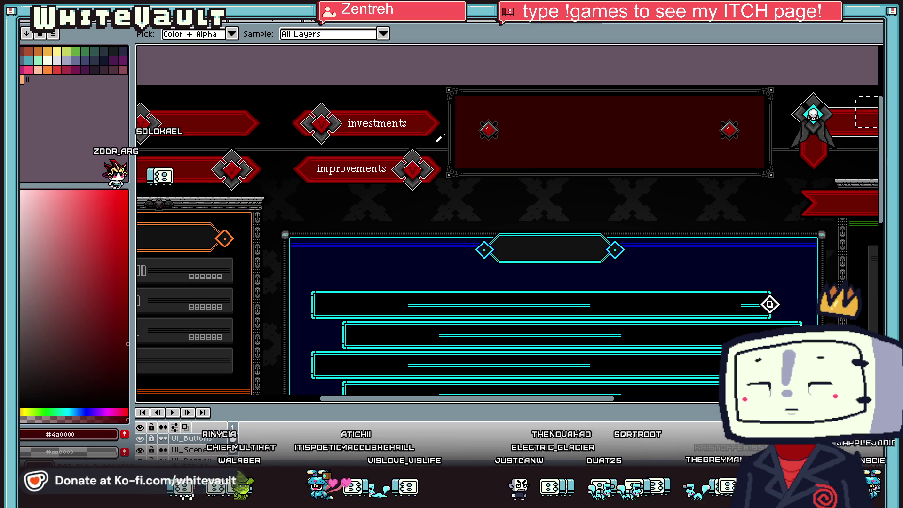
Browse the screenshot, character and battle-screen documents, then return to the banner sprite
click(479, 21)
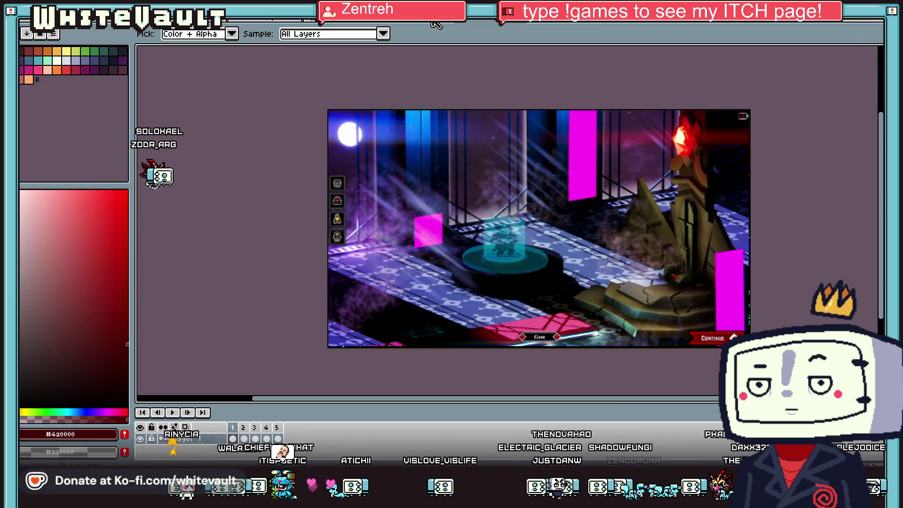
click(433, 22)
click(345, 24)
click(259, 23)
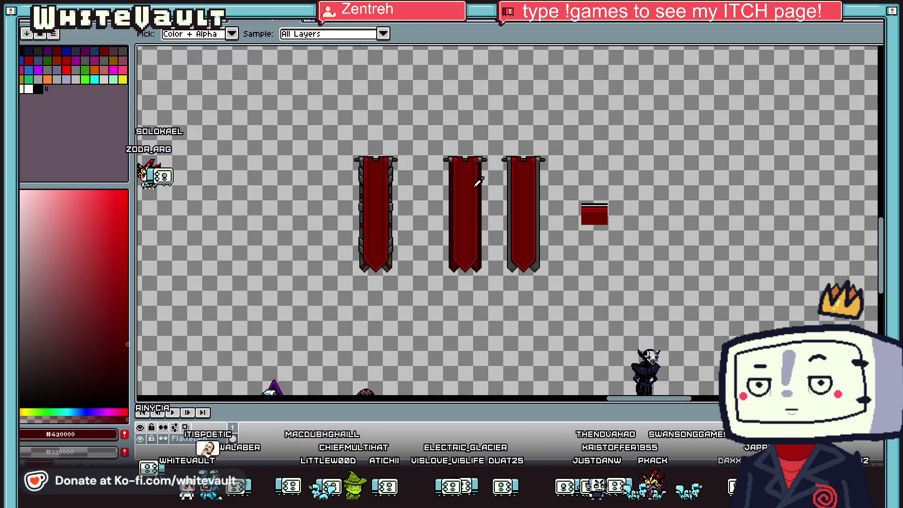
Turn vertical symmetry back on for drawing
scroll(475, 276, up, 2)
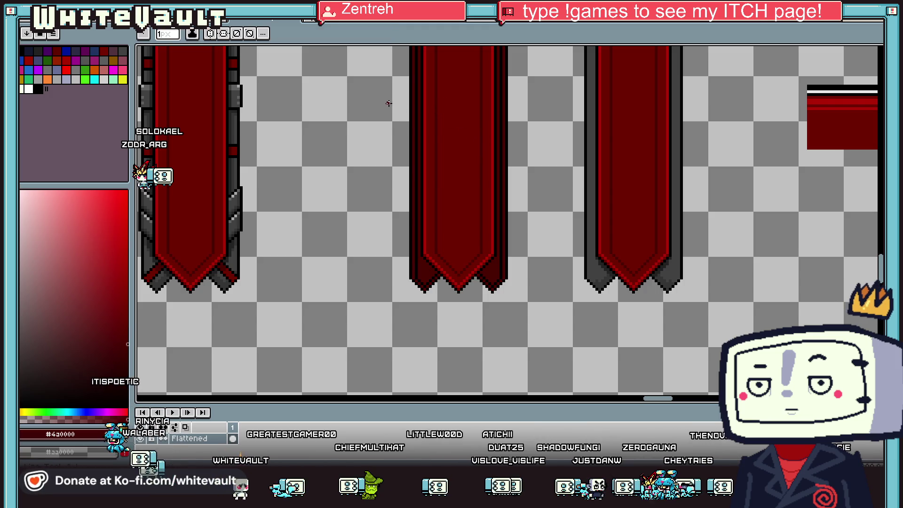
click(210, 33)
scroll(423, 187, down, 5)
scroll(423, 187, up, 5)
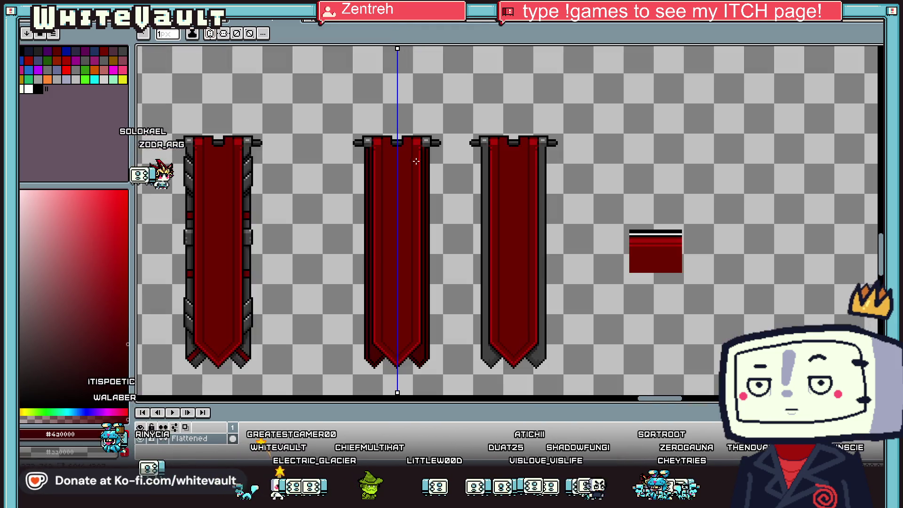
Load the default palette and choose orange as the drawing colour
click(123, 79)
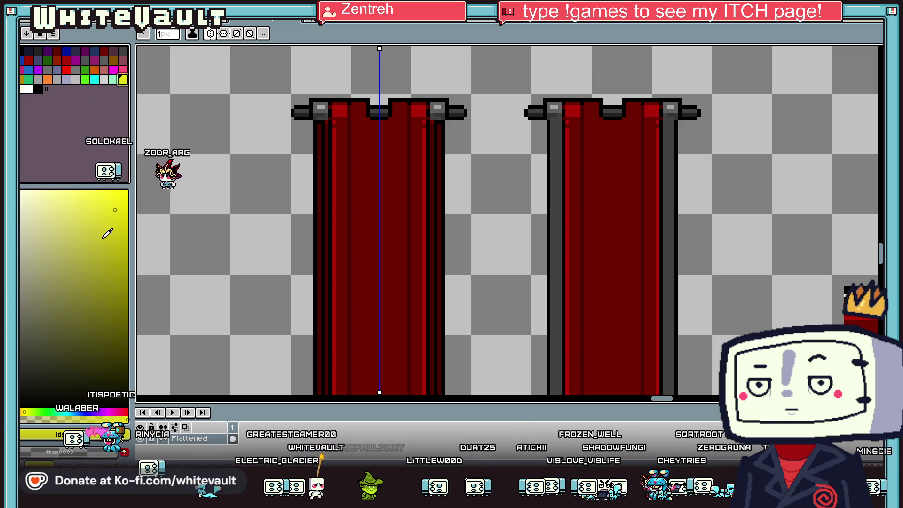
click(53, 33)
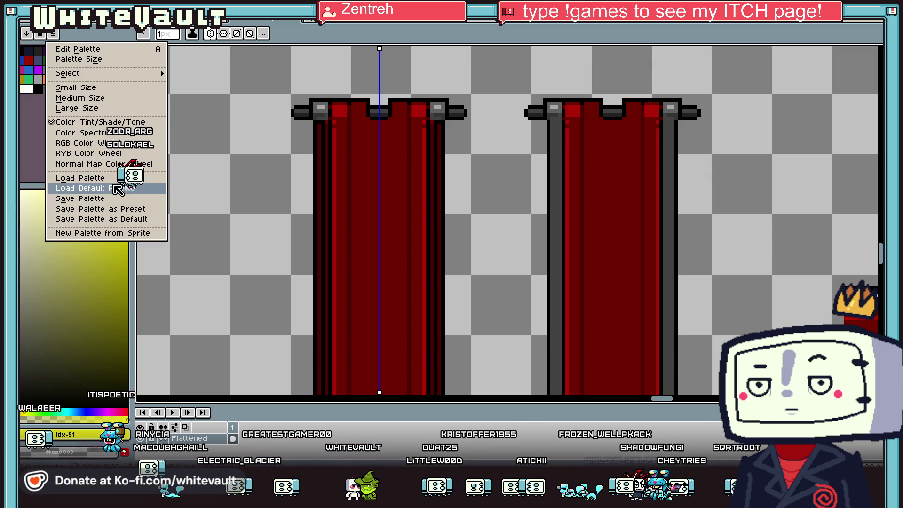
click(80, 178)
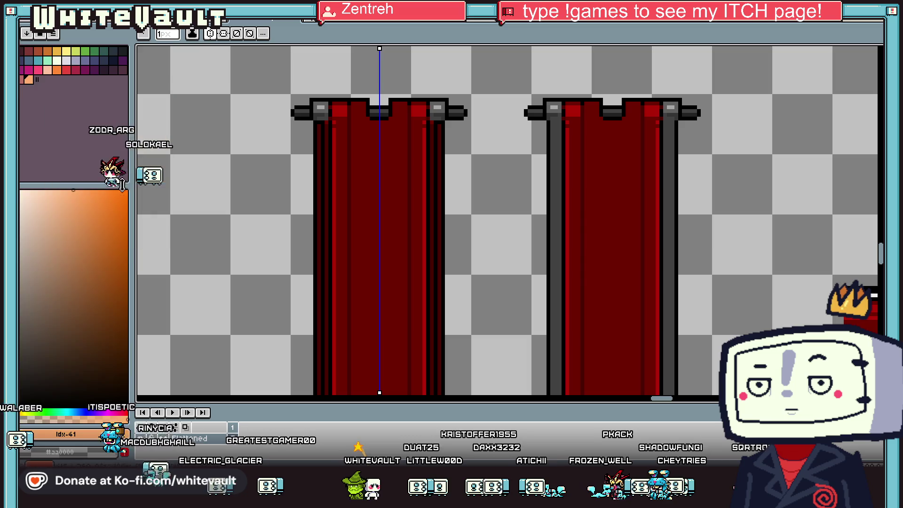
click(57, 72)
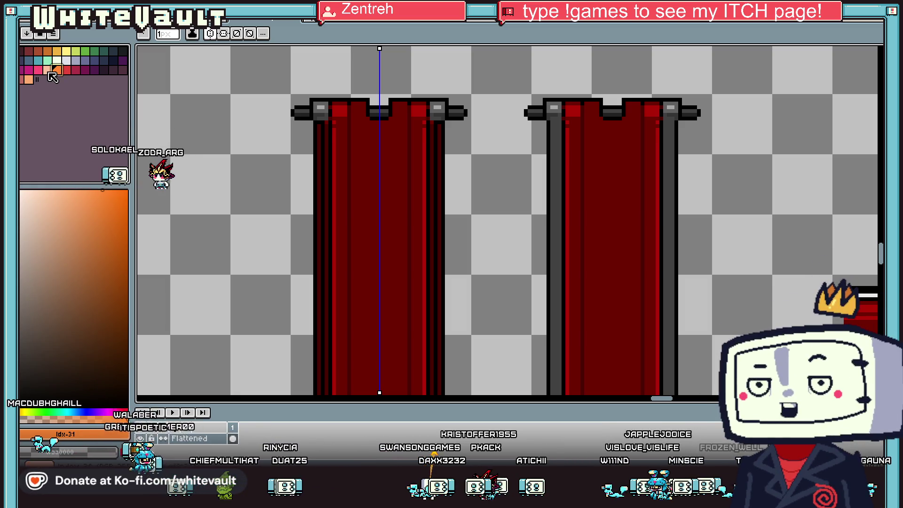
scroll(415, 150, down, 1)
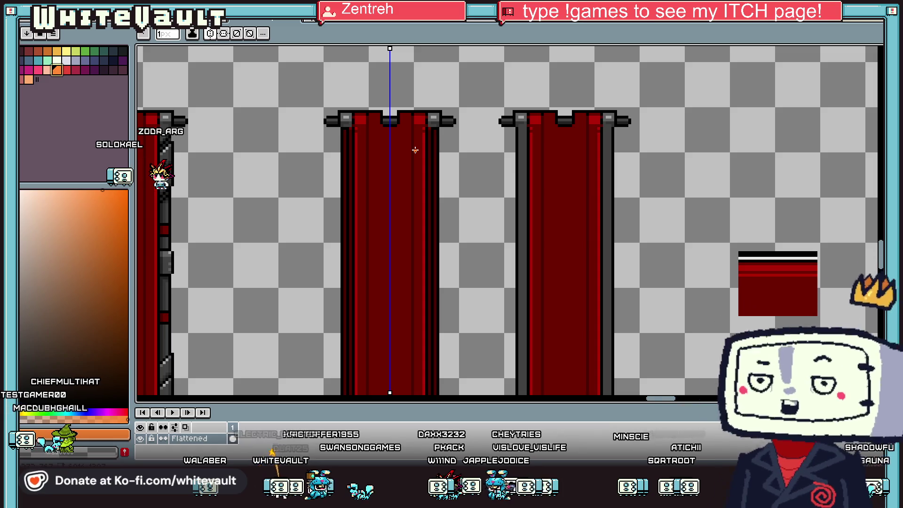
Draw an orange guide row across the banner top, then repaint it in the banner's dark red
key(i)
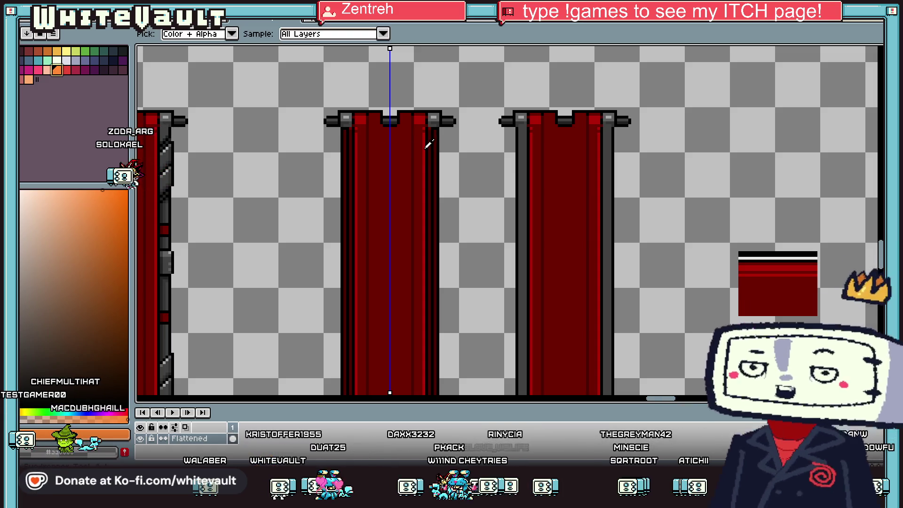
scroll(351, 117, up, 3)
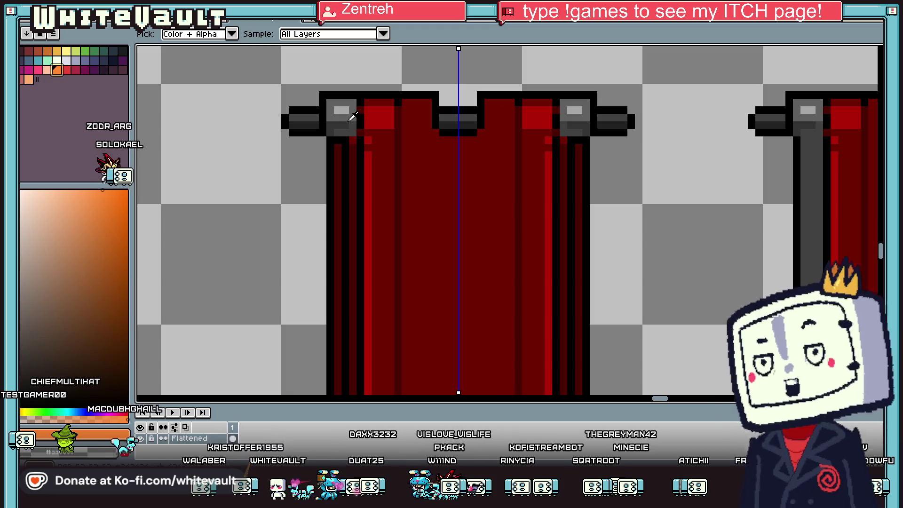
scroll(470, 131, down, 1)
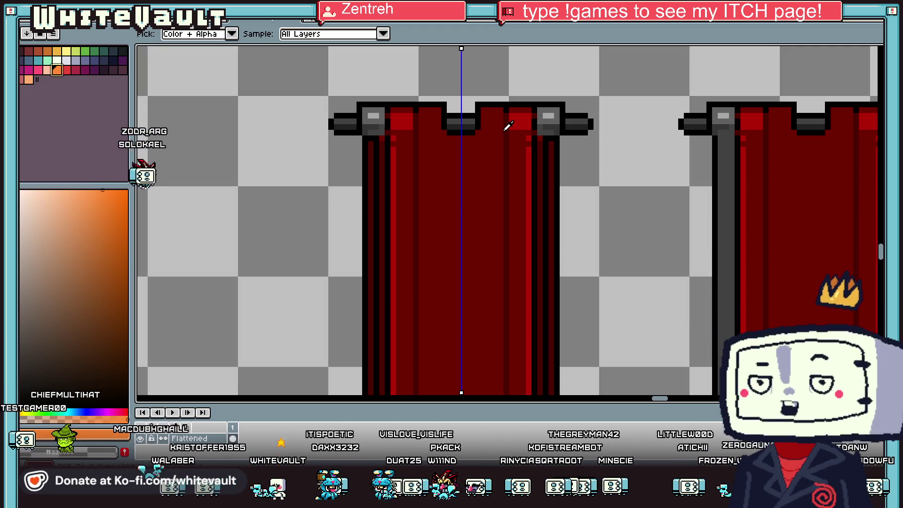
key(b)
scroll(433, 160, down, 2)
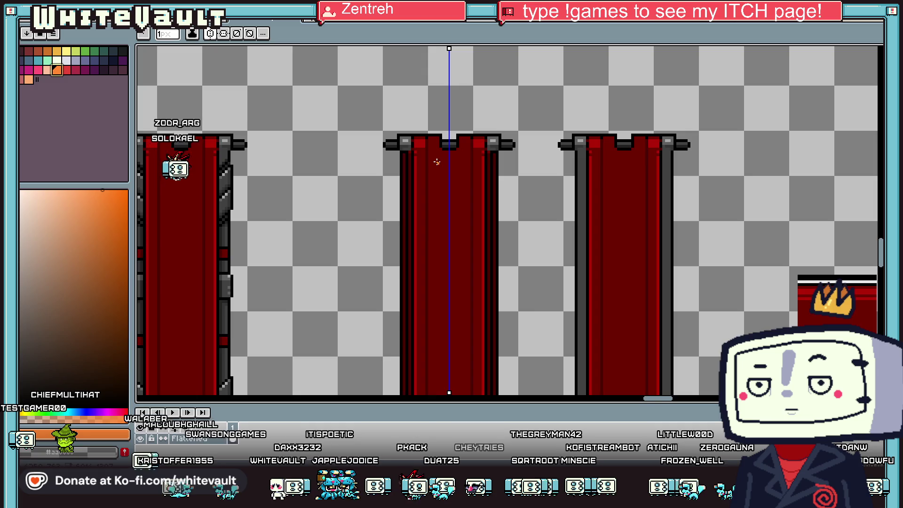
scroll(417, 143, up, 4)
click(419, 134)
shift+click(555, 134)
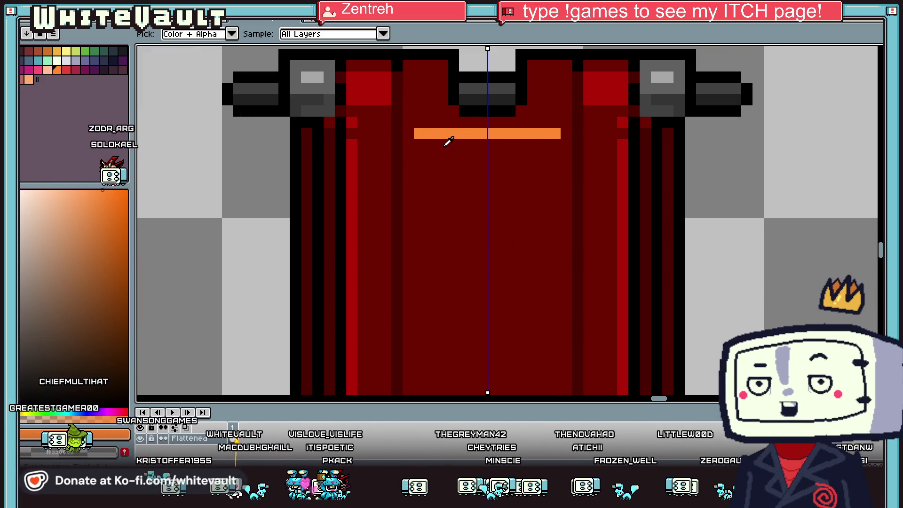
alt+click(447, 141)
click(417, 134)
shift+click(555, 134)
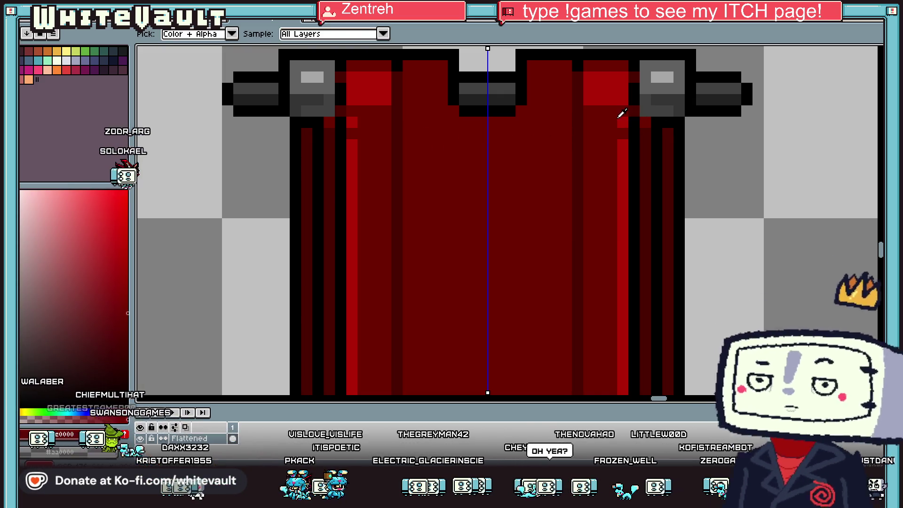
Draw the mirrored black trim row under the banner top, fix stray black in dark red, and outline the rod ends
alt+click(676, 128)
drag(612, 122, 514, 126)
drag(408, 133, 492, 131)
alt+click(567, 108)
click(564, 124)
drag(564, 124, 463, 117)
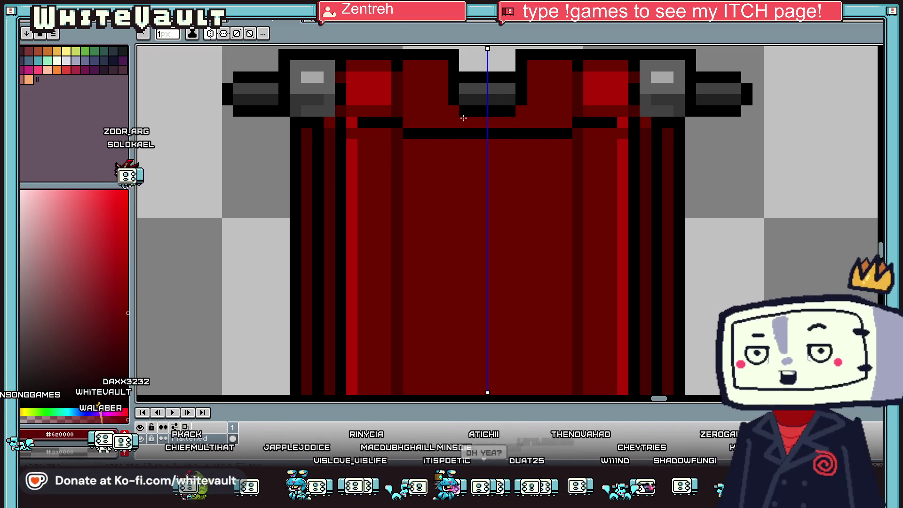
click(401, 119)
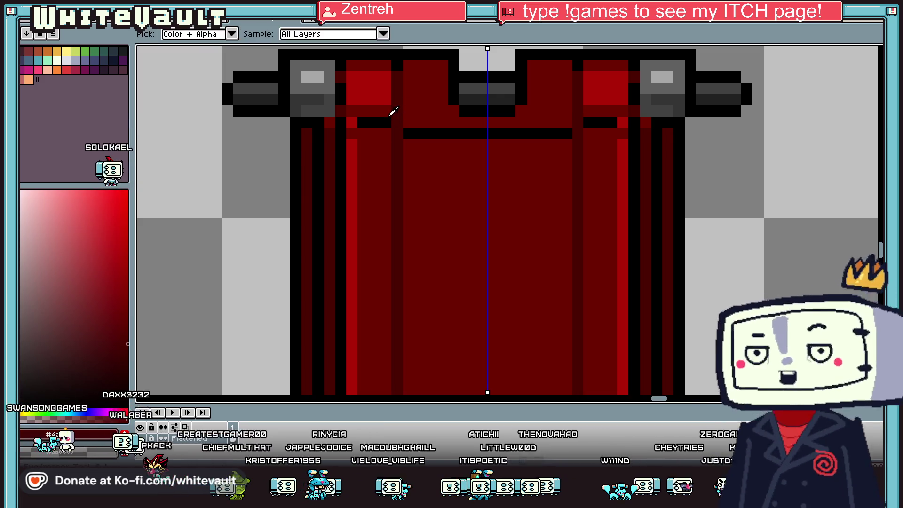
drag(379, 121, 363, 121)
mouse_move(413, 132)
mouse_down()
mouse_move(310, 135)
mouse_move(284, 122)
mouse_move(332, 126)
mouse_up()
alt+click(300, 109)
scroll(331, 126, down, 4)
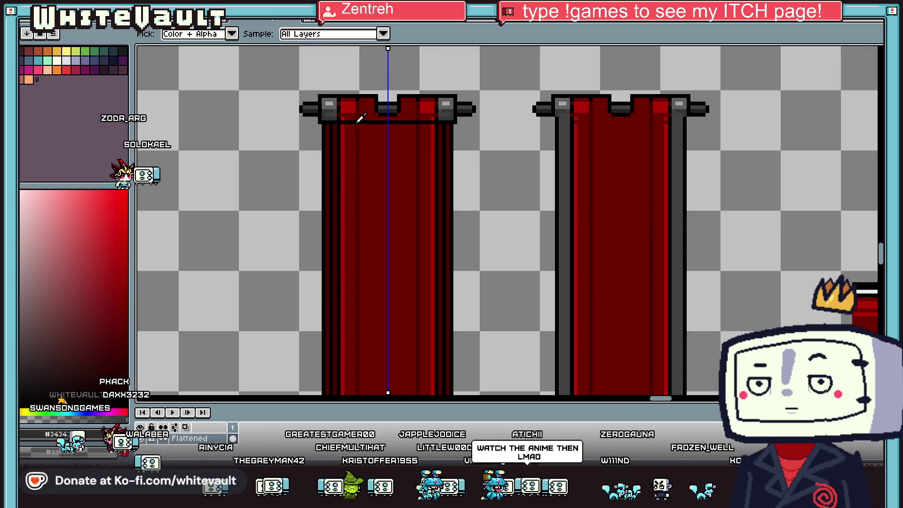
scroll(370, 119, up, 2)
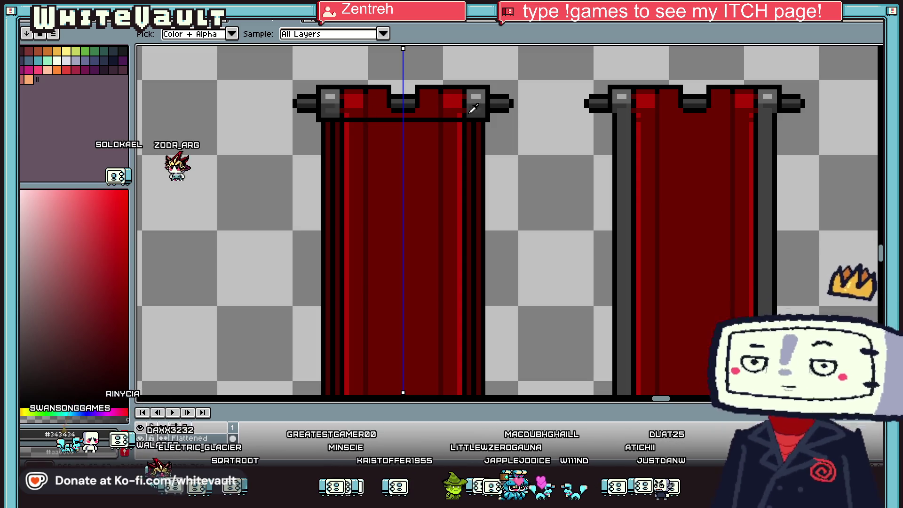
Draw a mirrored black line along the rod top and repaint the row beneath it dark red
scroll(509, 102, up, 2)
alt+click(514, 97)
scroll(498, 90, down, 3)
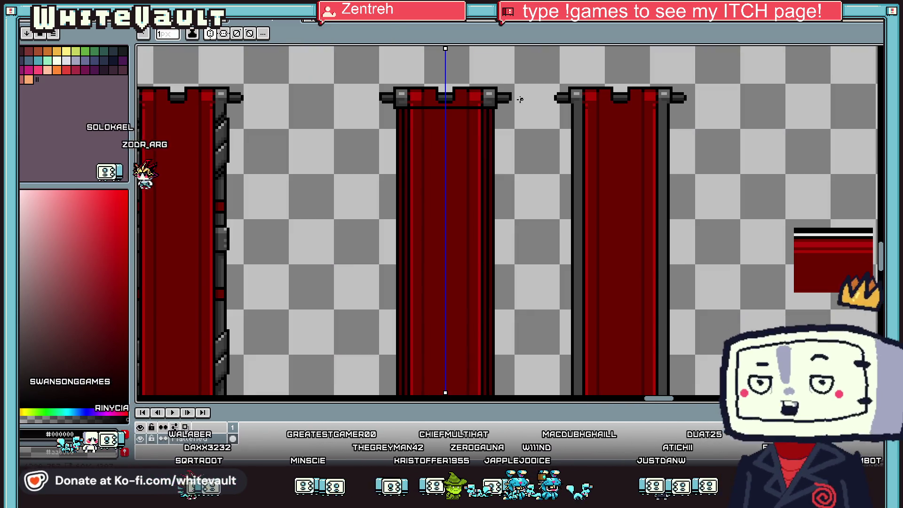
scroll(408, 83, up, 2)
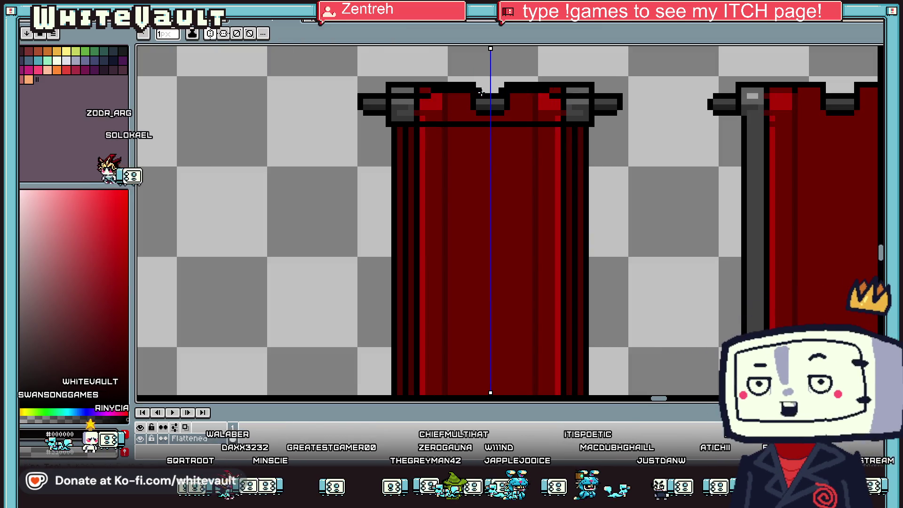
scroll(502, 97, down, 2)
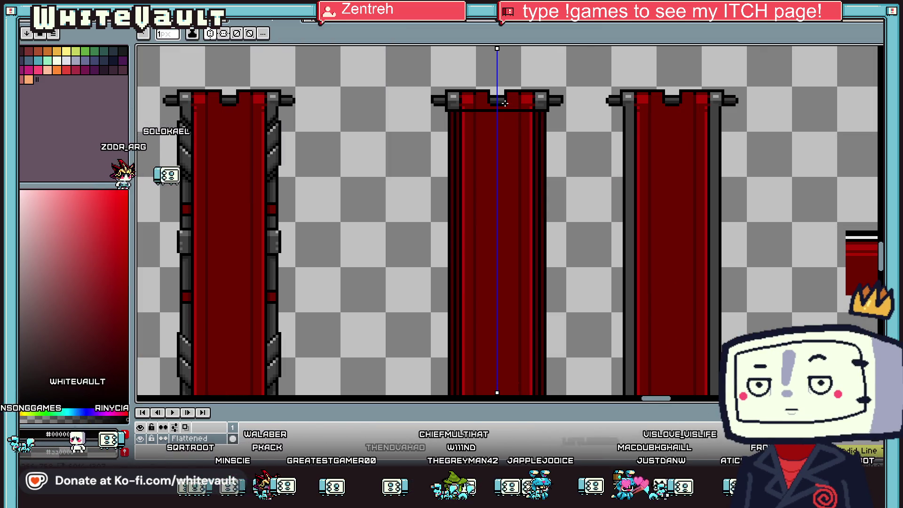
key(alt)
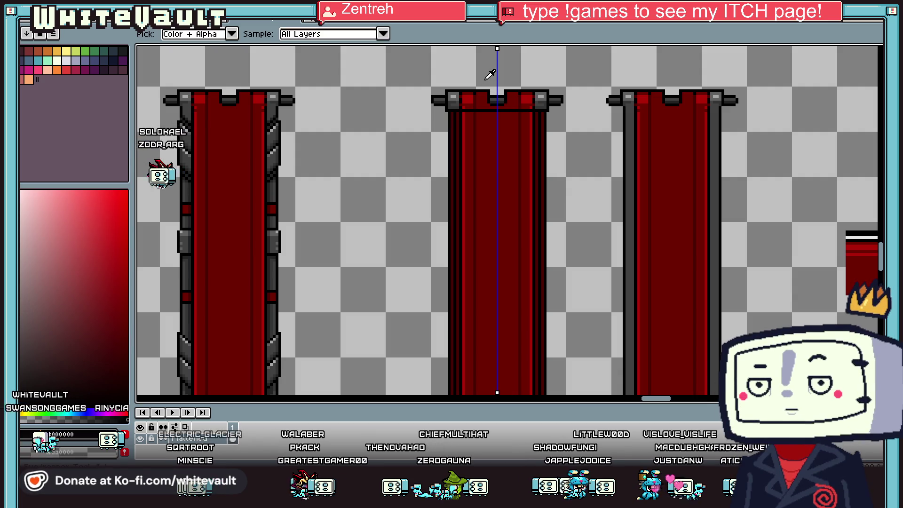
scroll(472, 81, up, 2)
mouse_move(440, 84)
mouse_down()
mouse_move(548, 82)
mouse_move(439, 93)
mouse_up()
alt+click(541, 93)
alt+click(495, 120)
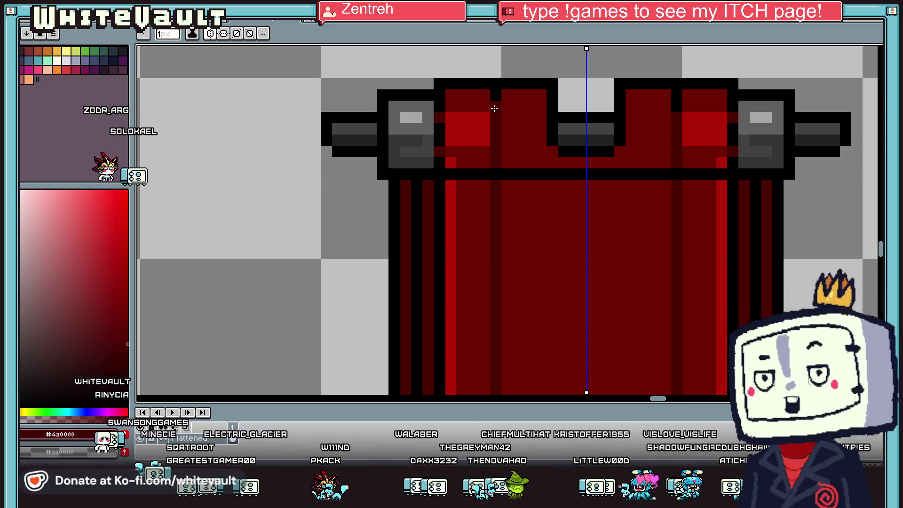
click(494, 108)
Darken the grey pixels on the rod ends to #414141
key(alt)
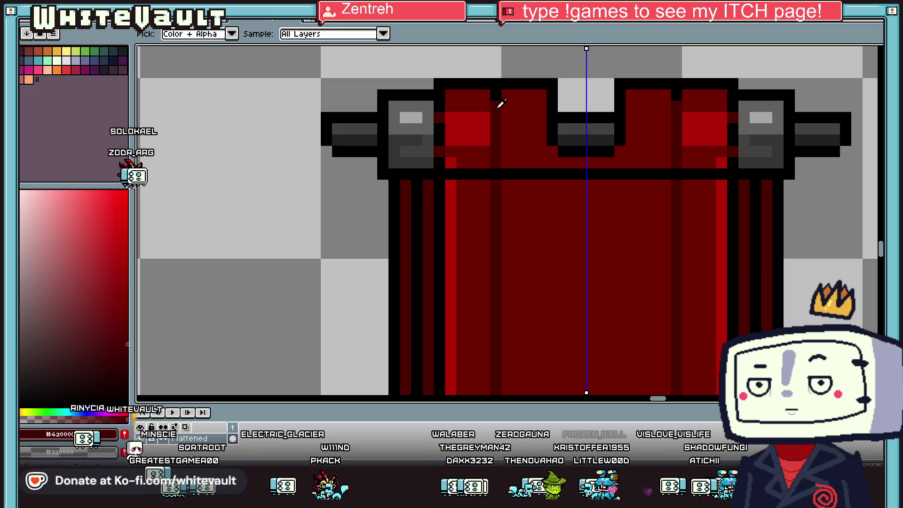
scroll(487, 148, down, 5)
scroll(479, 153, up, 4)
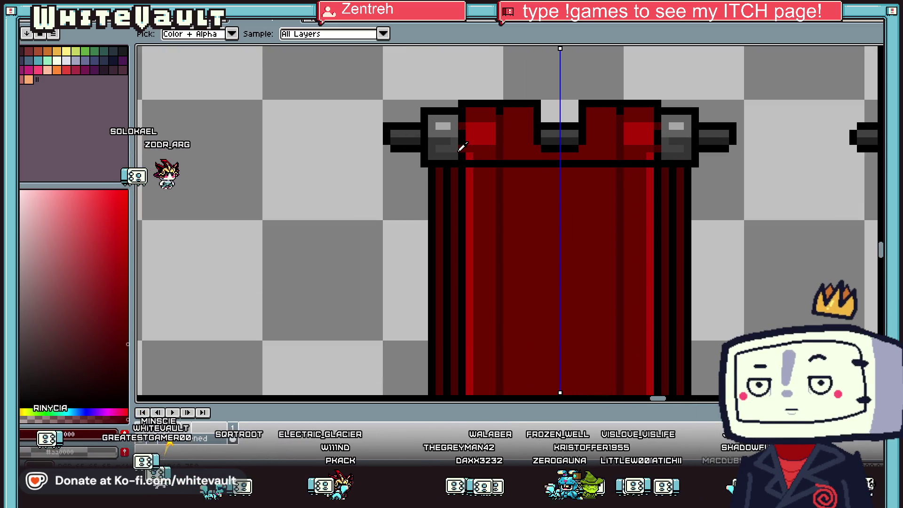
scroll(445, 140, up, 2)
click(457, 167)
alt+click(459, 157)
mouse_move(435, 145)
mouse_down()
mouse_move(389, 145)
mouse_move(394, 161)
mouse_up()
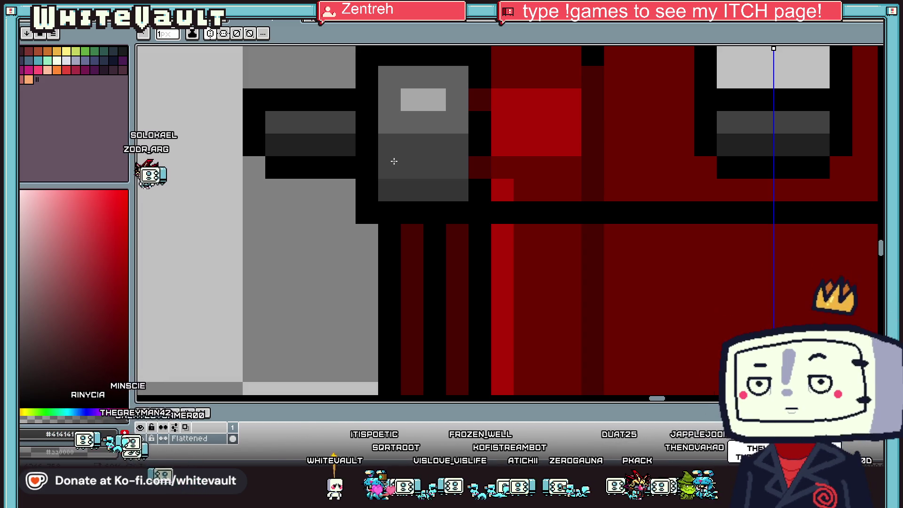
scroll(395, 162, down, 3)
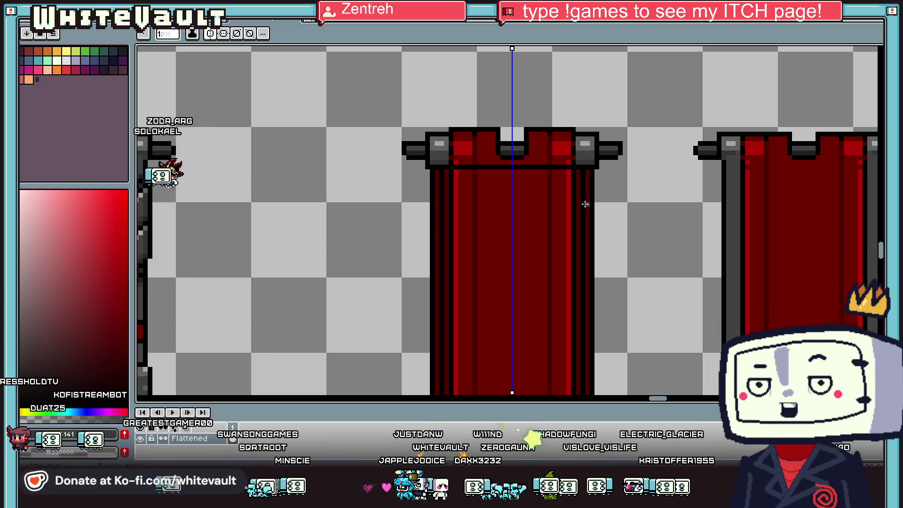
Add mirrored black outline pixels to the banner's header band
scroll(580, 189, down, 2)
scroll(581, 189, up, 1)
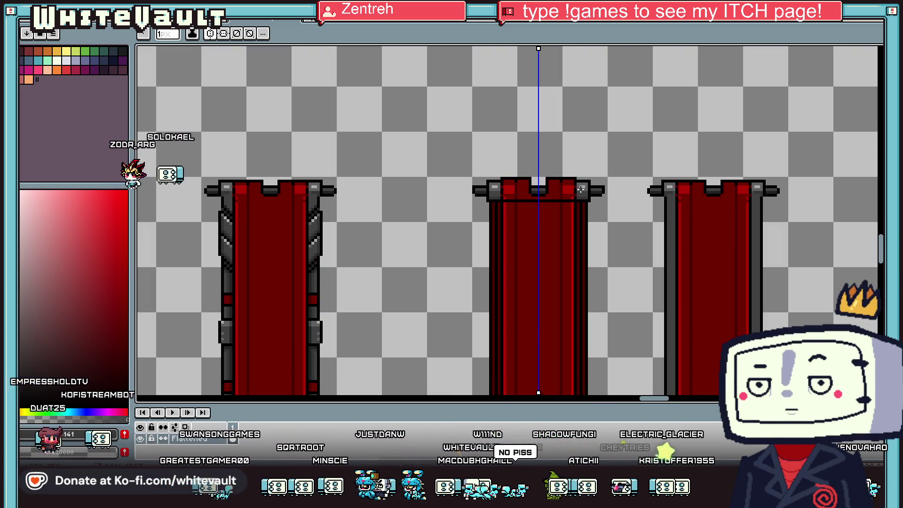
key(i)
scroll(581, 189, up, 3)
key(b)
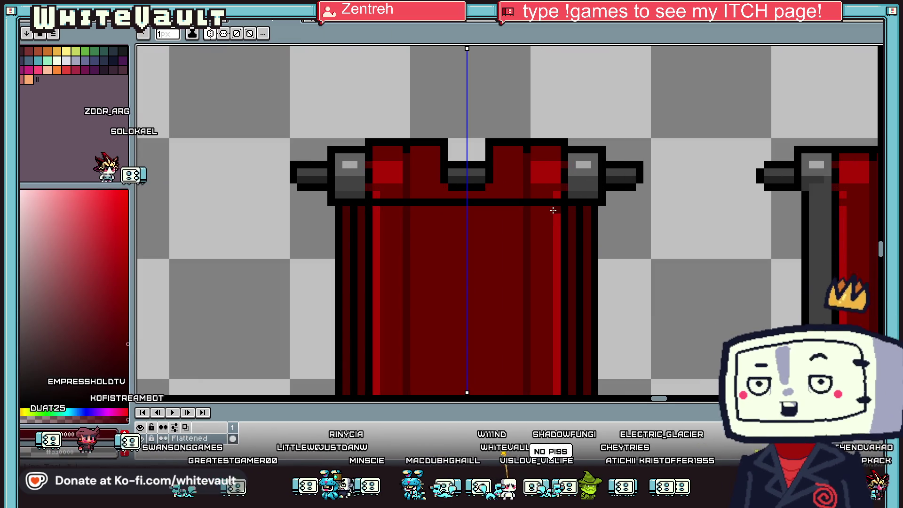
scroll(522, 207, up, 2)
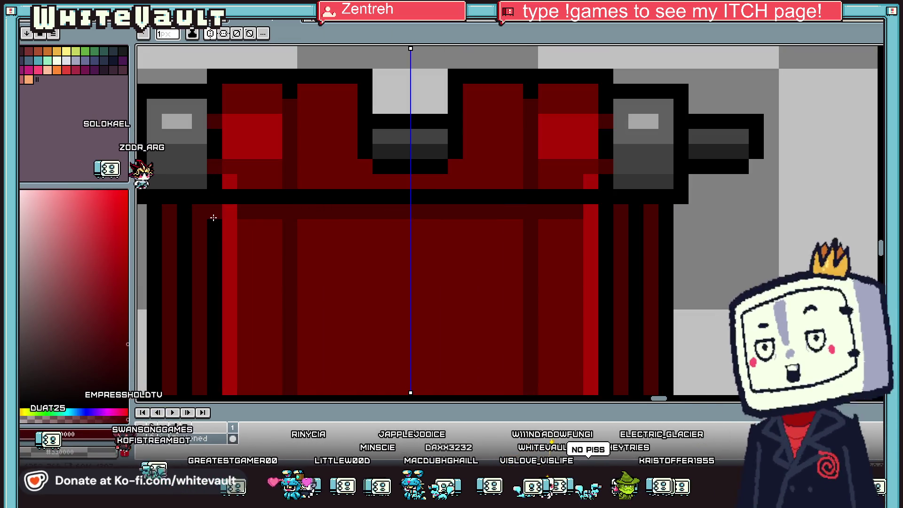
alt+click(282, 195)
click(289, 212)
click(291, 175)
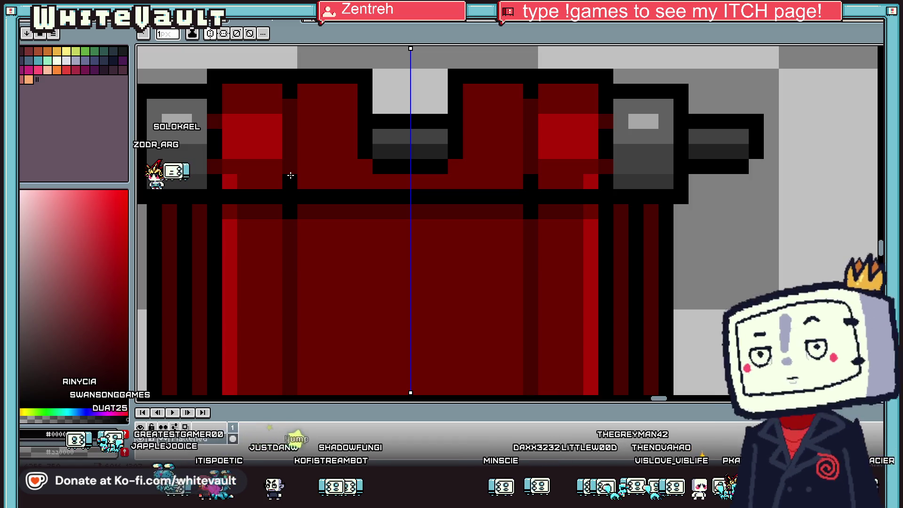
Paint a darker red shadow row across the band and bright red highlights on the top blocks
key(i)
click(297, 160)
key(b)
mouse_move(291, 182)
mouse_down()
mouse_move(249, 179)
mouse_move(438, 178)
mouse_up()
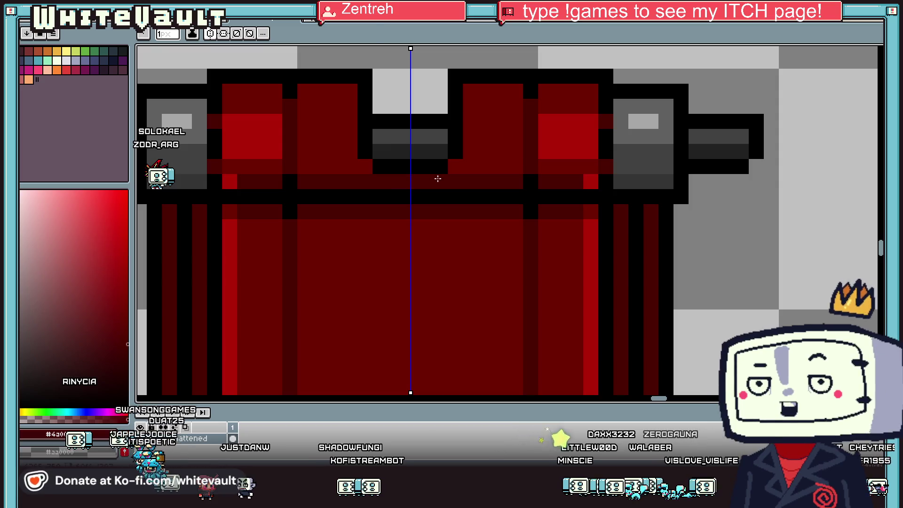
key(i)
click(256, 127)
key(b)
mouse_move(303, 123)
mouse_down()
mouse_move(353, 121)
mouse_move(312, 136)
mouse_move(303, 151)
mouse_move(352, 152)
mouse_up()
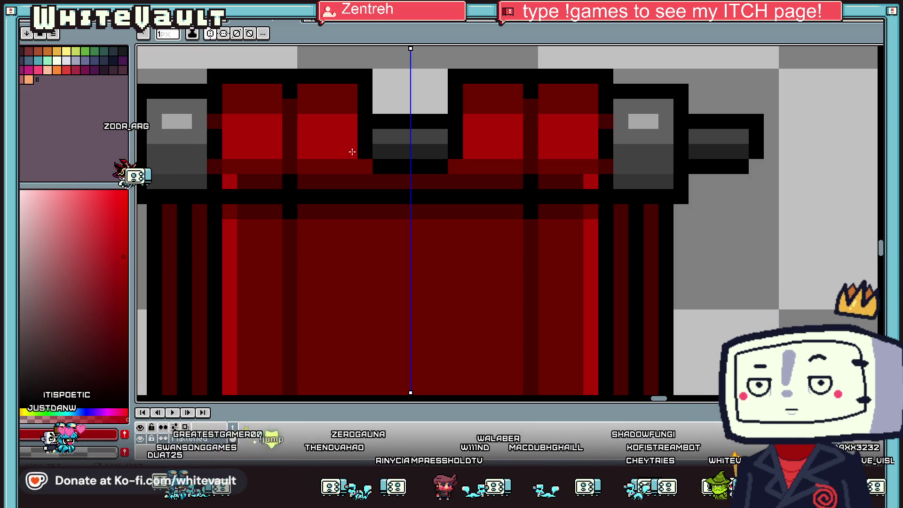
Repaint the black pixels above both rod ends in dark grey
key(i)
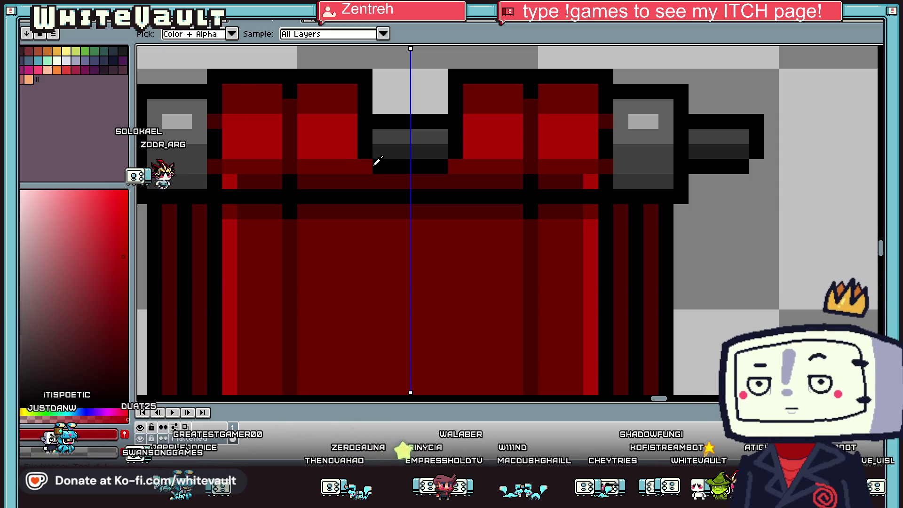
scroll(465, 148, down, 2)
scroll(460, 135, up, 2)
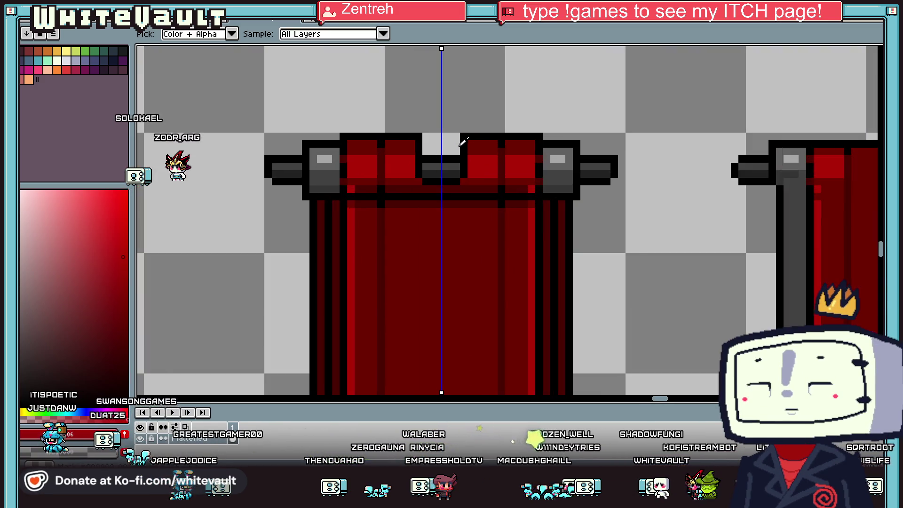
key(b)
mouse_move(392, 165)
mouse_down()
mouse_move(463, 168)
mouse_move(390, 170)
mouse_up()
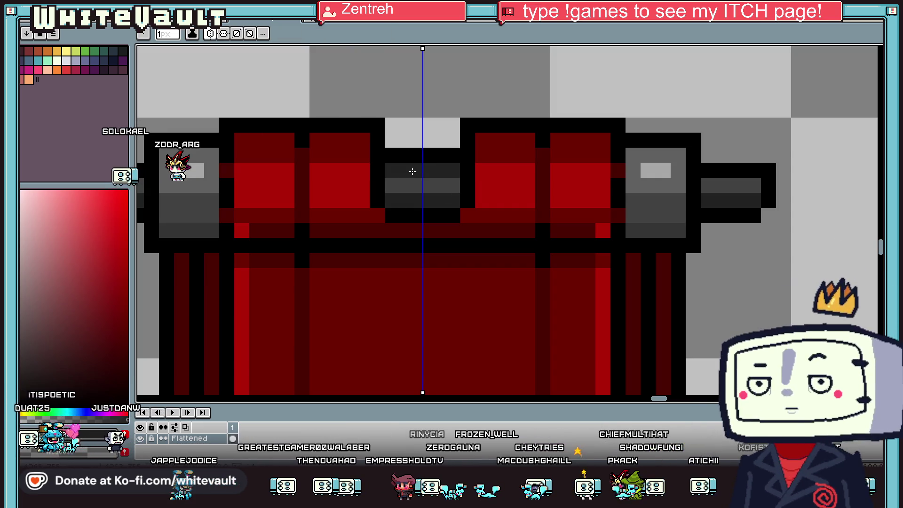
scroll(457, 179, down, 2)
scroll(506, 171, up, 2)
alt+click(501, 177)
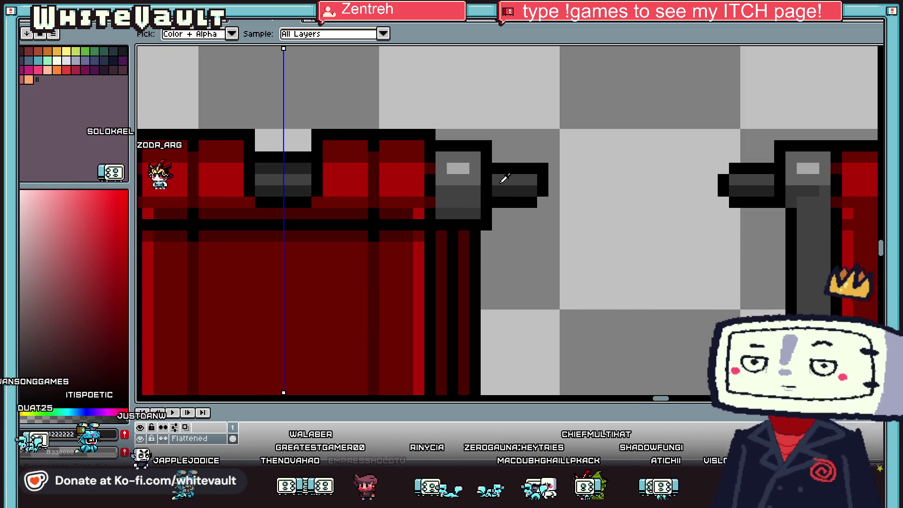
mouse_move(497, 157)
mouse_down()
mouse_move(535, 156)
mouse_move(496, 169)
mouse_up()
alt+click(512, 179)
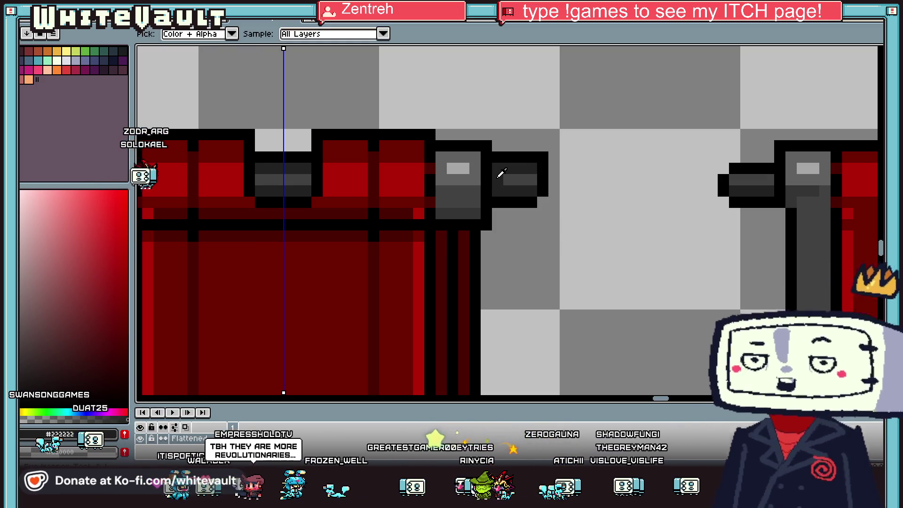
scroll(370, 203, down, 2)
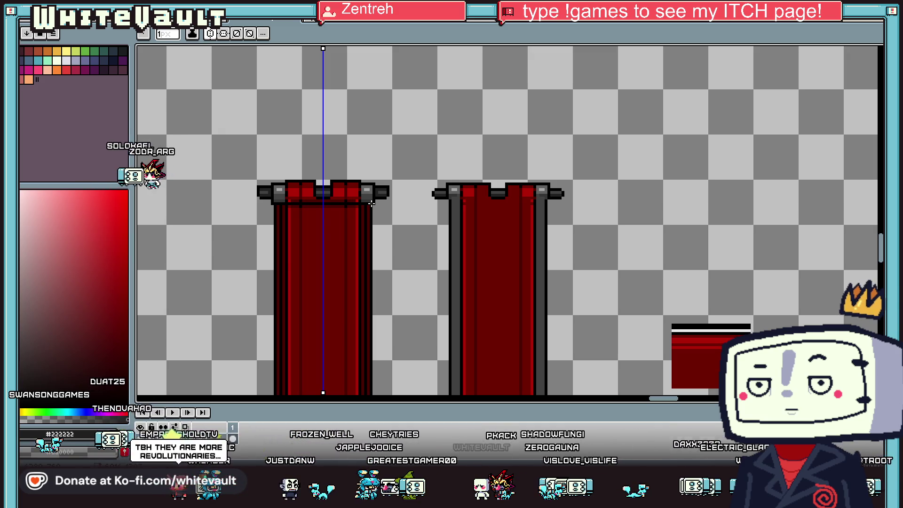
scroll(390, 230, down, 2)
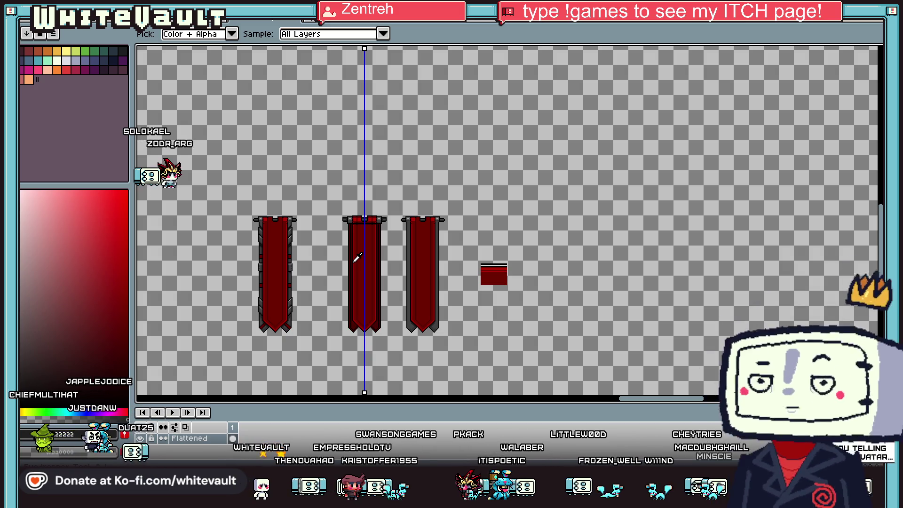
Paint over the dark band beneath the middle banner's rod using red sampled from the banner
scroll(358, 261, up, 2)
click(359, 265)
scroll(358, 265, up, 3)
key(alt)
key(alt)
key(alt)
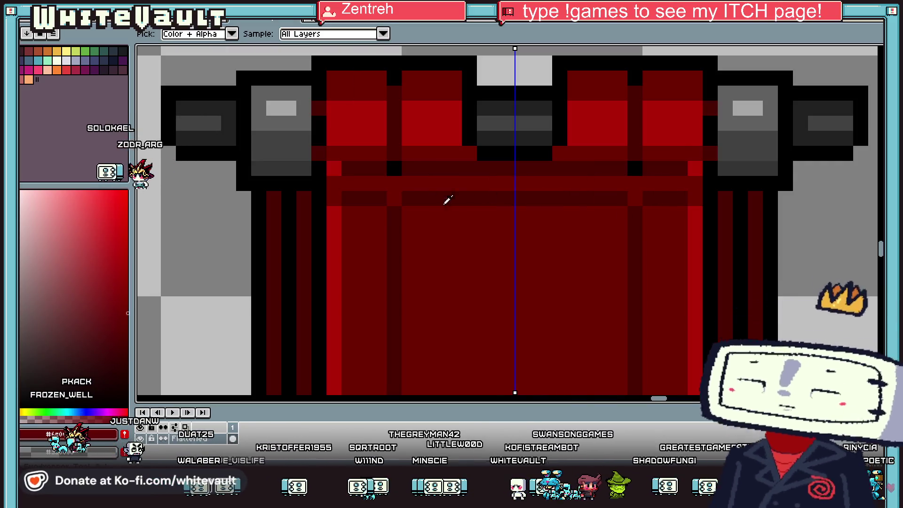
key(alt)
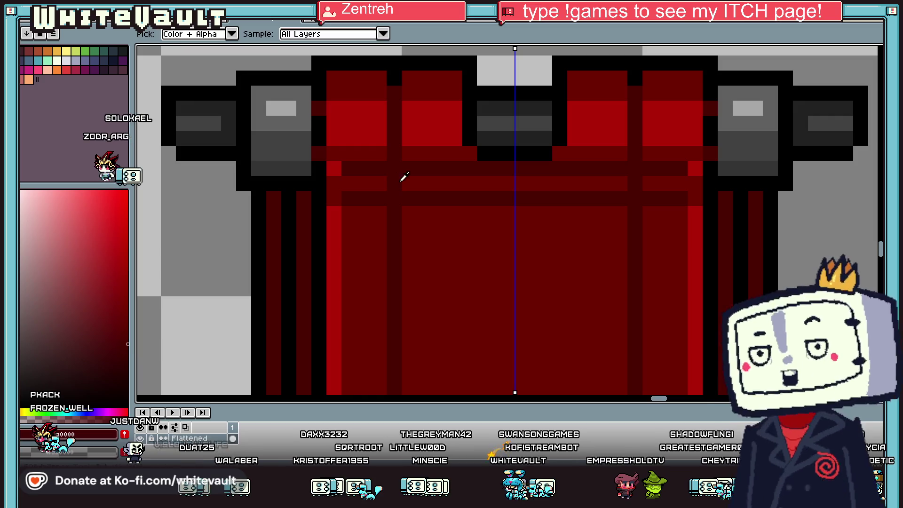
drag(409, 198, 621, 199)
key(alt)
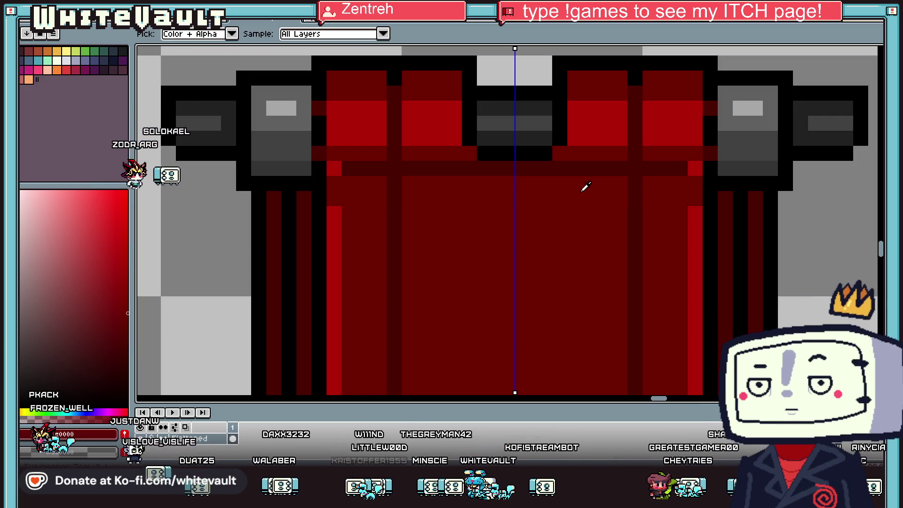
scroll(586, 186, down, 5)
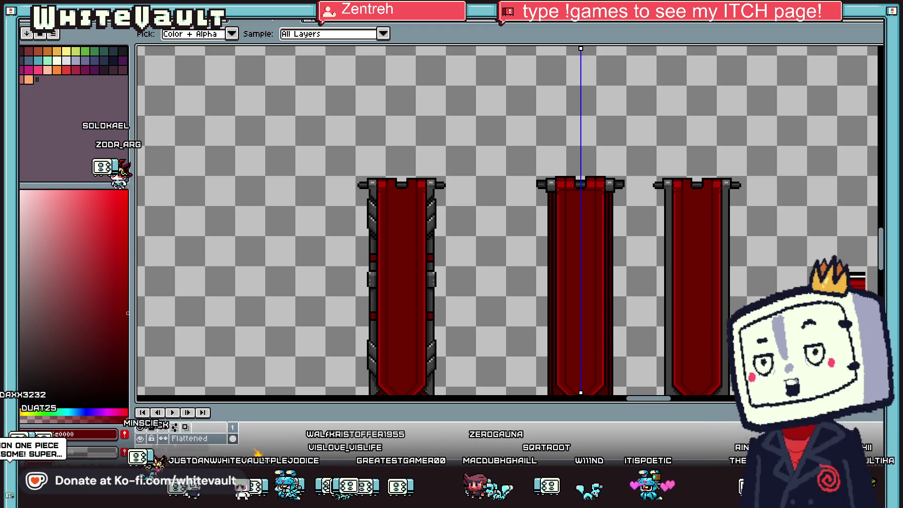
scroll(590, 197, up, 1)
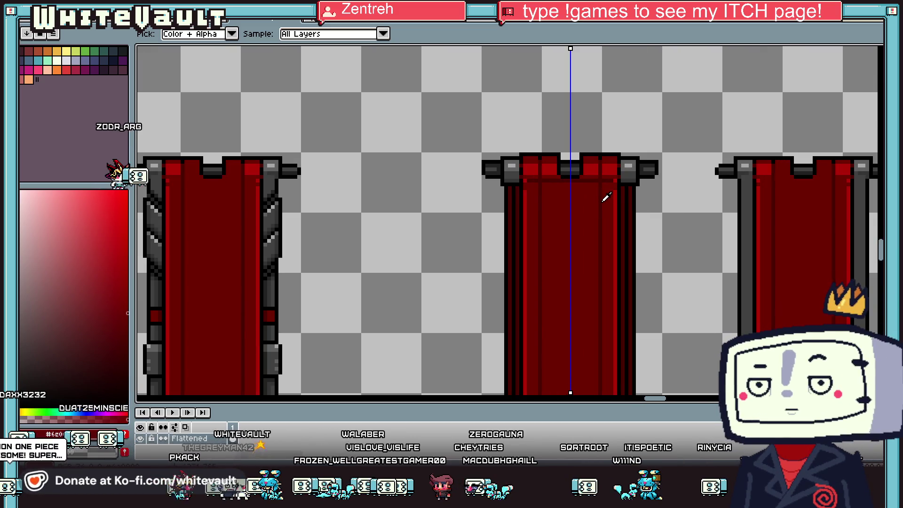
scroll(606, 197, down, 3)
scroll(606, 204, up, 2)
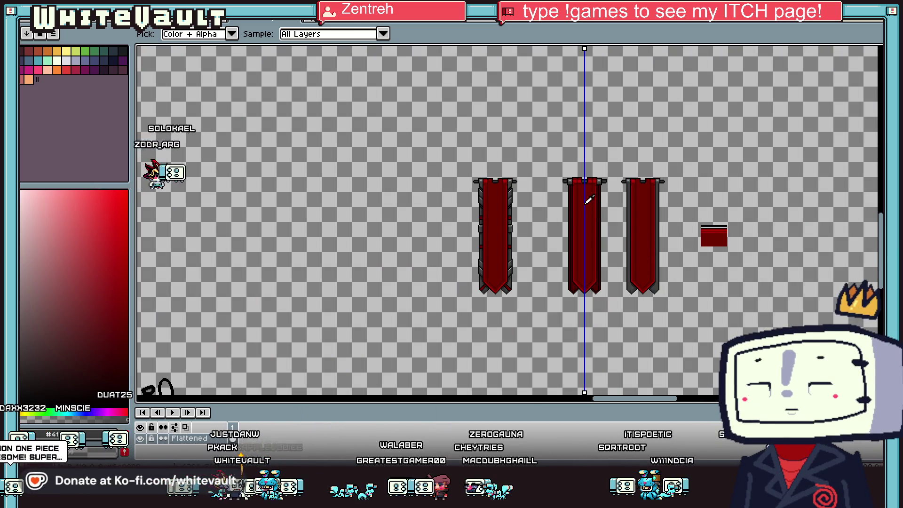
scroll(585, 191, up, 3)
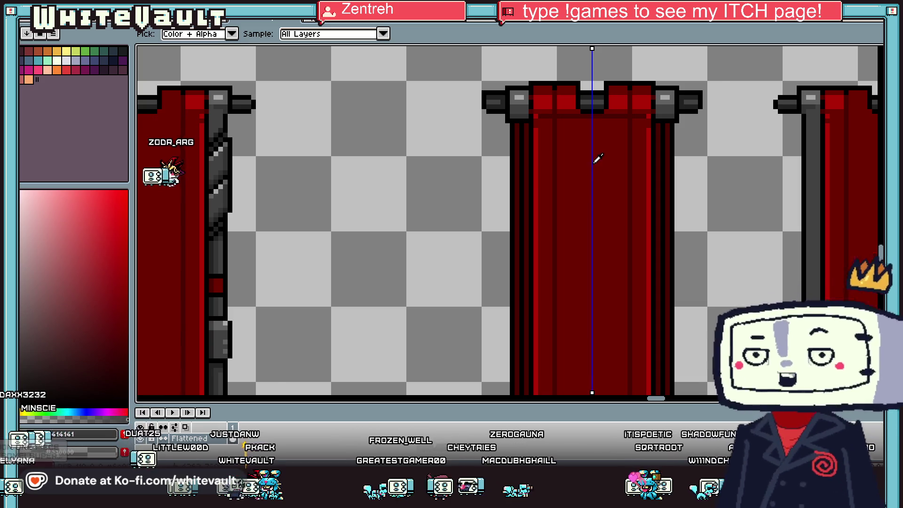
scroll(581, 175, up, 1)
key(b)
scroll(580, 173, up, 1)
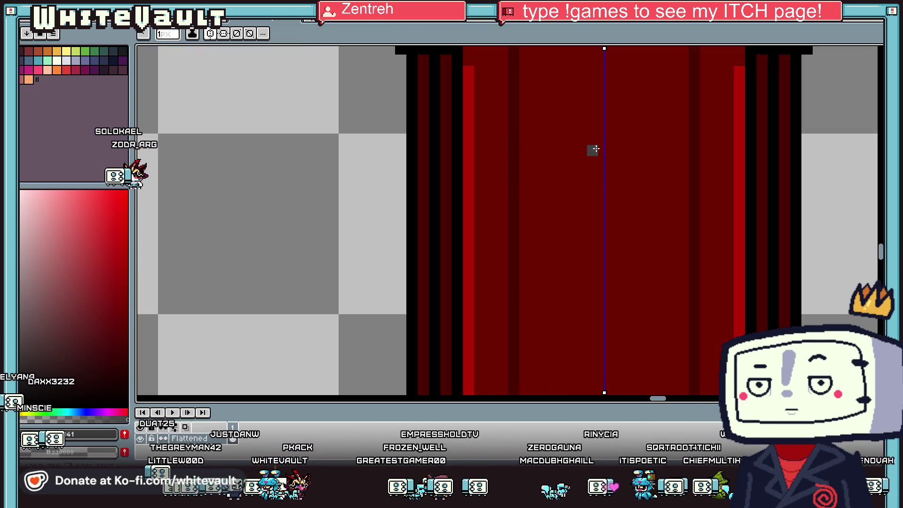
Outline a shield on the middle banner, fill it dark grey, and add black eyes and a toothed mouth
mouse_move(599, 137)
mouse_down()
mouse_move(580, 135)
mouse_move(571, 218)
mouse_move(594, 240)
mouse_up()
key(g)
click(602, 212)
key(i)
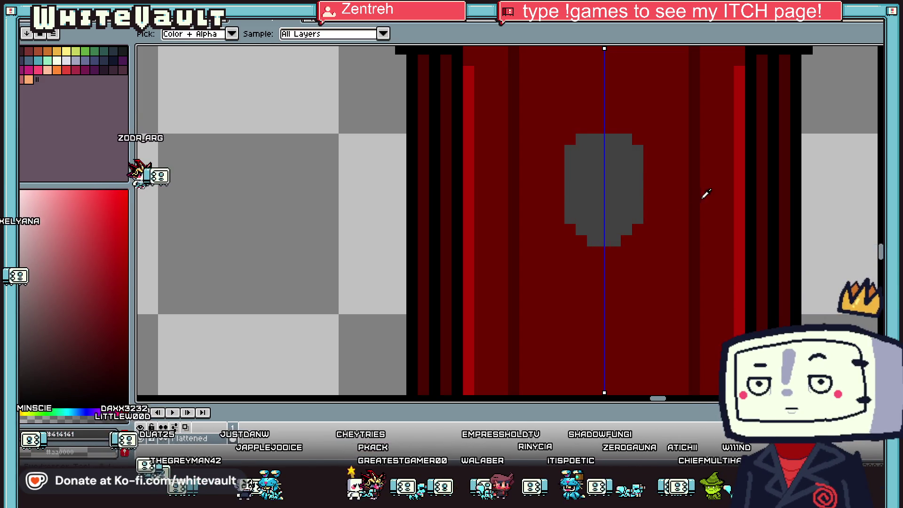
click(756, 203)
key(b)
click(581, 162)
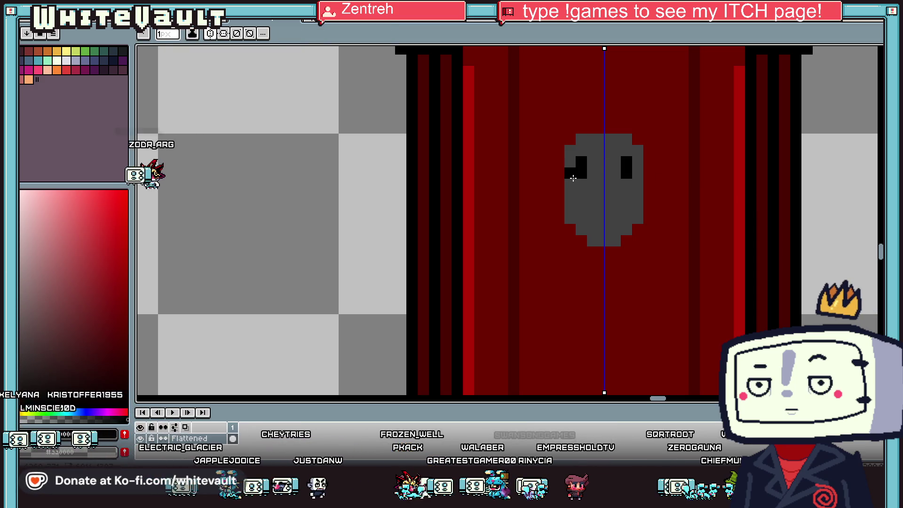
drag(588, 195, 579, 209)
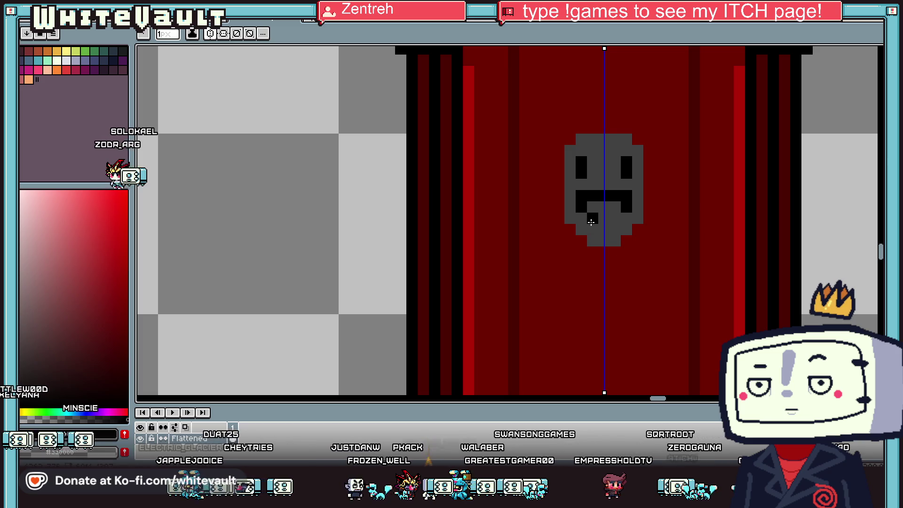
click(593, 207)
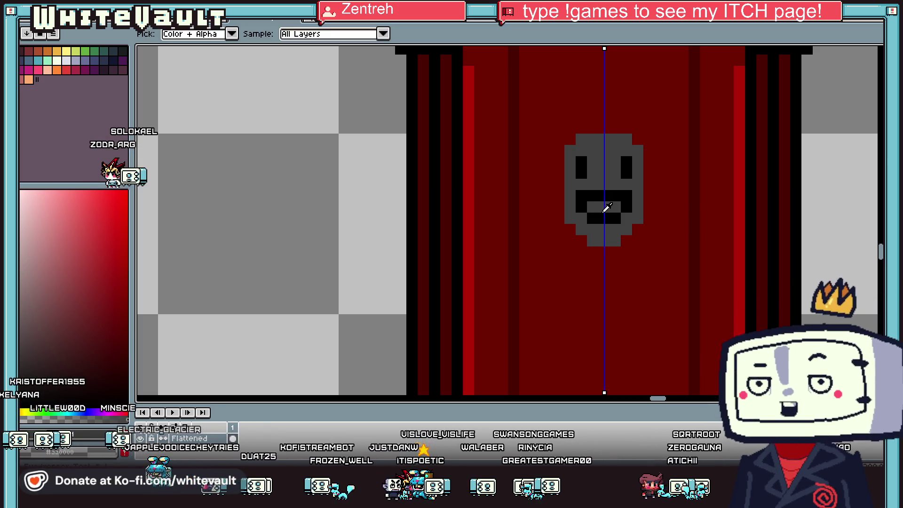
Bucket-fill the shield and its grey centre block with the banner's red
scroll(598, 213, down, 3)
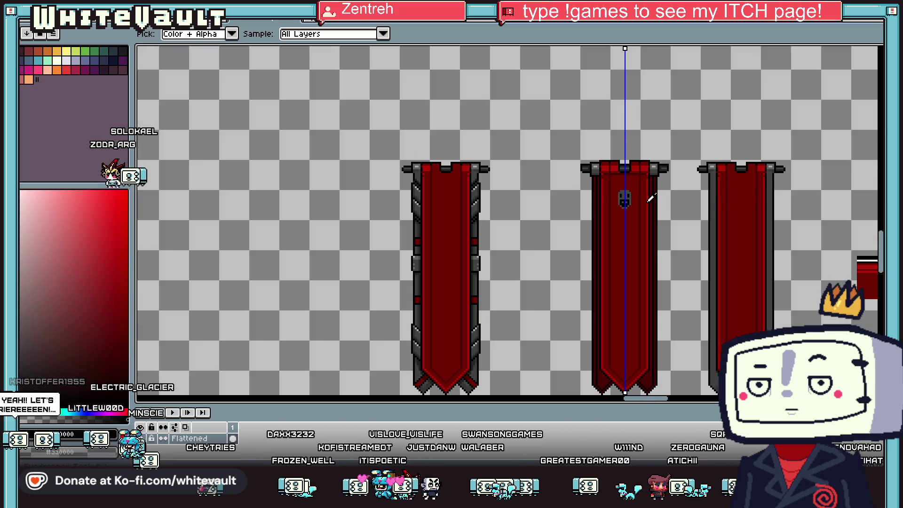
scroll(611, 183, up, 1)
key(g)
click(611, 183)
scroll(616, 187, up, 2)
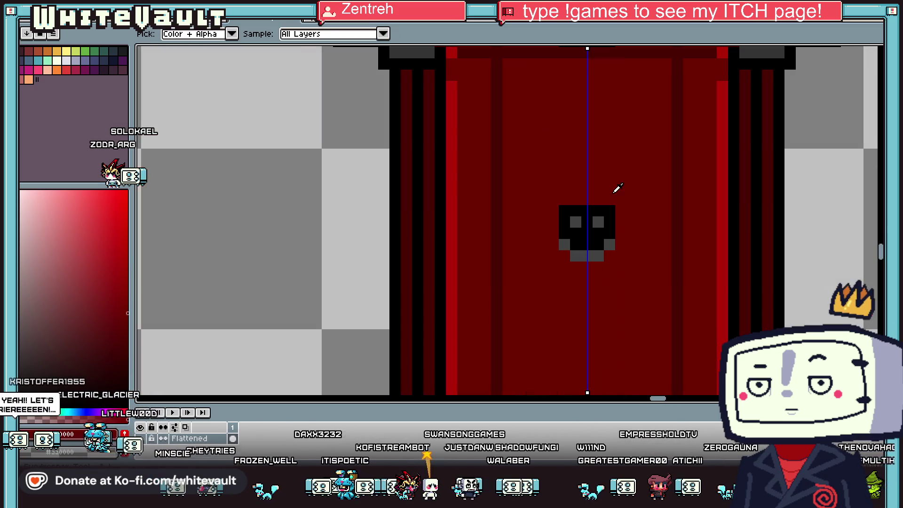
click(604, 217)
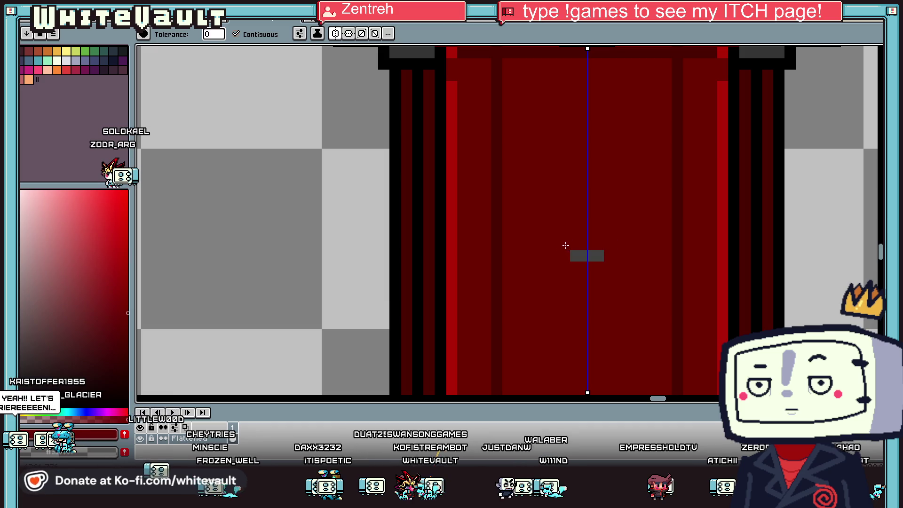
click(579, 255)
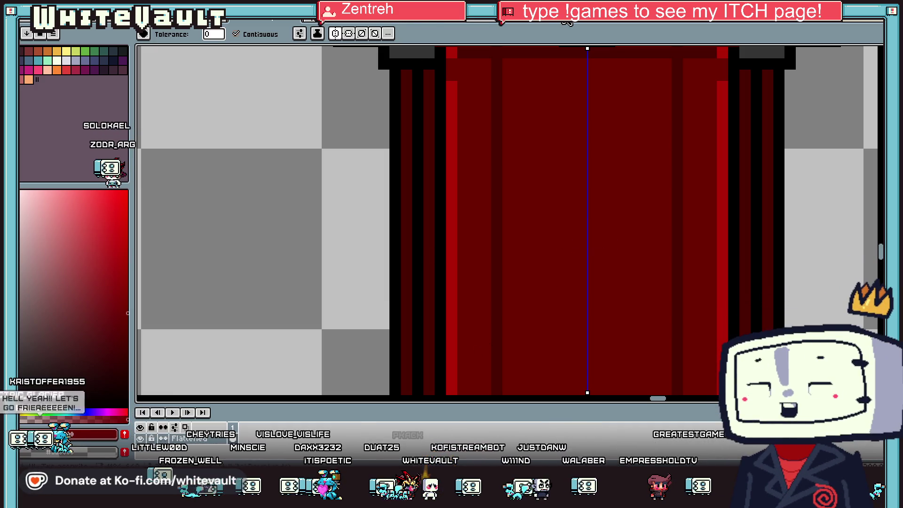
scroll(690, 114, down, 4)
scroll(691, 114, up, 2)
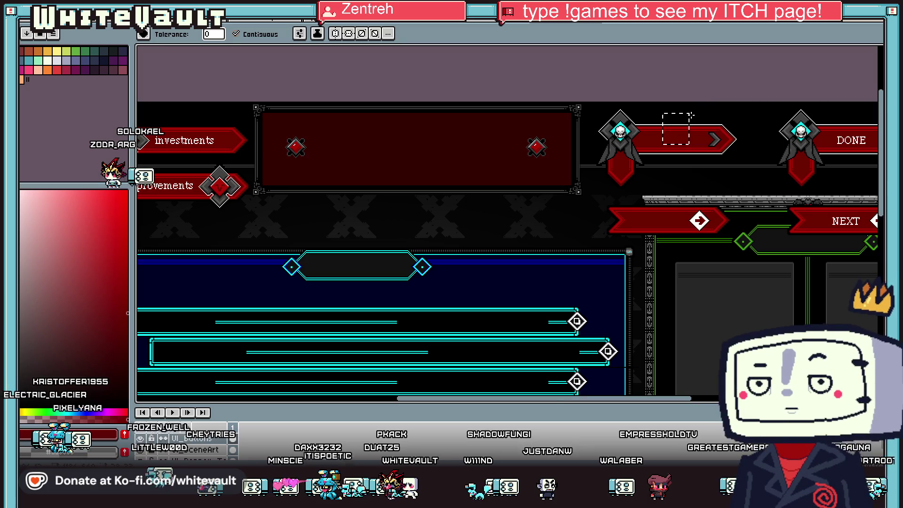
Clear the old selection, marquee-select the skull face on the UI emblem, and reposition it
scroll(690, 115, up, 2)
key(m)
key(ctrl+d)
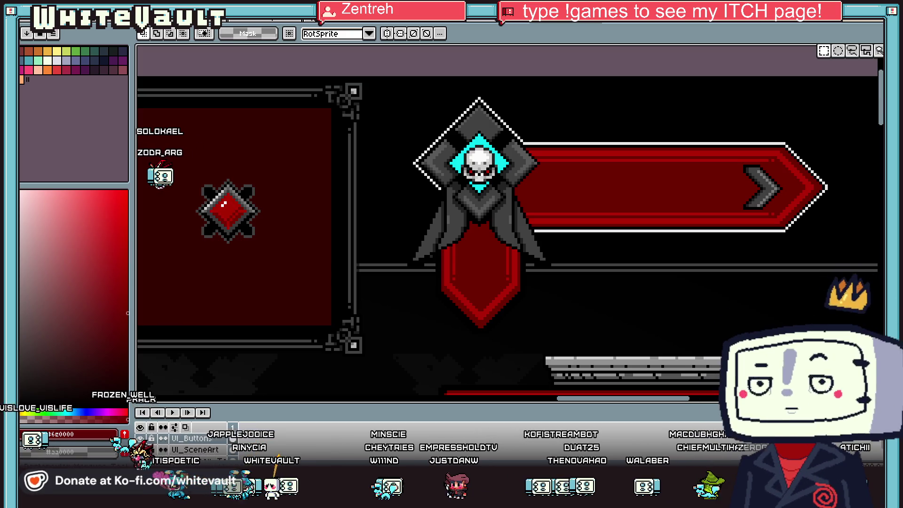
scroll(472, 156, up, 2)
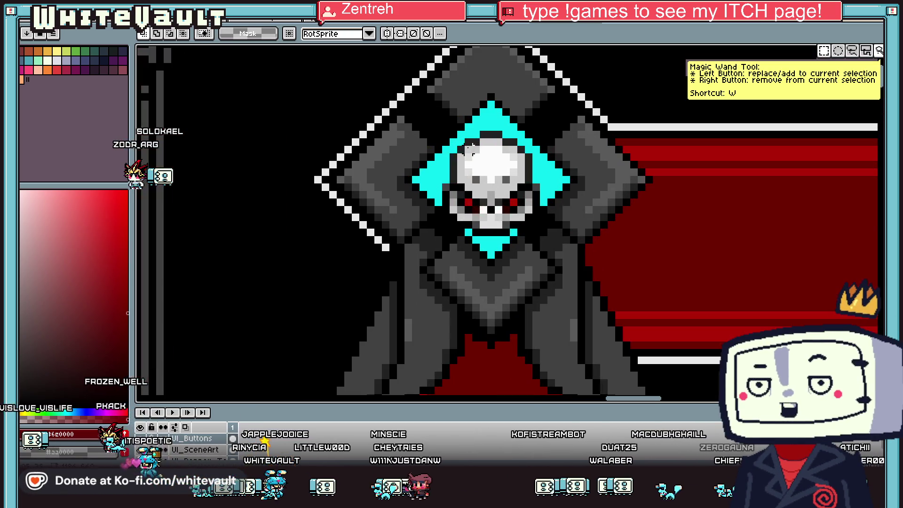
drag(469, 128, 527, 224)
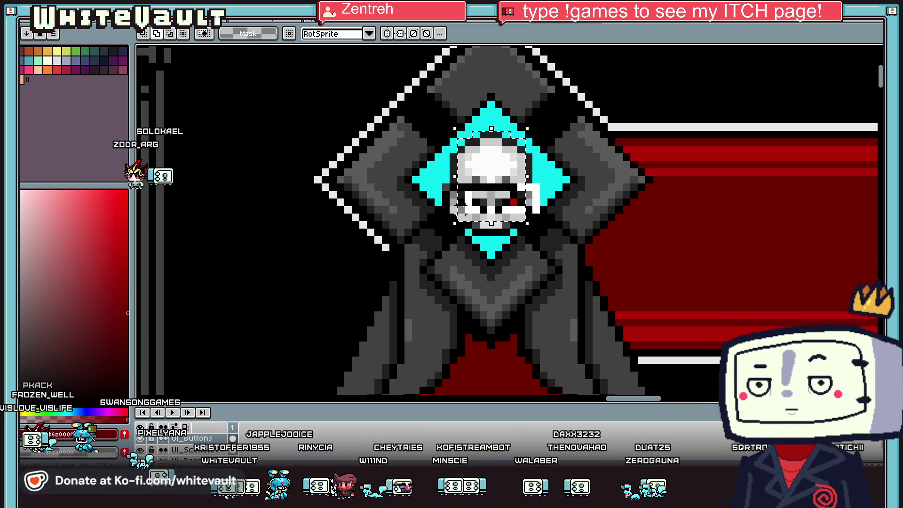
mouse_move(449, 217)
mouse_down()
mouse_move(531, 219)
mouse_move(531, 234)
mouse_up()
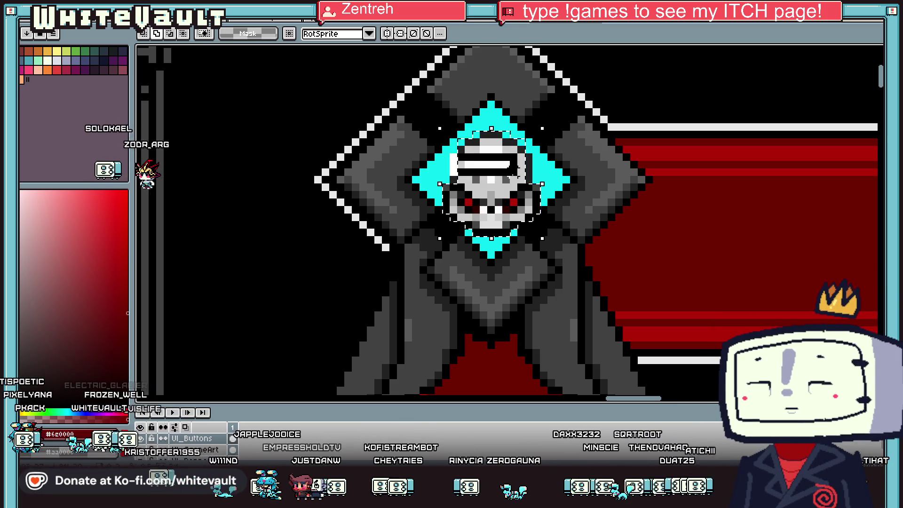
scroll(527, 186, down, 2)
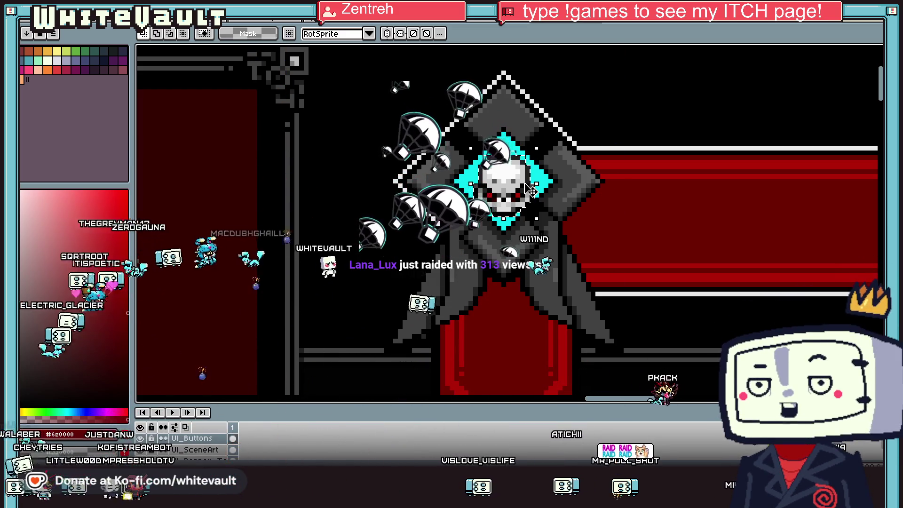
scroll(529, 191, down, 3)
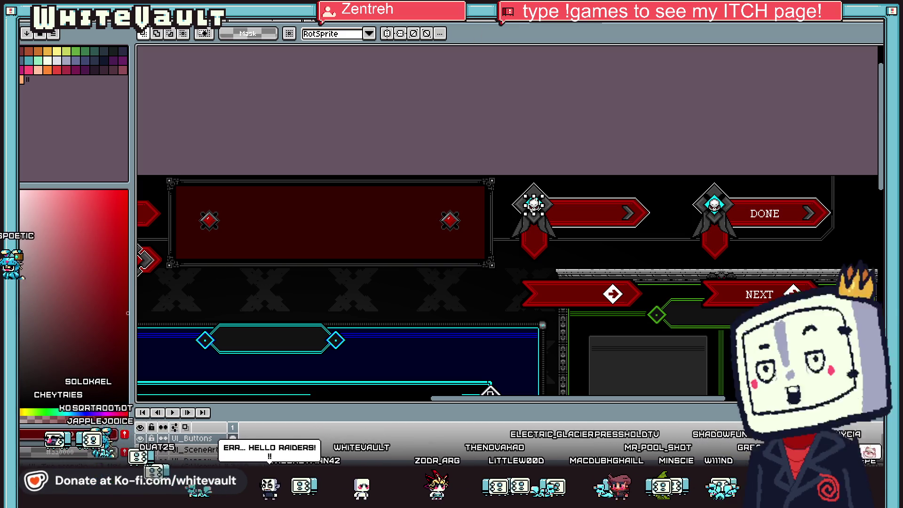
Bring up the document holding the game screenshot
click(437, 23)
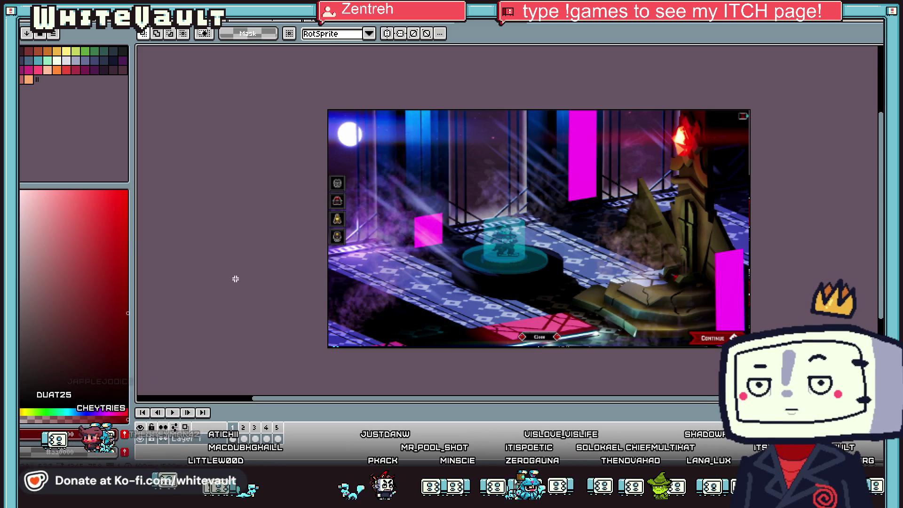
Cycle with Ctrl+Tab to the sheet of character portraits and small sprites
scroll(489, 204, down, 5)
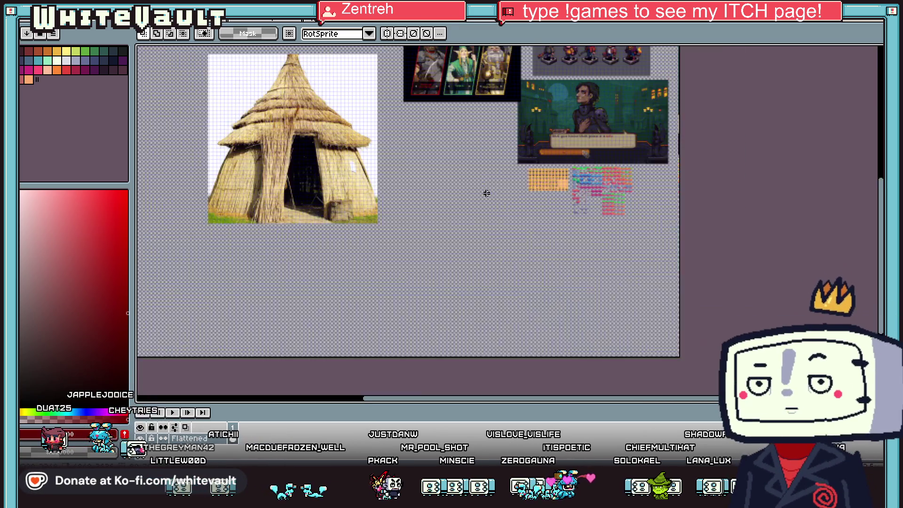
key(ctrl+Tab)
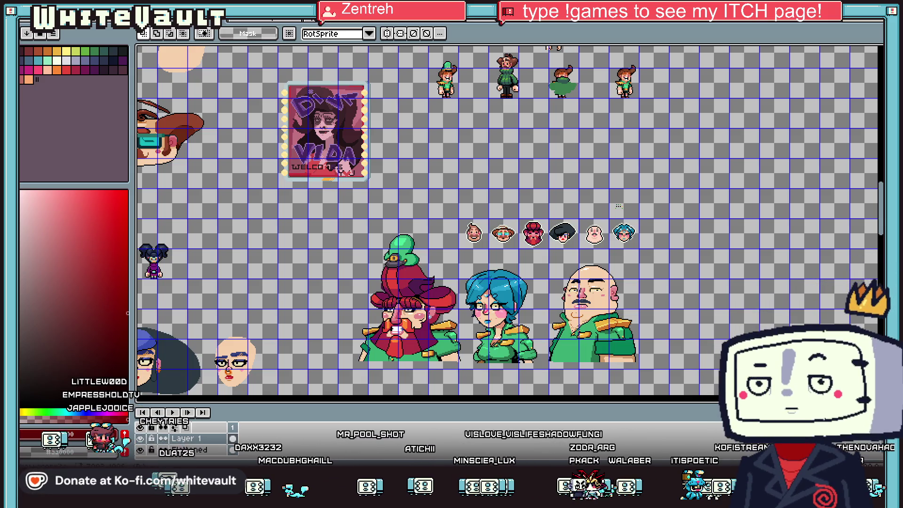
scroll(519, 282, down, 2)
scroll(497, 236, up, 2)
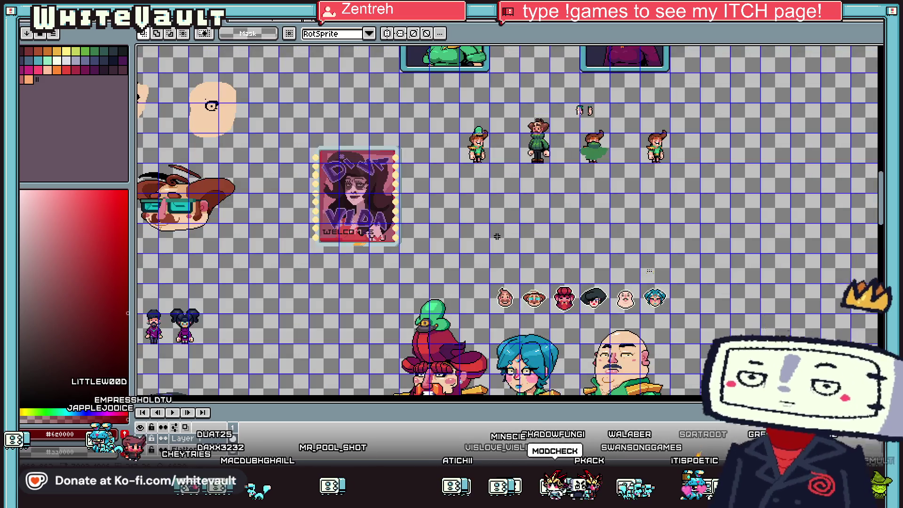
scroll(497, 236, down, 2)
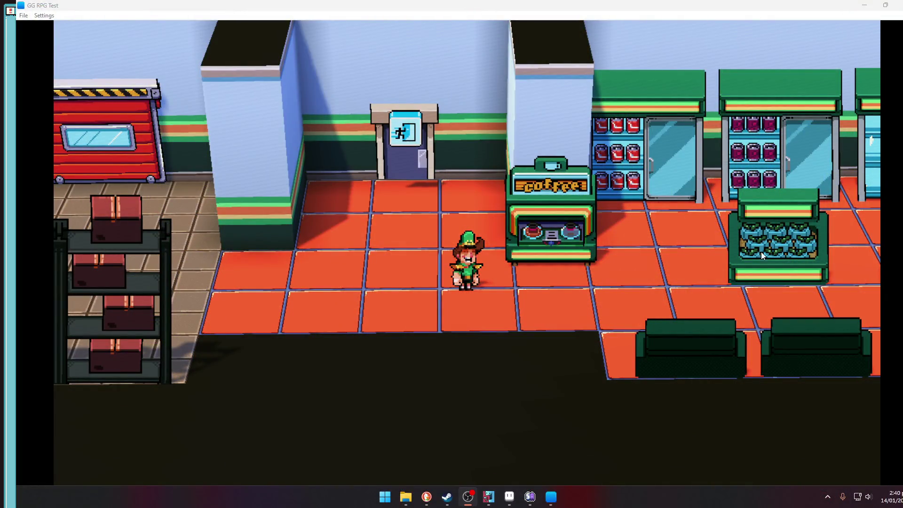
Walk the character into the back office, across past the lockers and desk, and back out
key(Left)
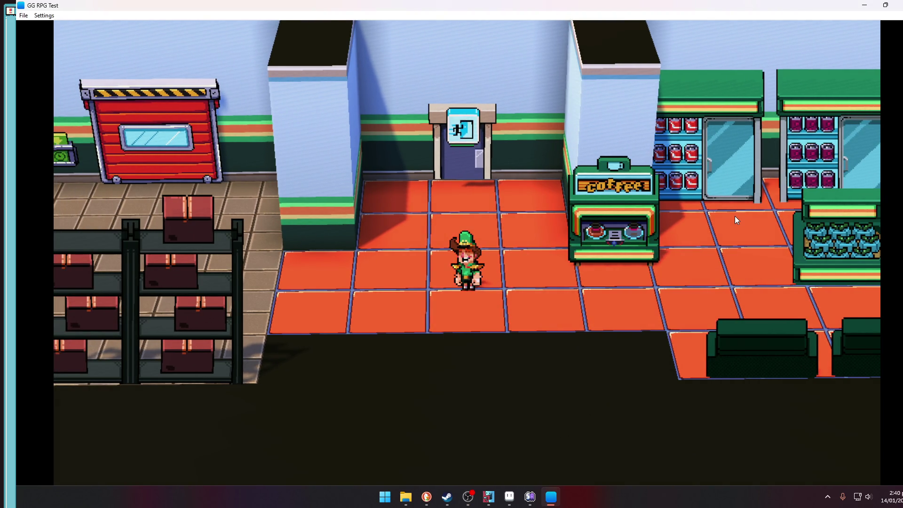
key(Up)
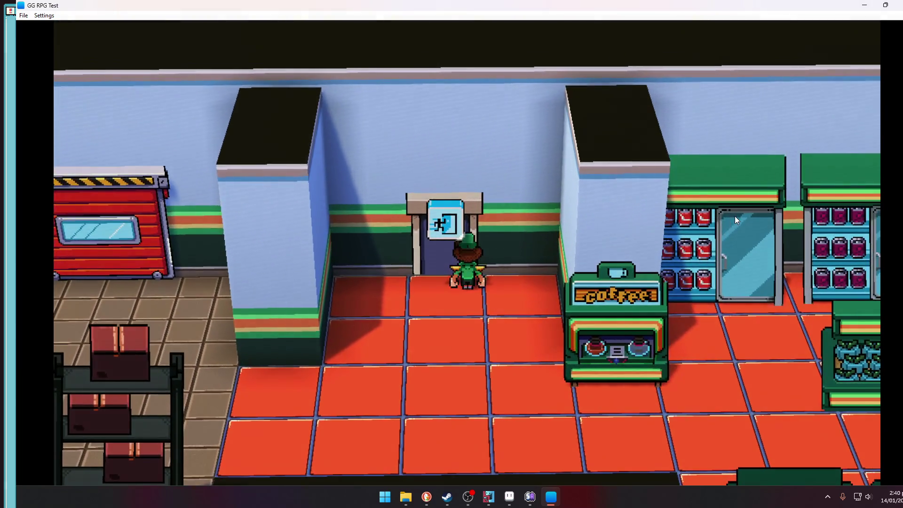
key(Up)
key(Left)
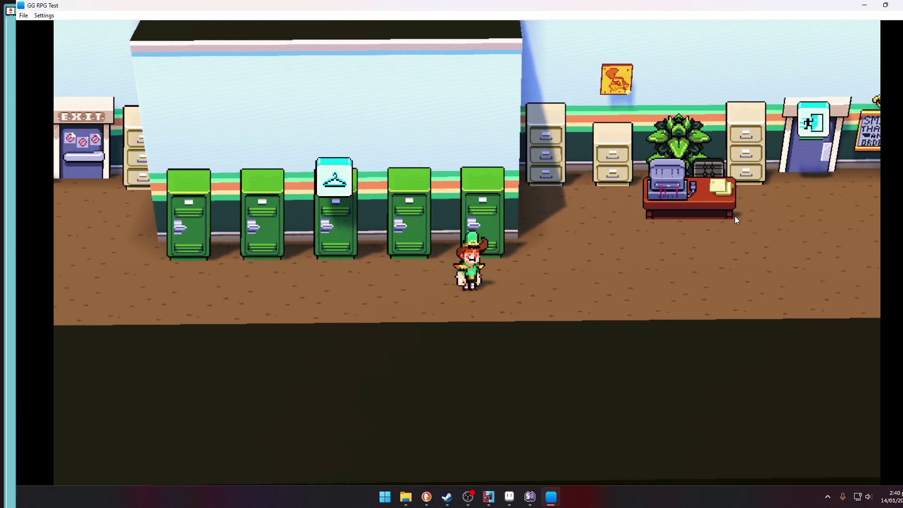
key(Right)
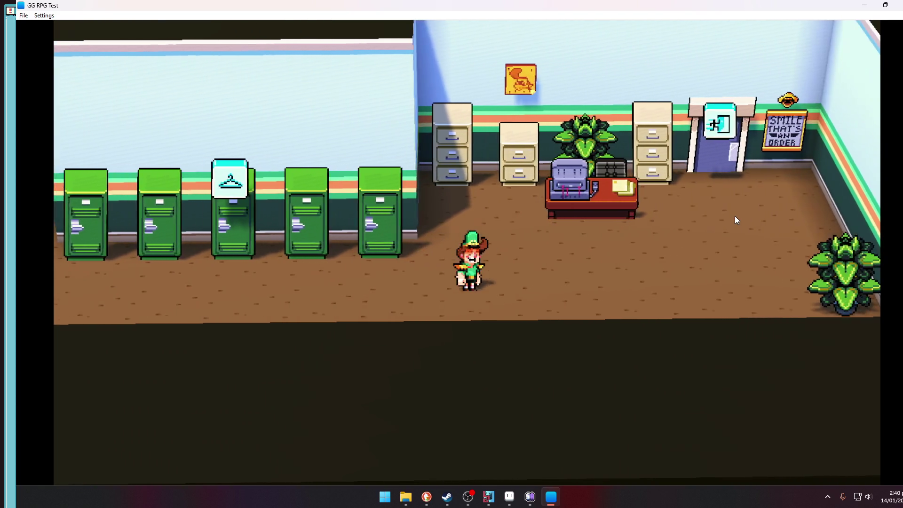
key(Up)
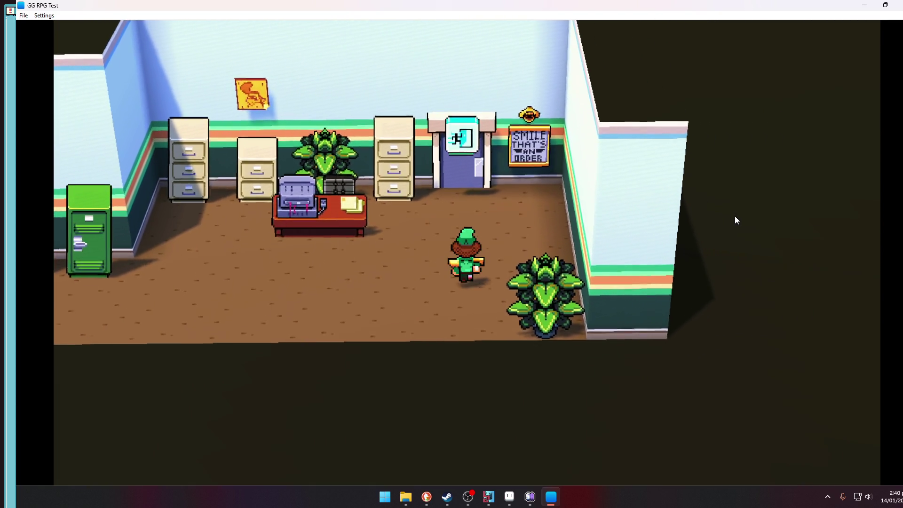
key(Up)
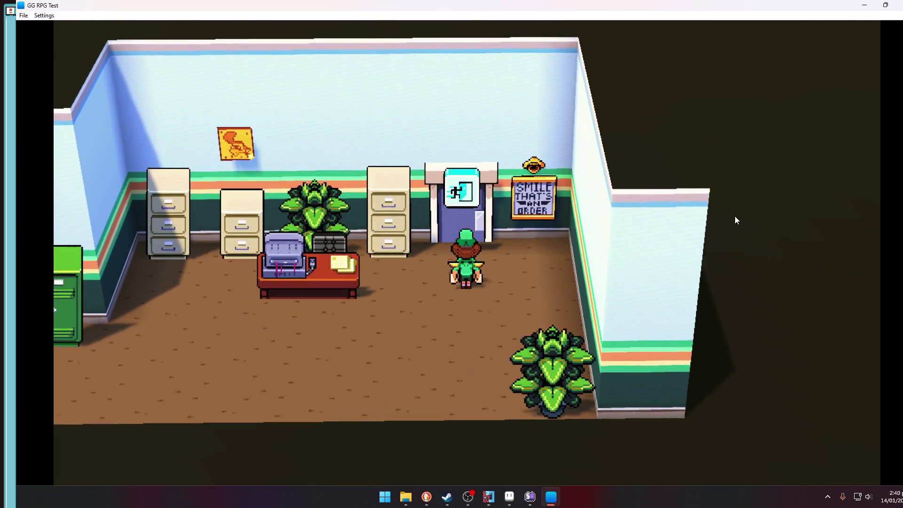
key(Down)
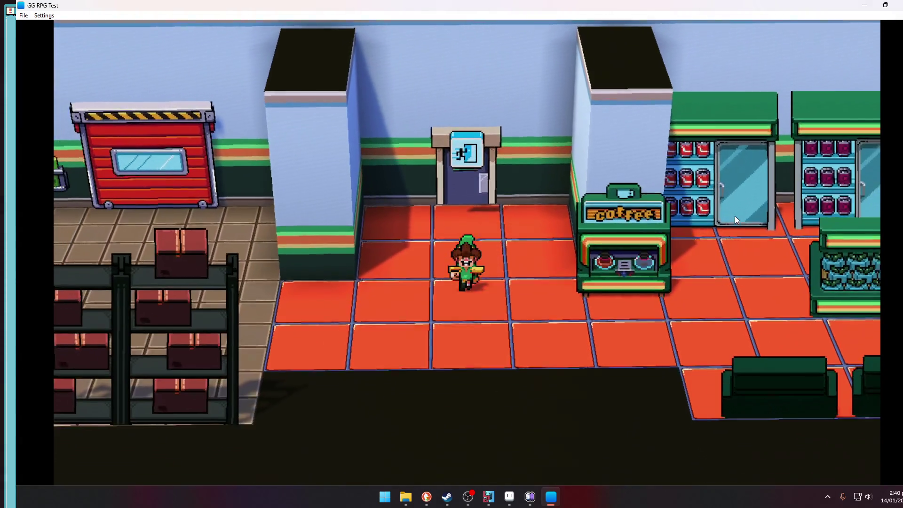
Walk right along the aisles past the coffee machine and fish counter to the exit doors
key(Right)
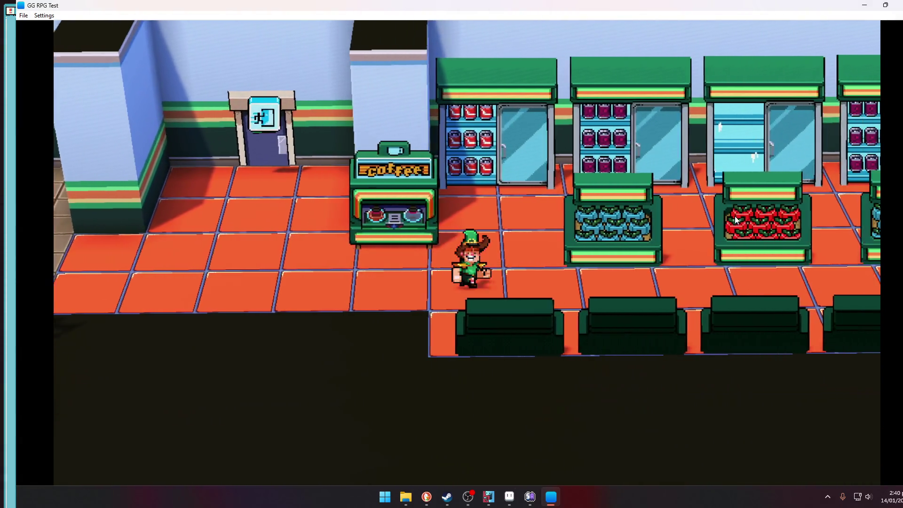
key(Right)
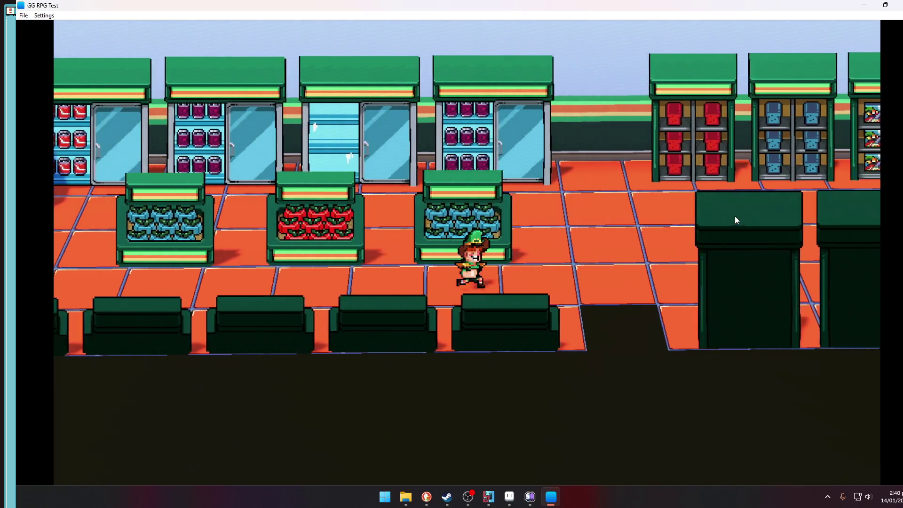
key(Right)
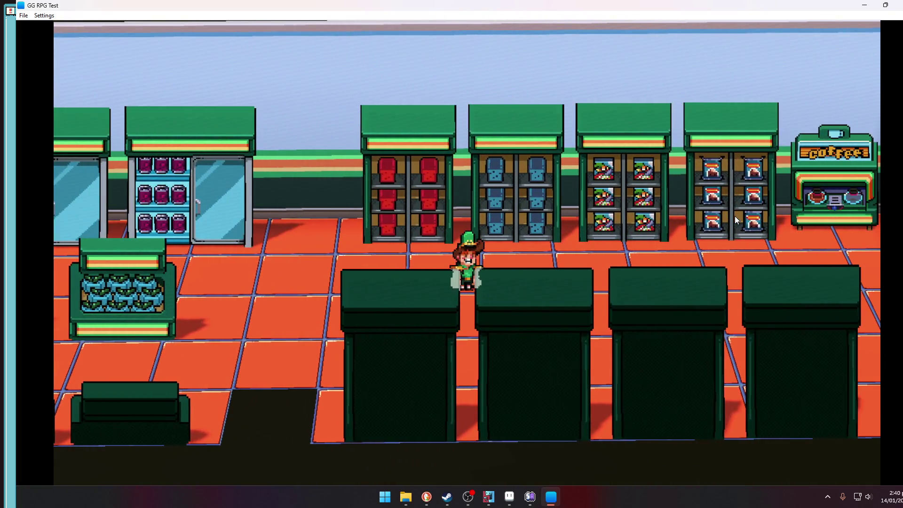
key(Right)
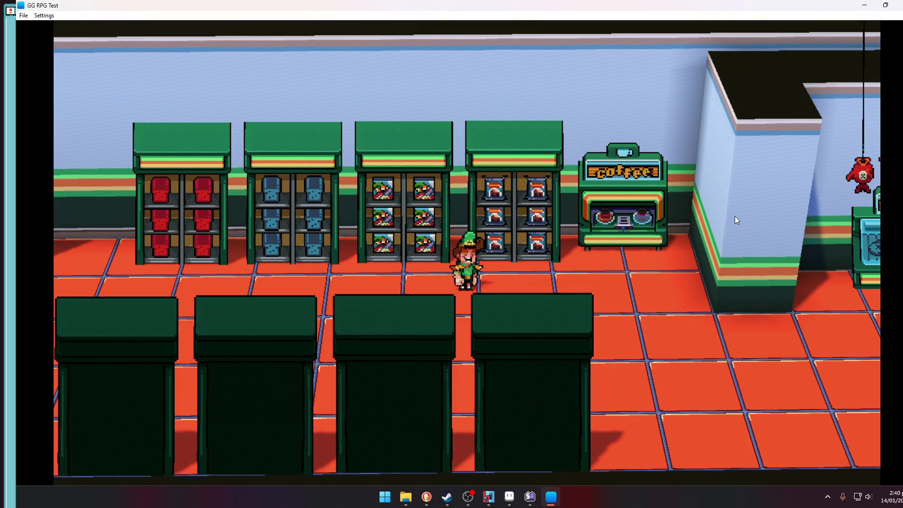
key(Right)
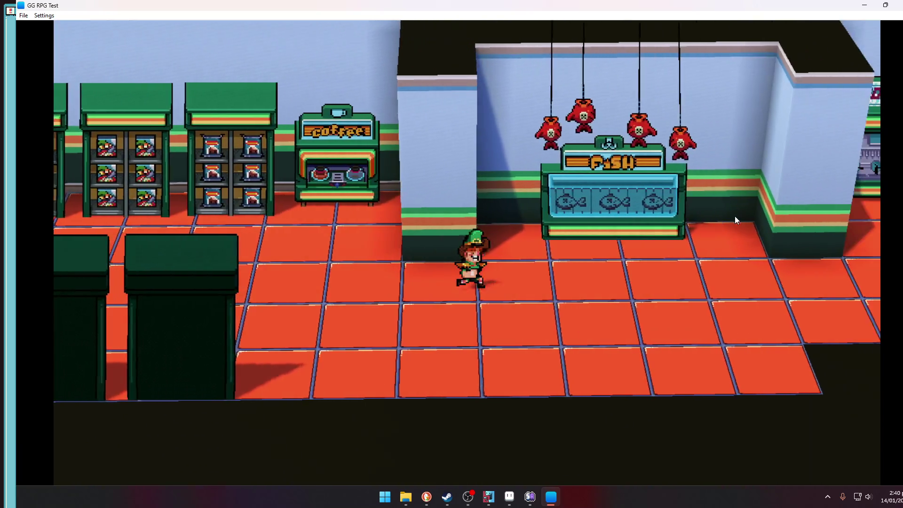
key(Right)
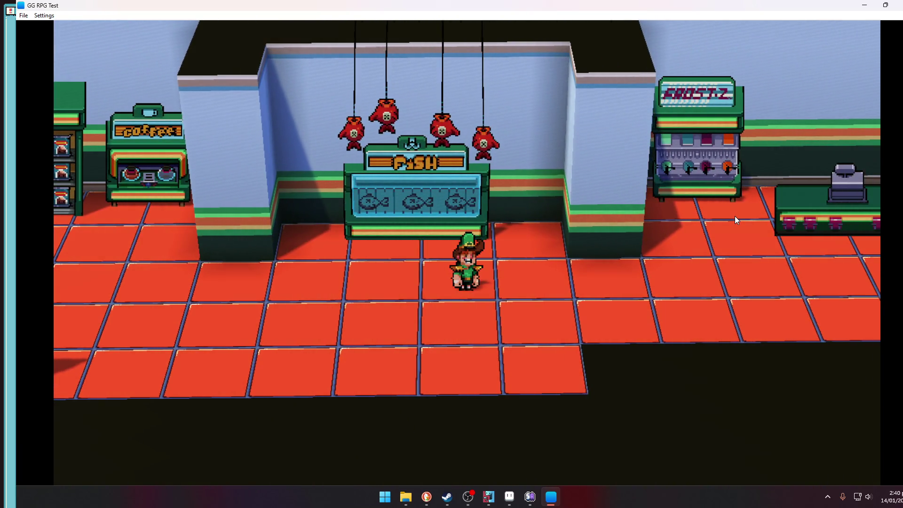
key(Right)
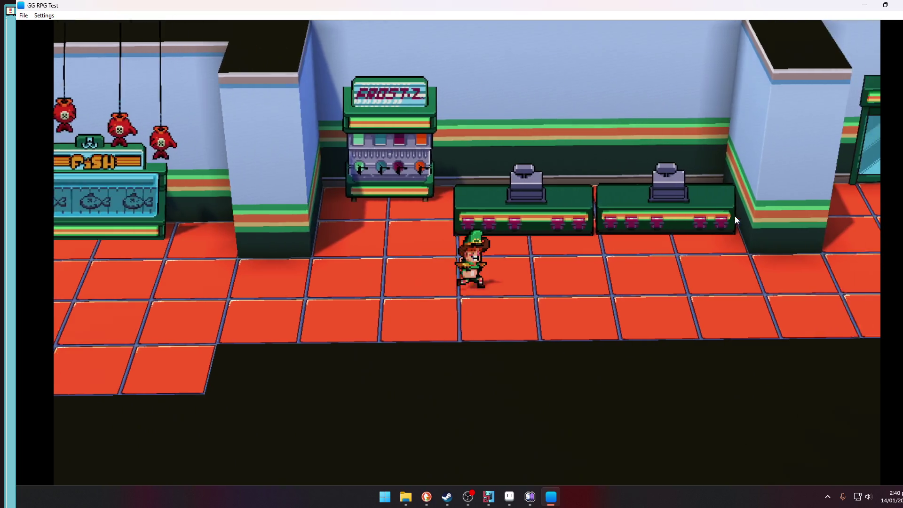
key(Right)
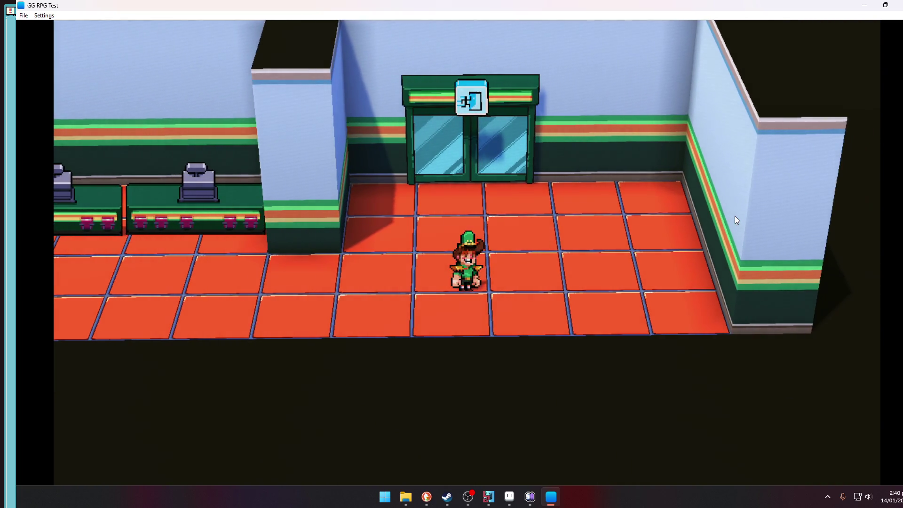
key(Up)
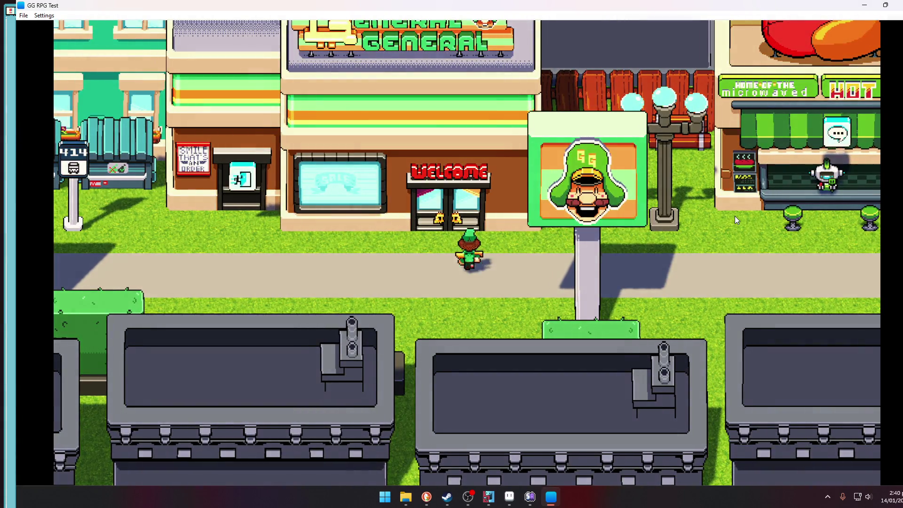
Walk to the hot-dog stand and talk through the robot vendor's dialogue
key(Right)
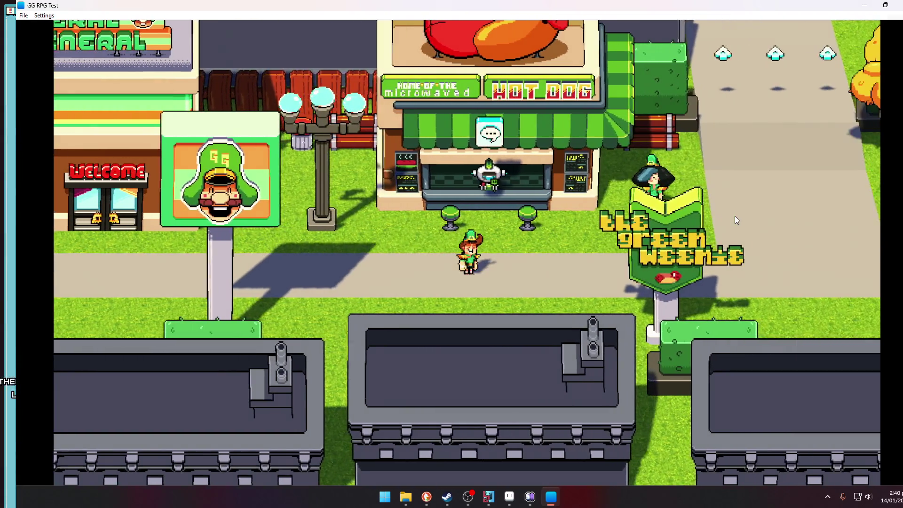
key(Up)
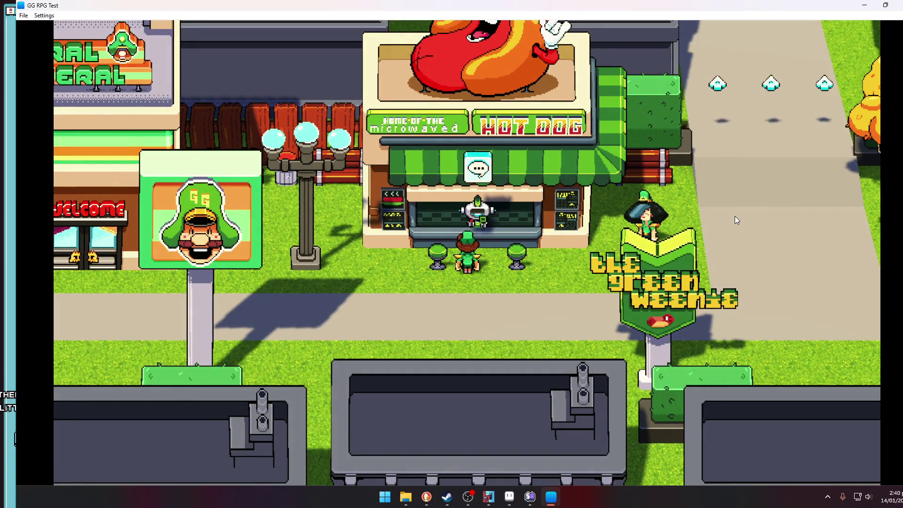
key(Return)
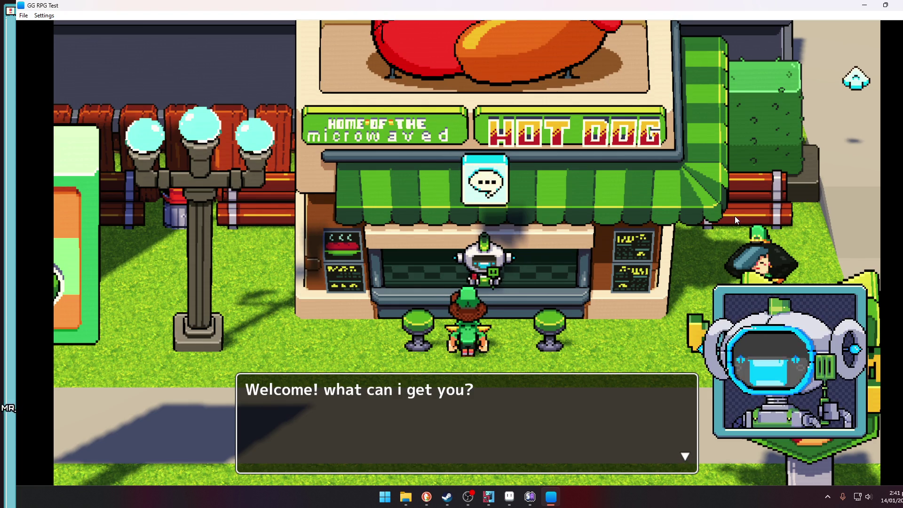
key(Return)
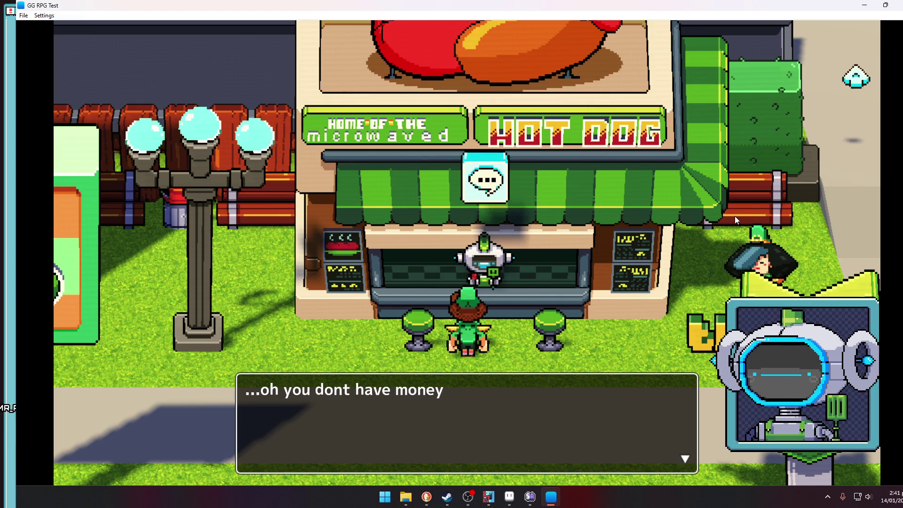
key(Return)
key(Return)
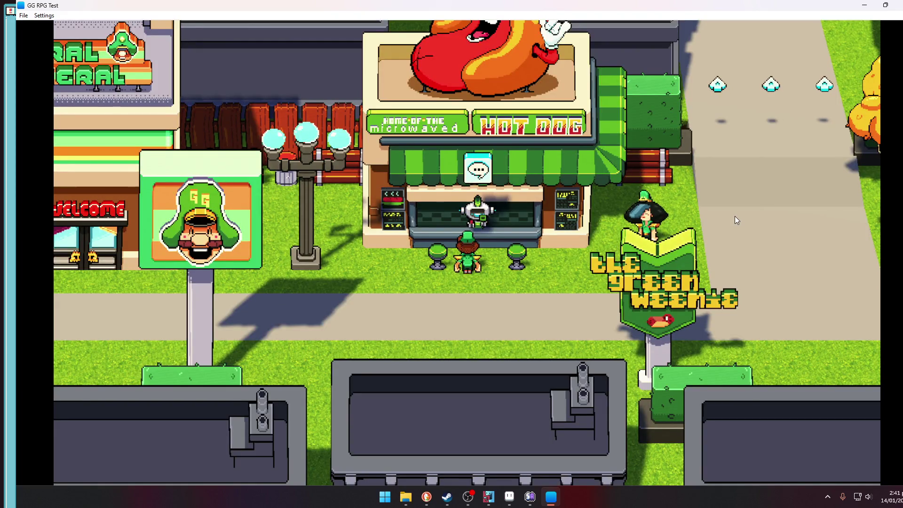
Walk down and along the path, then up into the Gothica cafe
key(Down)
key(Right)
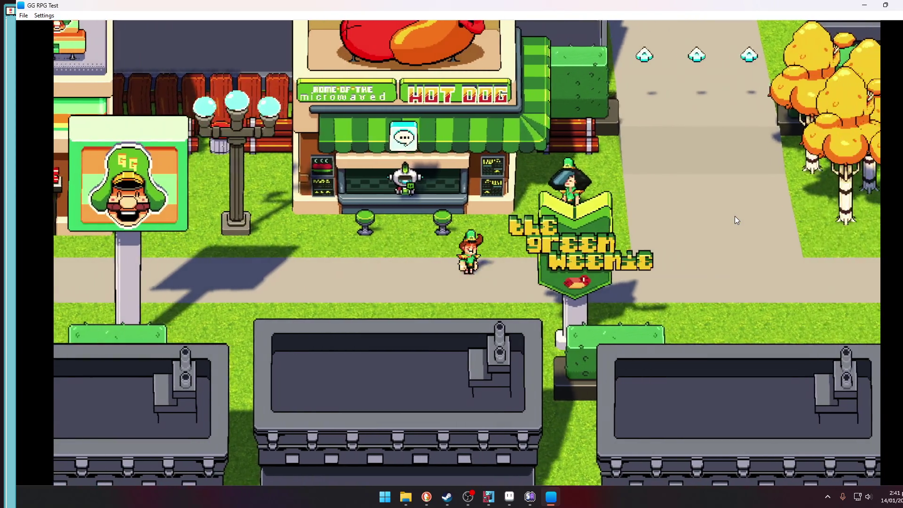
key(Up)
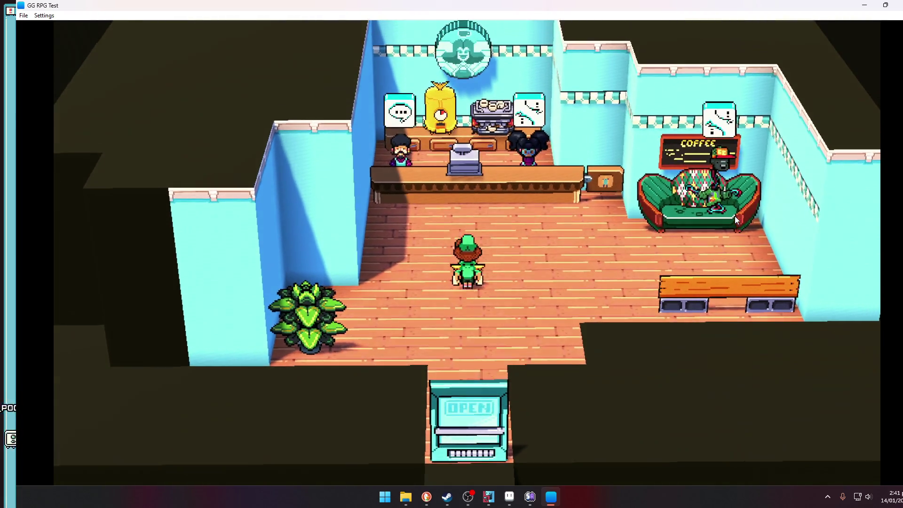
Leave the cafe and walk left along the street into the VCR rental shop
key(Down)
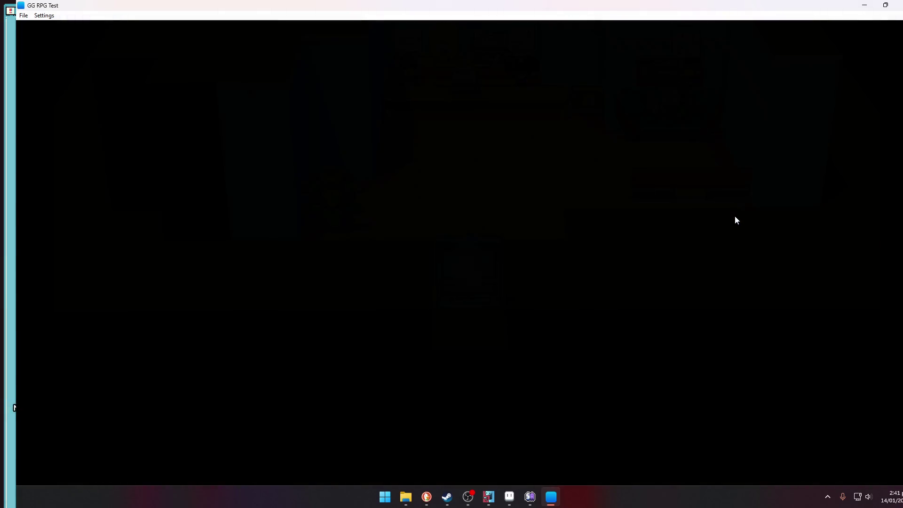
key(Left)
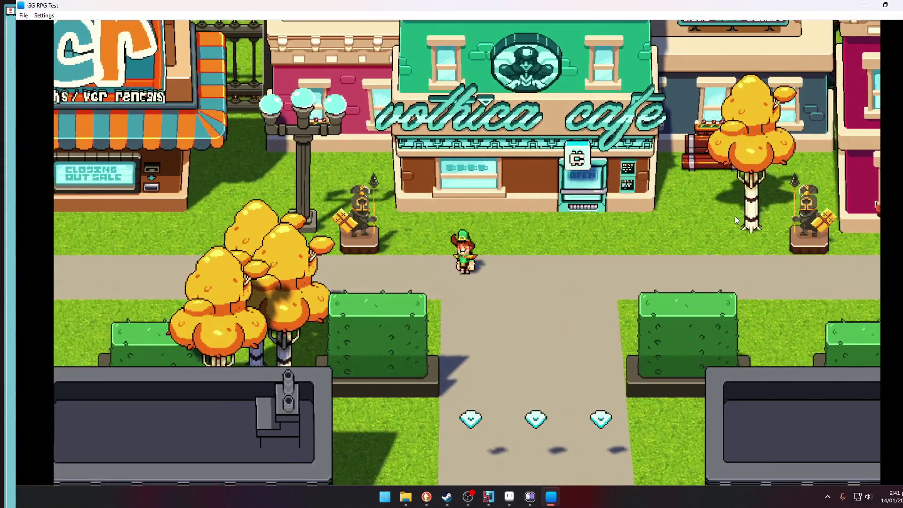
key(Left)
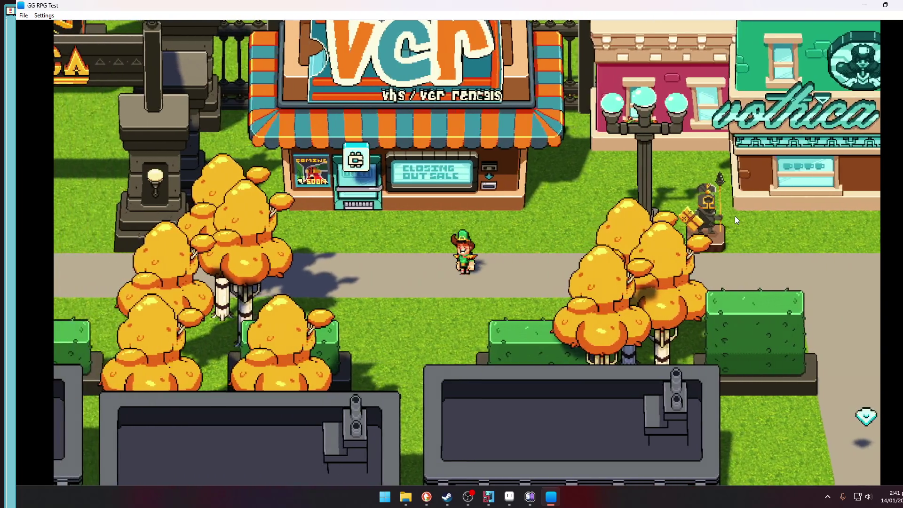
key(Up)
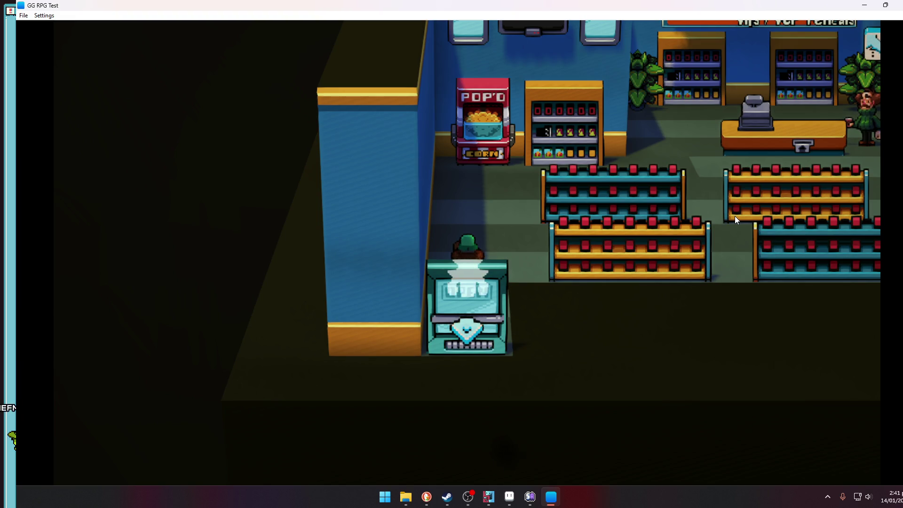
Walk around the shelves, past the counter and popcorn machine, then exit the shop
key(Up)
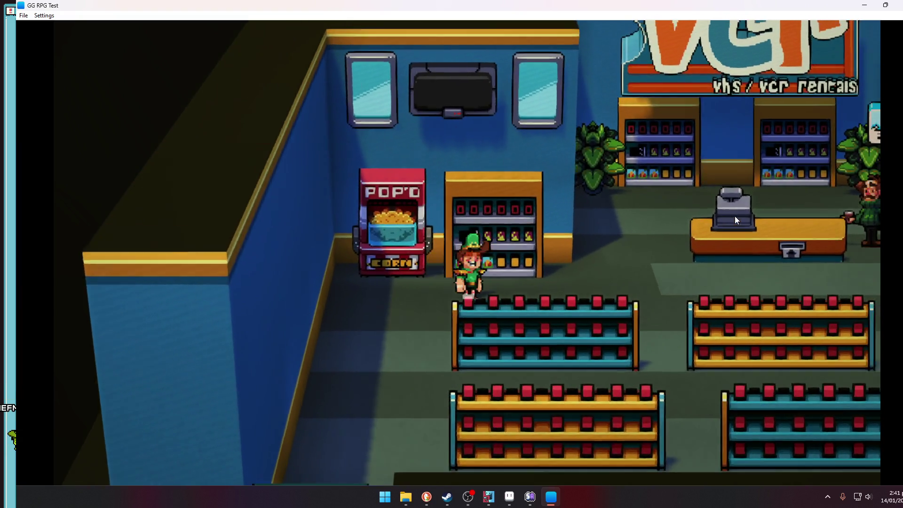
key(Right)
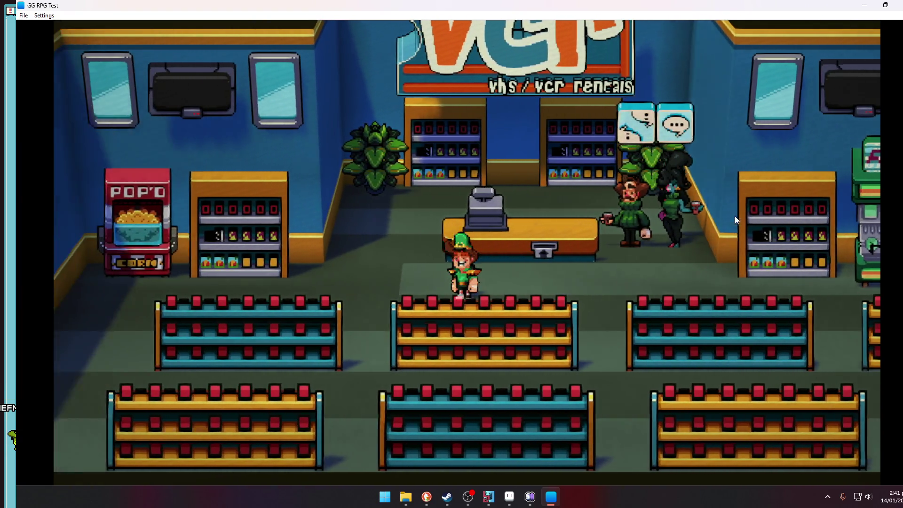
key(Left)
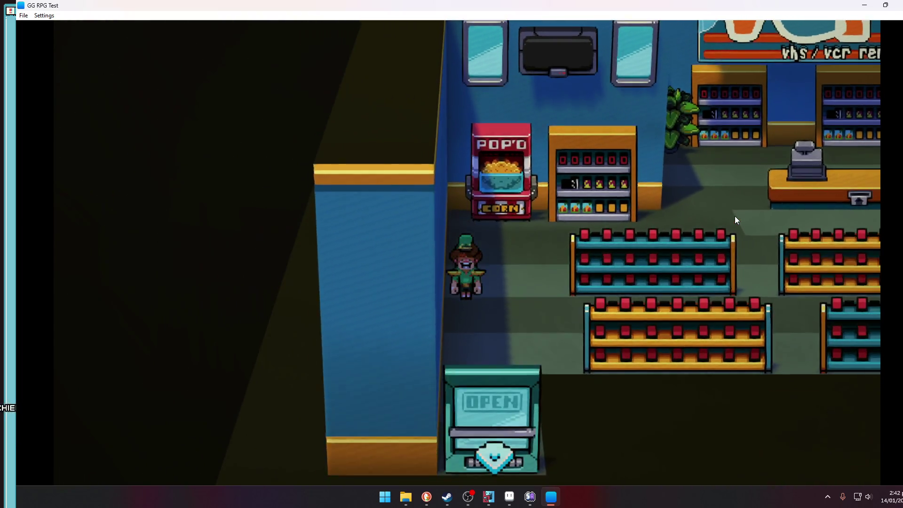
key(Down)
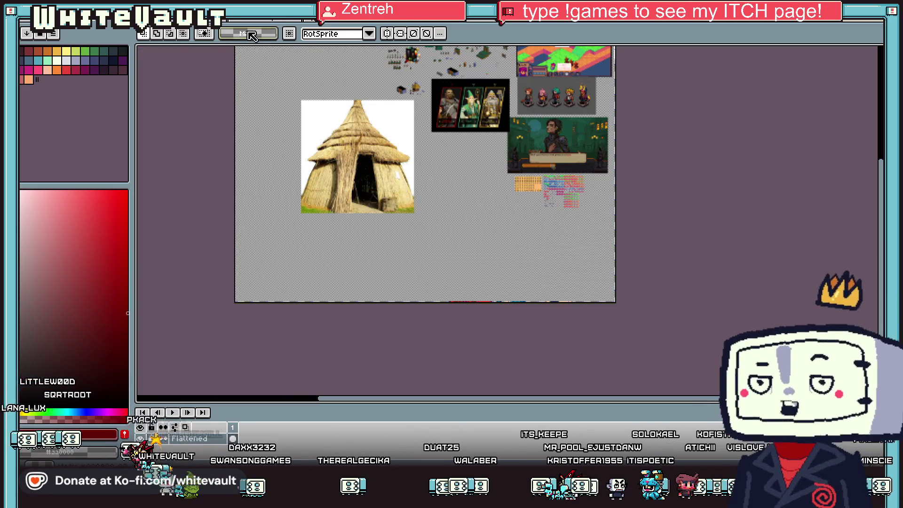
Cycle the open documents with Ctrl+Tab and zoom onto the wide character sprite sheet
scroll(550, 232, down, 5)
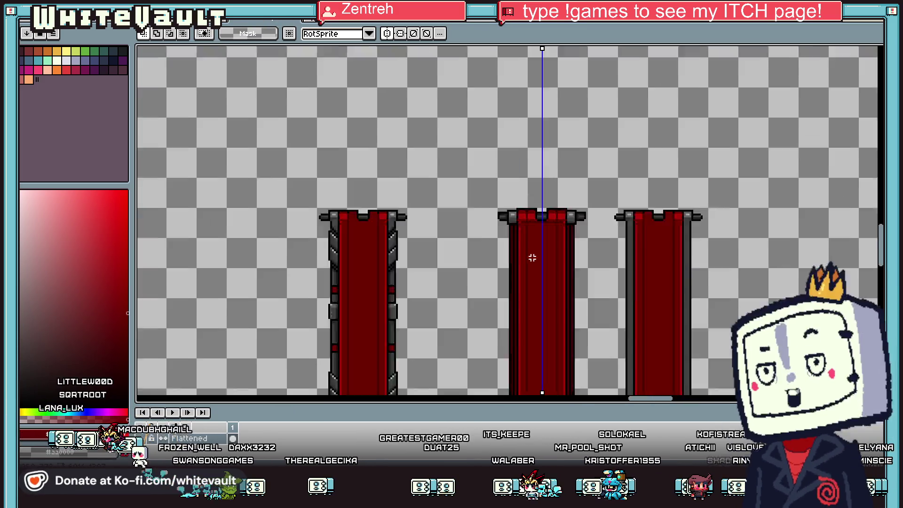
key(ctrl+Tab)
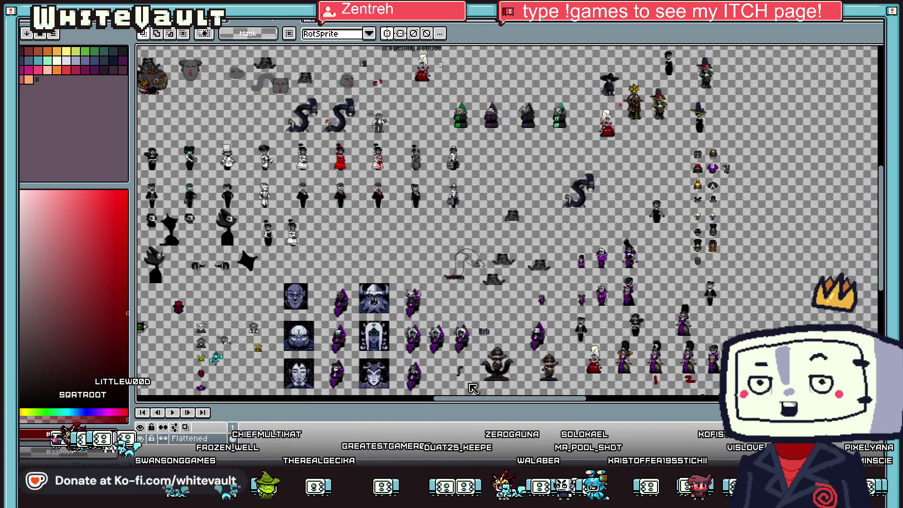
scroll(434, 389, up, 3)
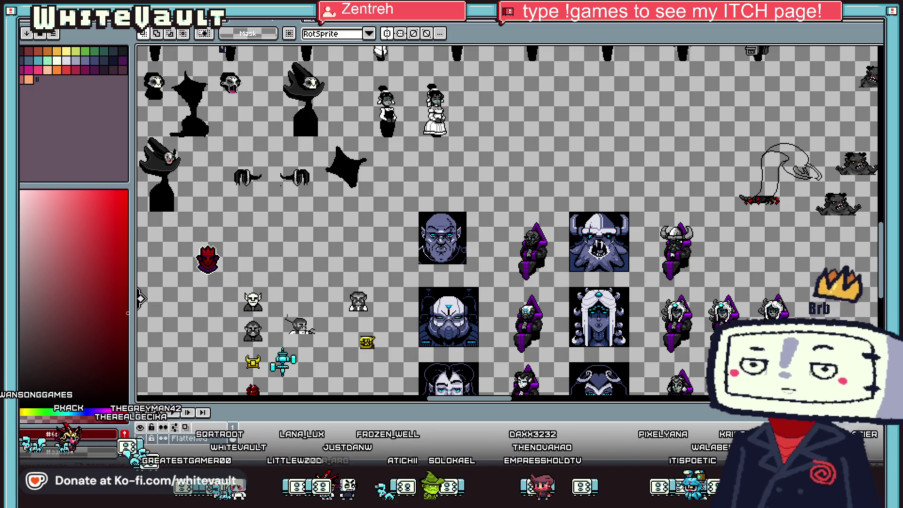
key(ctrl+Tab)
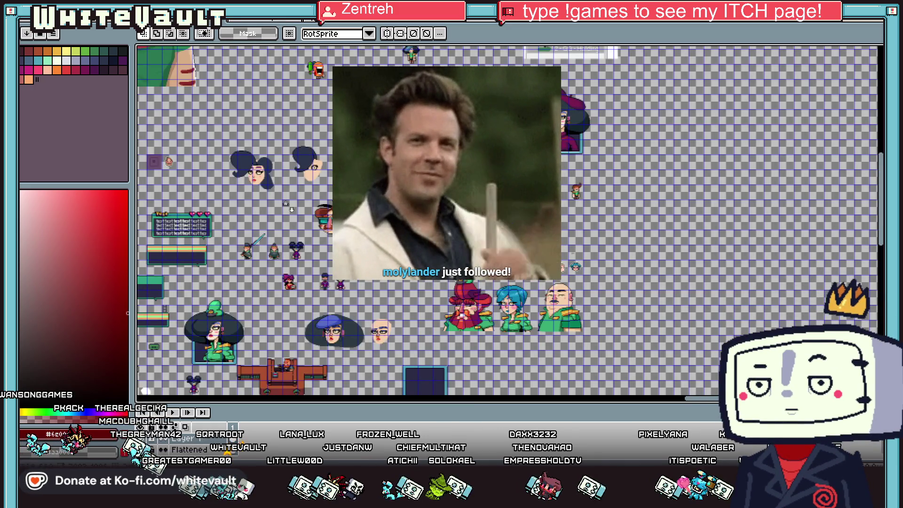
key(ctrl+Tab)
key(ctrl+Tab)
key(ctrl+Tab)
scroll(191, 113, up, 3)
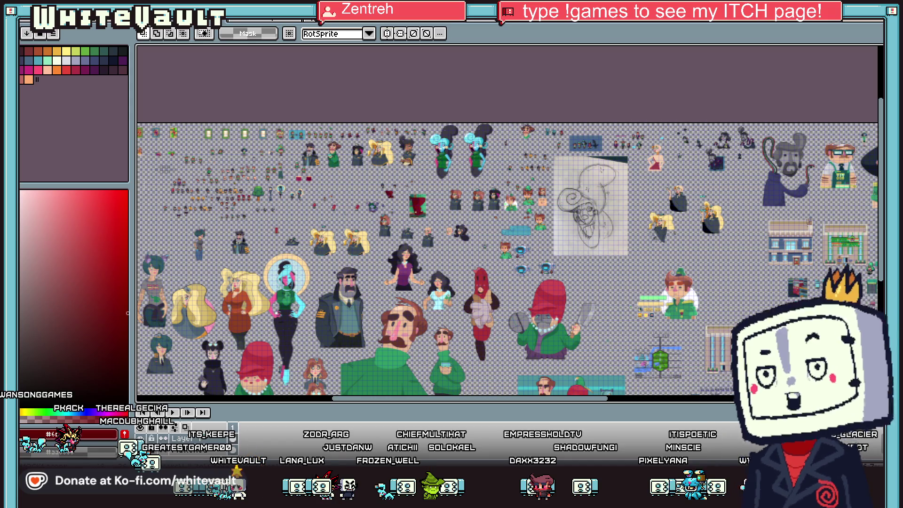
Open the tile mockup sheet from Recent files and zoom and pan across it
key(ctrl+w)
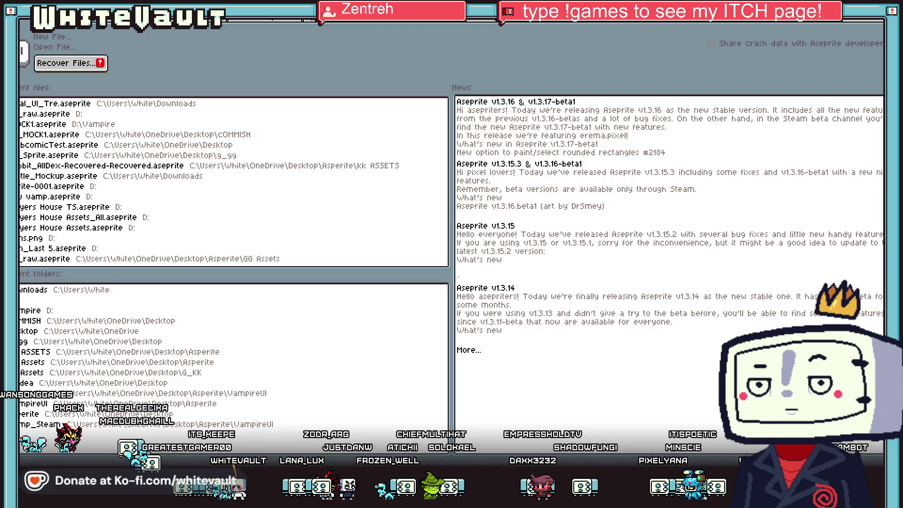
click(399, 175)
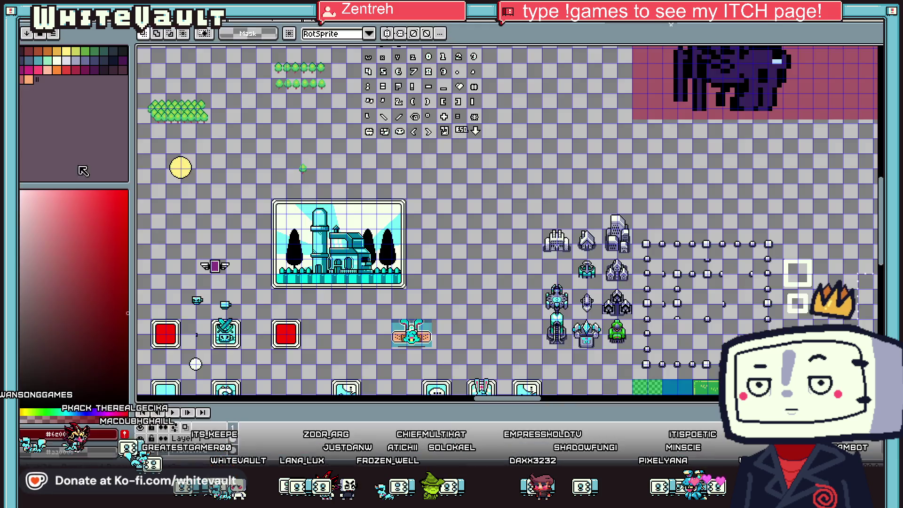
scroll(520, 192, down, 1)
scroll(519, 193, down, 1)
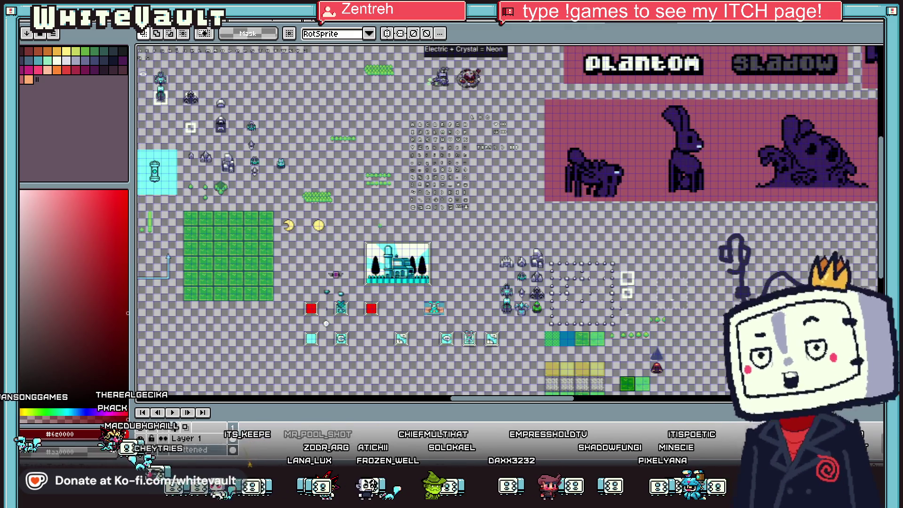
scroll(401, 303, up, 3)
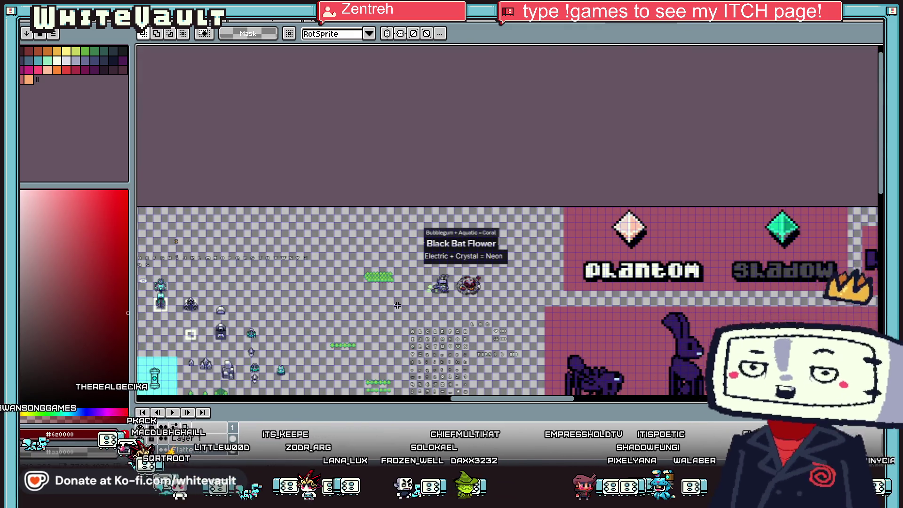
scroll(401, 304, up, 2)
scroll(494, 399, down, 1)
drag(496, 398, 433, 399)
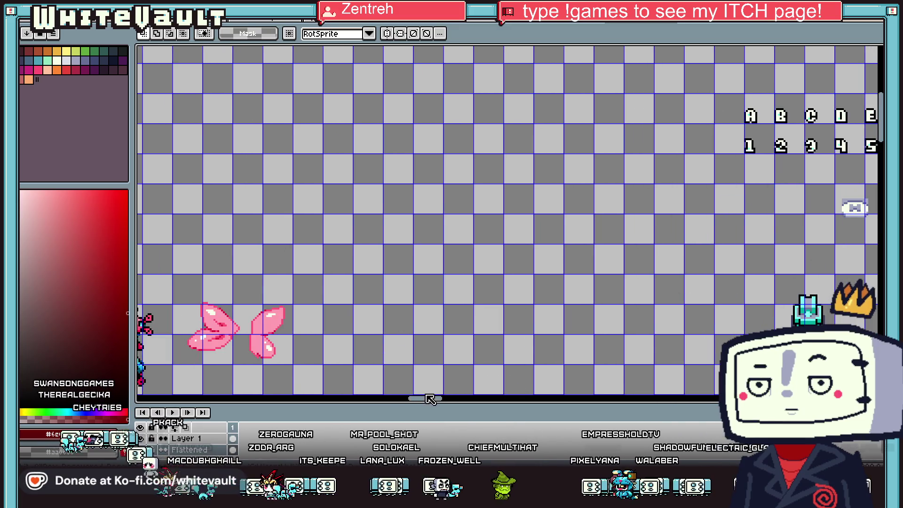
scroll(440, 353, up, 3)
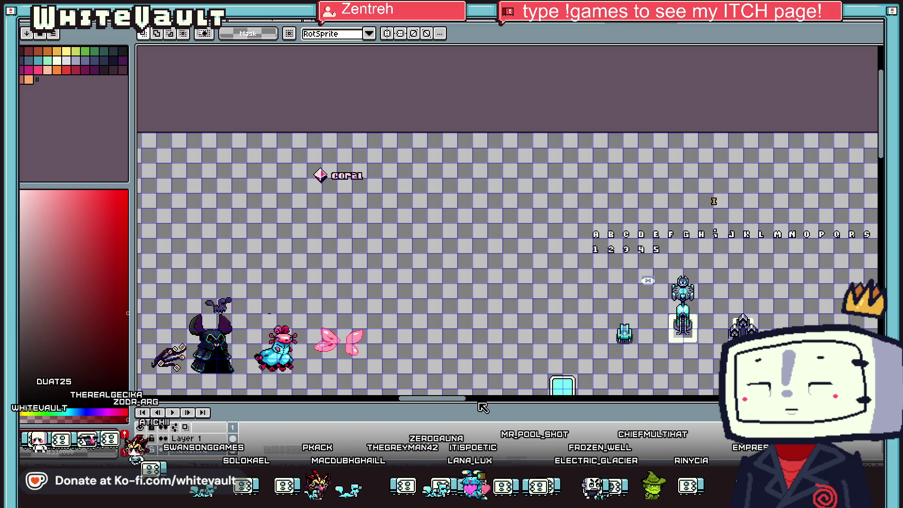
drag(466, 400, 376, 414)
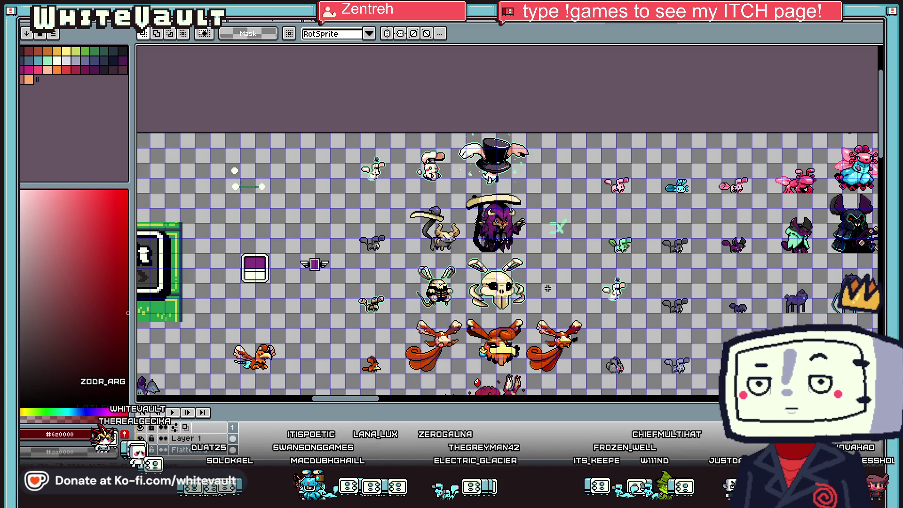
drag(881, 155, 876, 244)
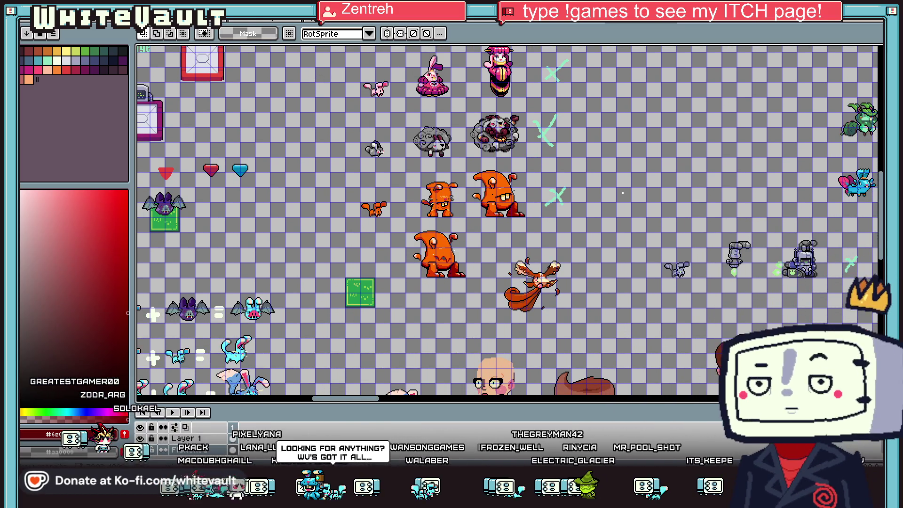
Browse the silhouette, battle, suited-character, sprite, UI and purple scene documents, ending on the banner sheet
click(254, 24)
click(405, 25)
click(416, 25)
click(649, 25)
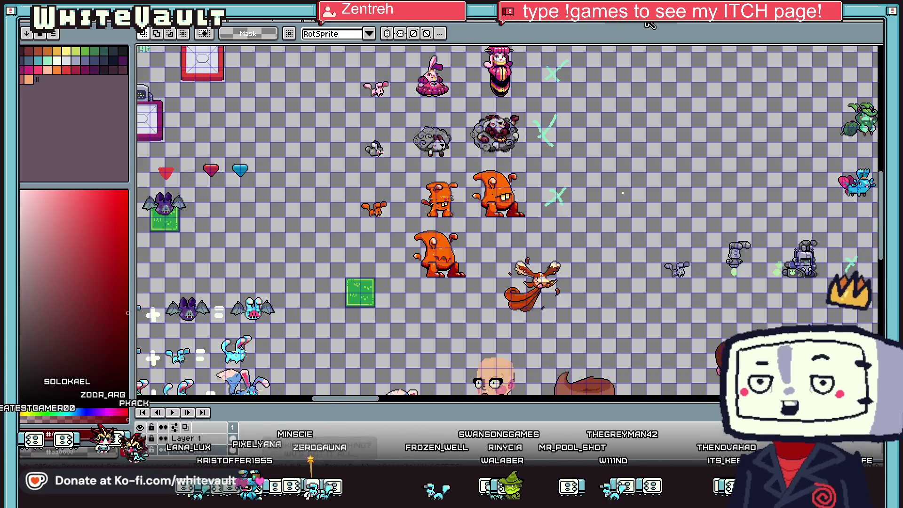
click(579, 26)
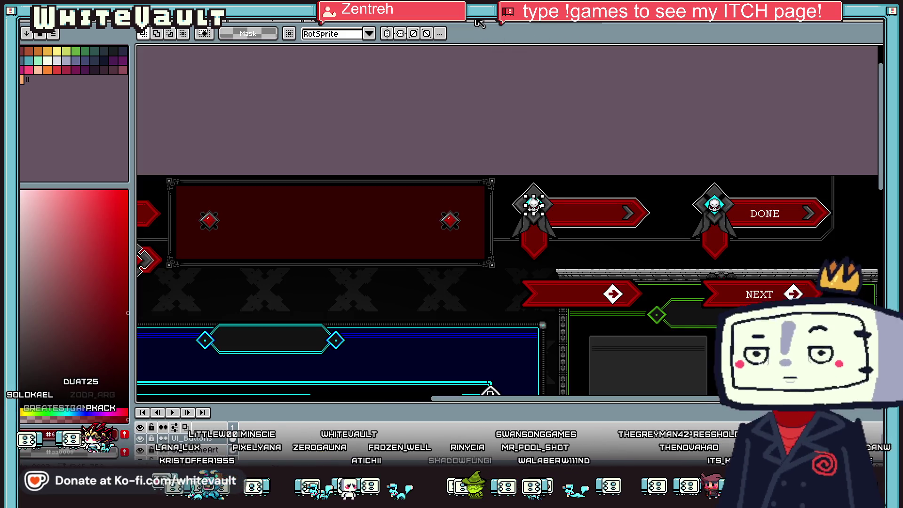
click(475, 24)
click(358, 25)
click(292, 24)
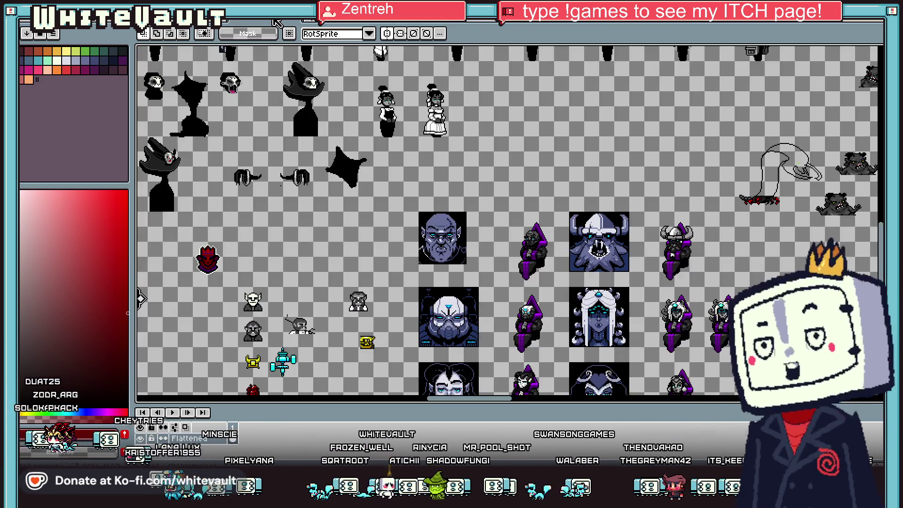
Zoom around the banner sheet, then move to the UI buttons and game scene screenshot
scroll(306, 84, down, 3)
scroll(654, 211, up, 1)
scroll(764, 184, up, 2)
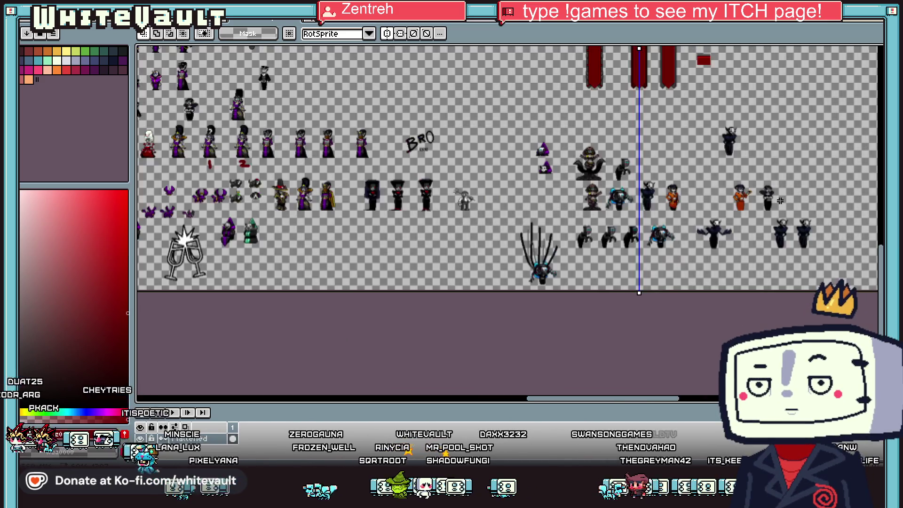
scroll(657, 132, down, 3)
scroll(665, 128, up, 2)
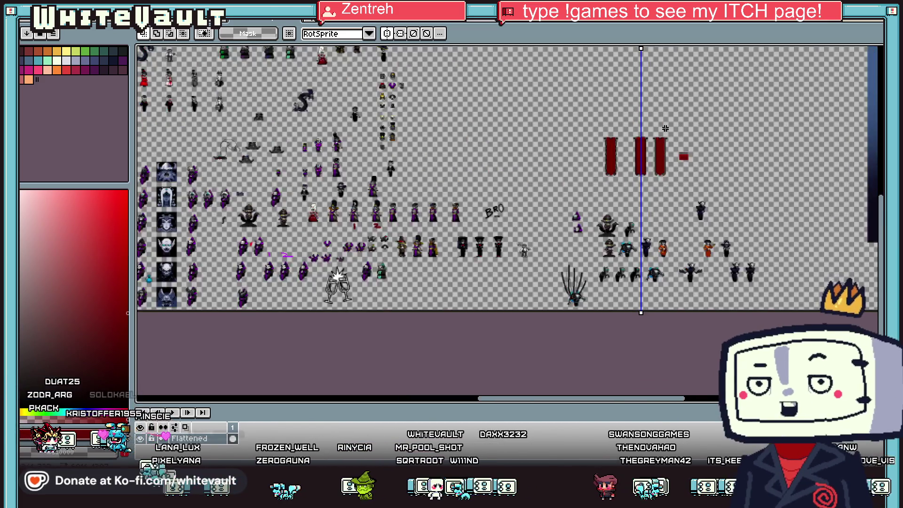
click(502, 23)
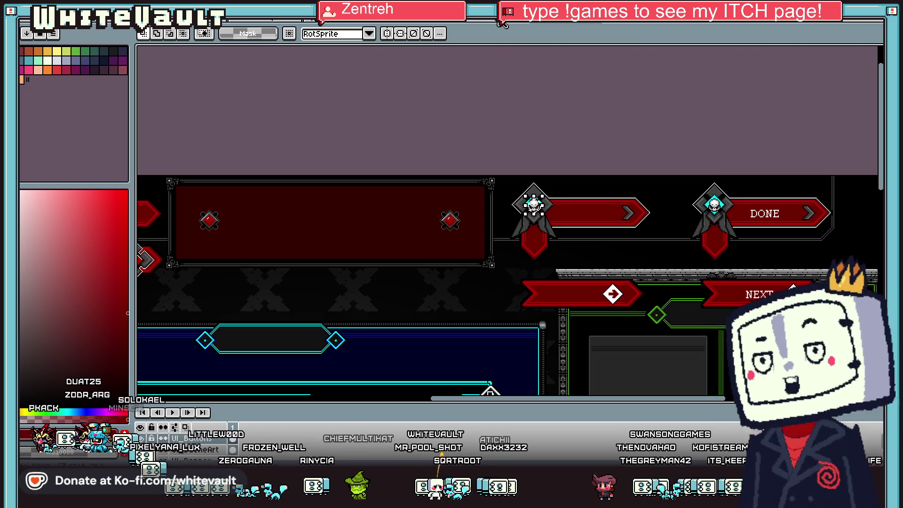
click(502, 24)
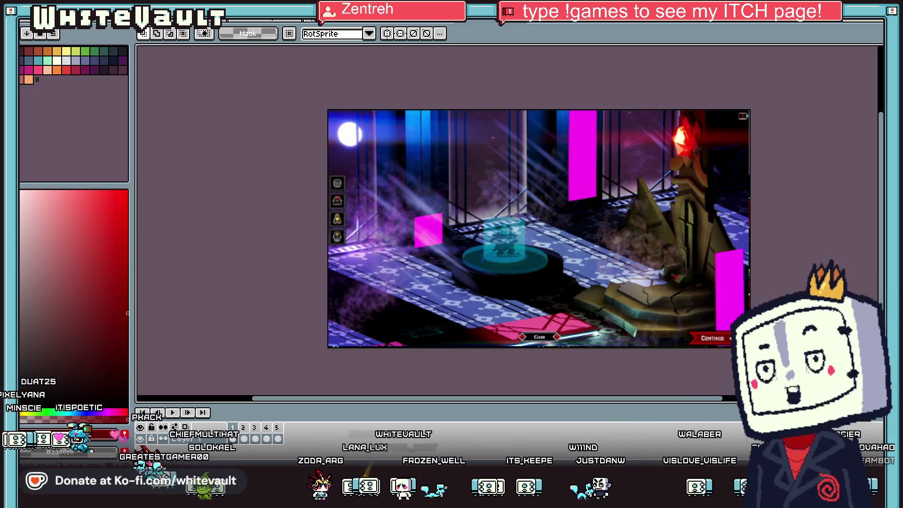
Marquee the tall pink pillar, then the small magenta square, to gauge their size
scroll(656, 222, up, 1)
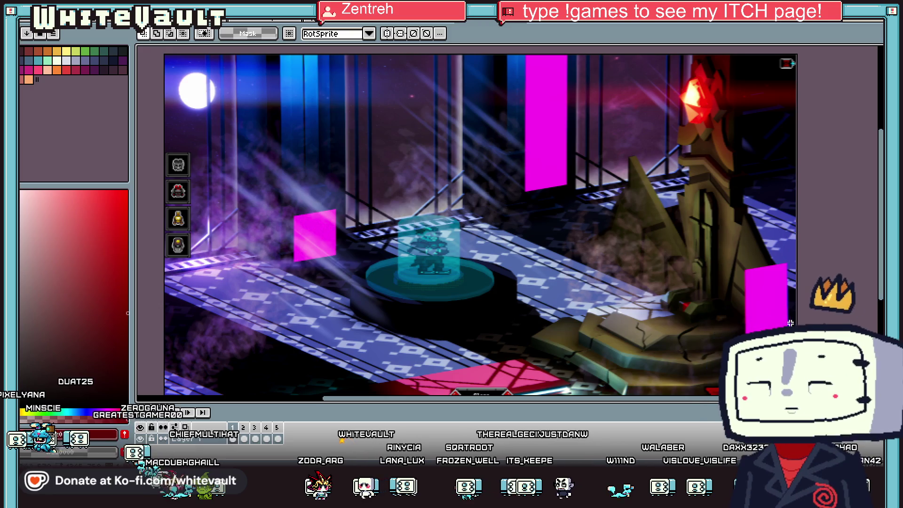
scroll(517, 123, up, 3)
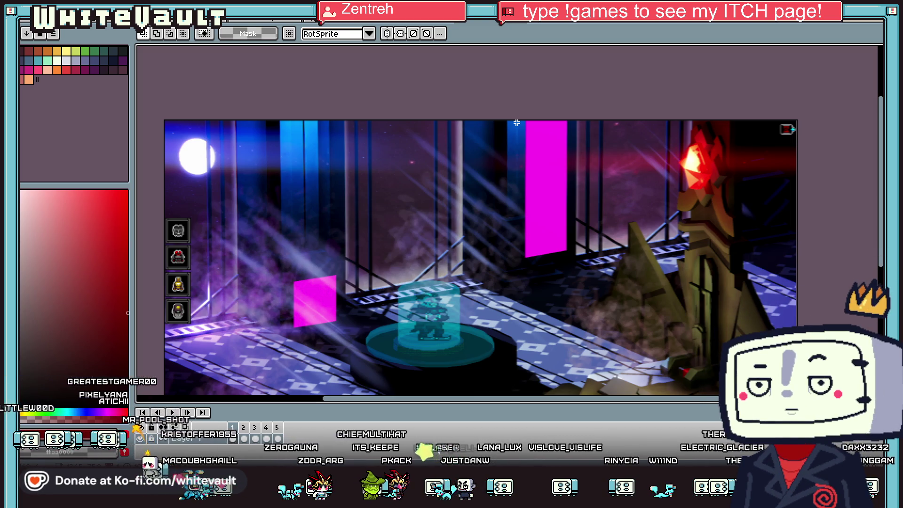
drag(521, 120, 569, 268)
drag(294, 258, 344, 335)
Marquee another magenta block, deselect with Ctrl+D, and return to the banners sprite sheet
scroll(745, 306, down, 3)
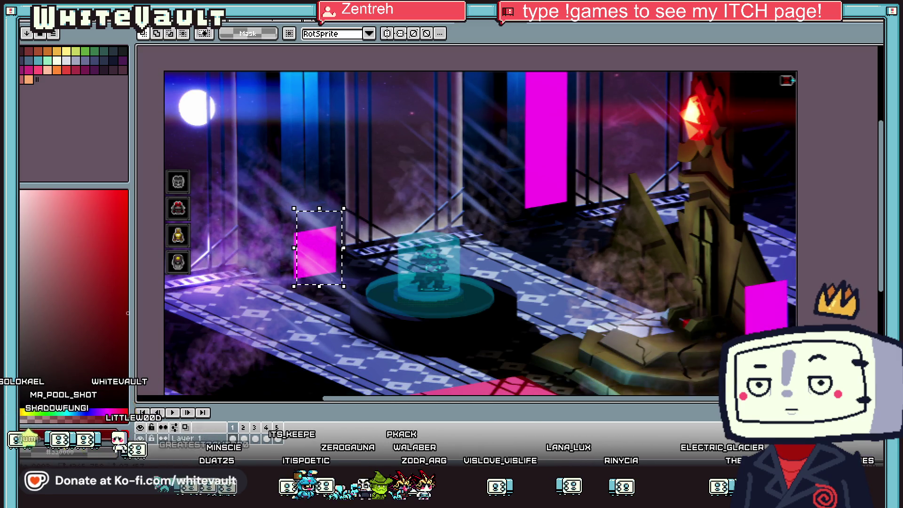
scroll(746, 285, down, 3)
mouse_move(735, 225)
mouse_down()
mouse_move(780, 306)
mouse_move(798, 298)
mouse_up()
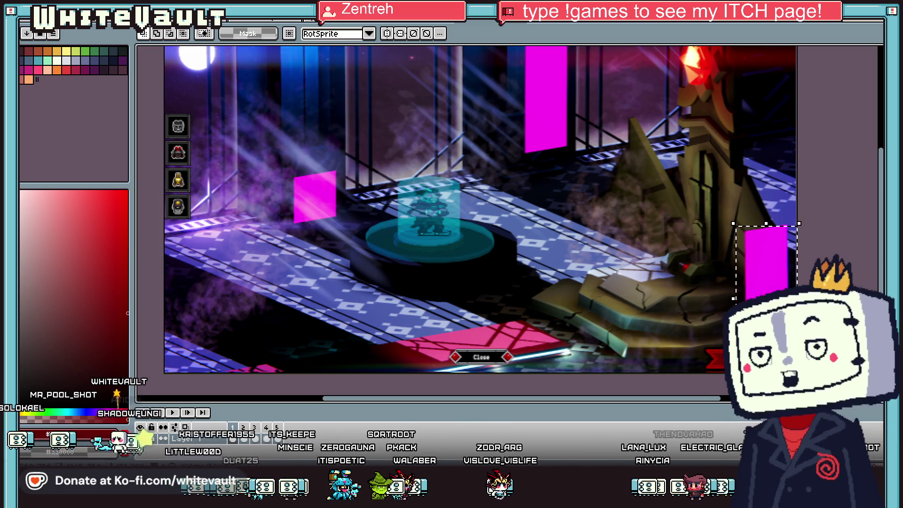
key(ctrl+d)
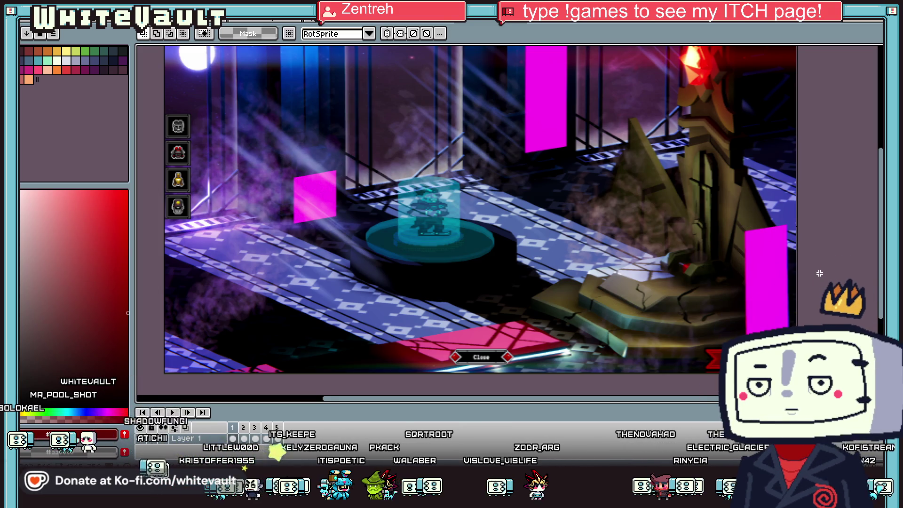
scroll(819, 273, up, 3)
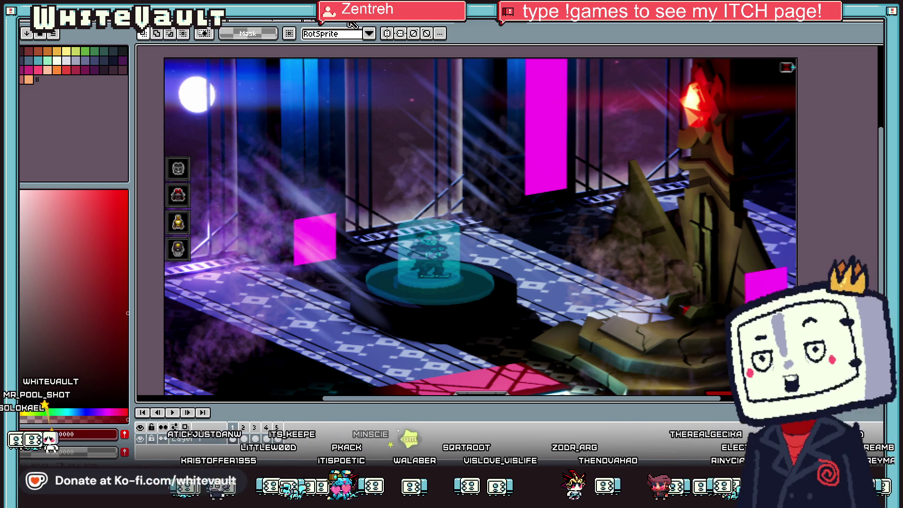
click(269, 26)
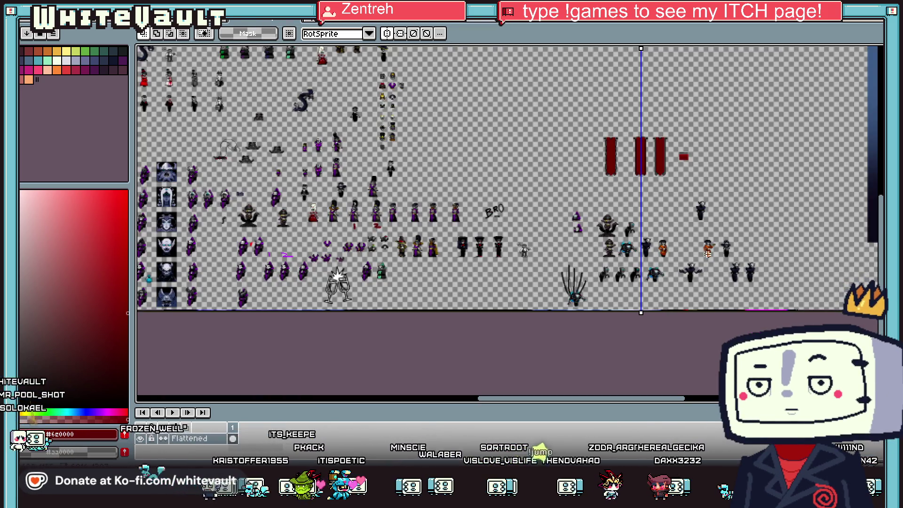
Zoom in and out to frame the three red hanging banners with dark metal trim
scroll(708, 253, up, 2)
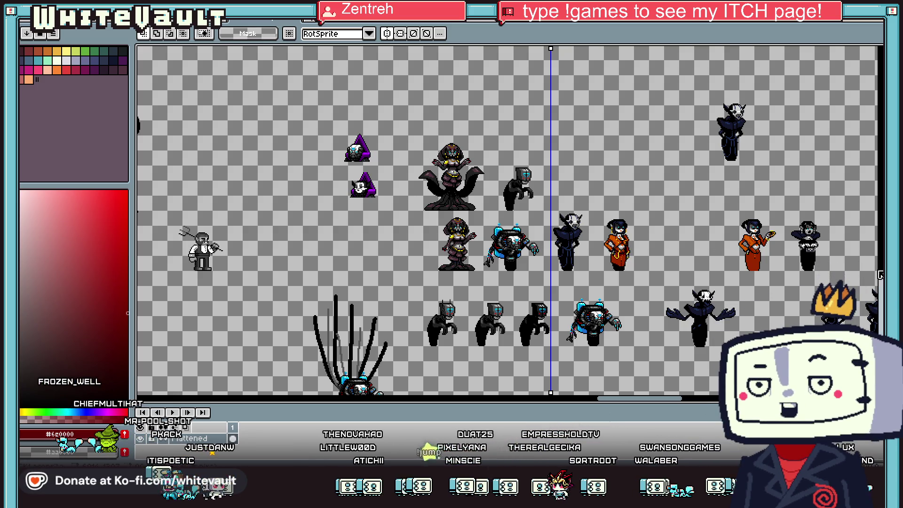
scroll(452, 175, down, 4)
scroll(400, 158, up, 2)
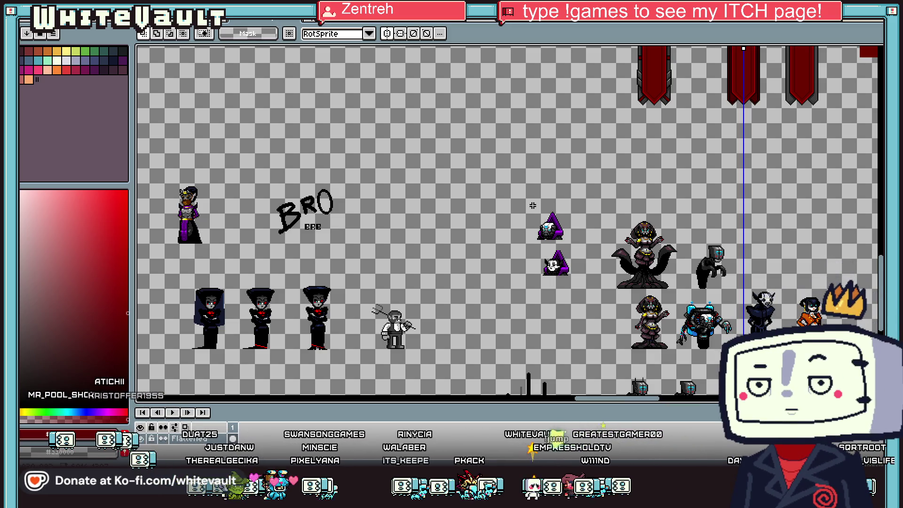
scroll(664, 209, down, 2)
scroll(724, 110, up, 3)
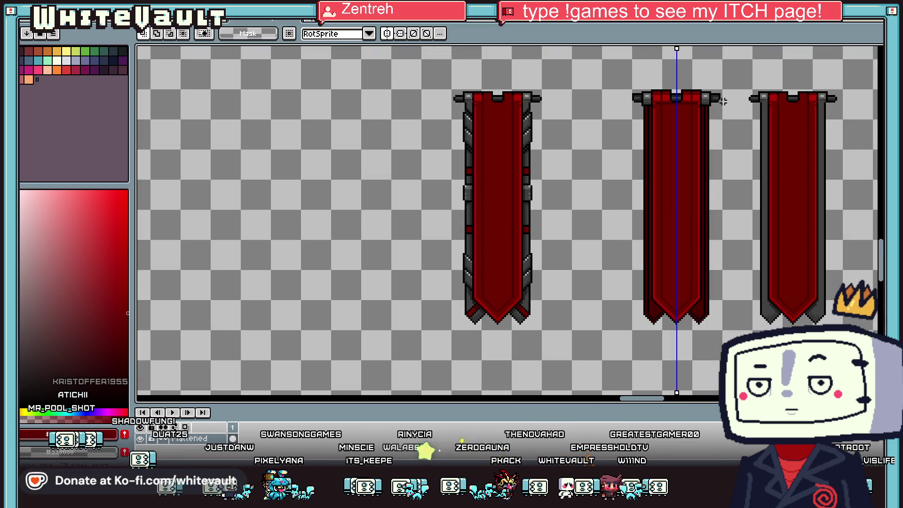
Pick yellow and pencil a short stroke and two mirrored bars on the middle banner
key(i)
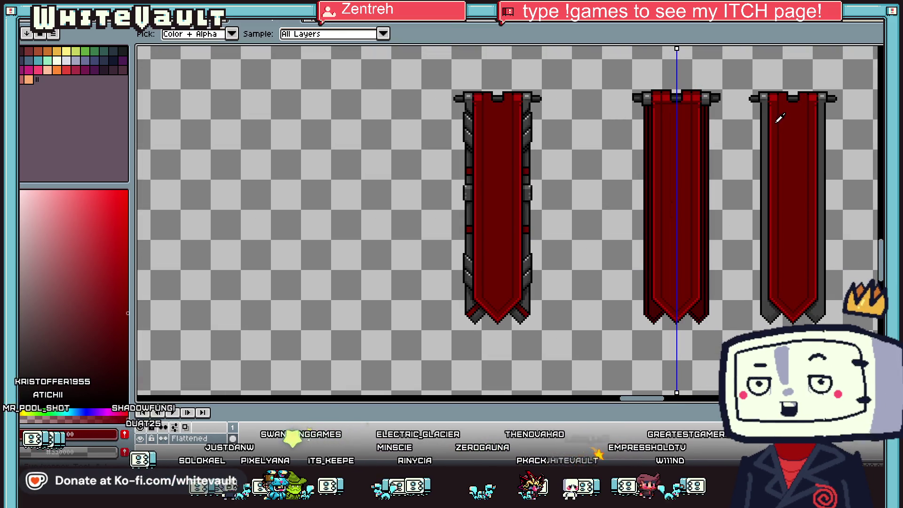
scroll(728, 130, up, 1)
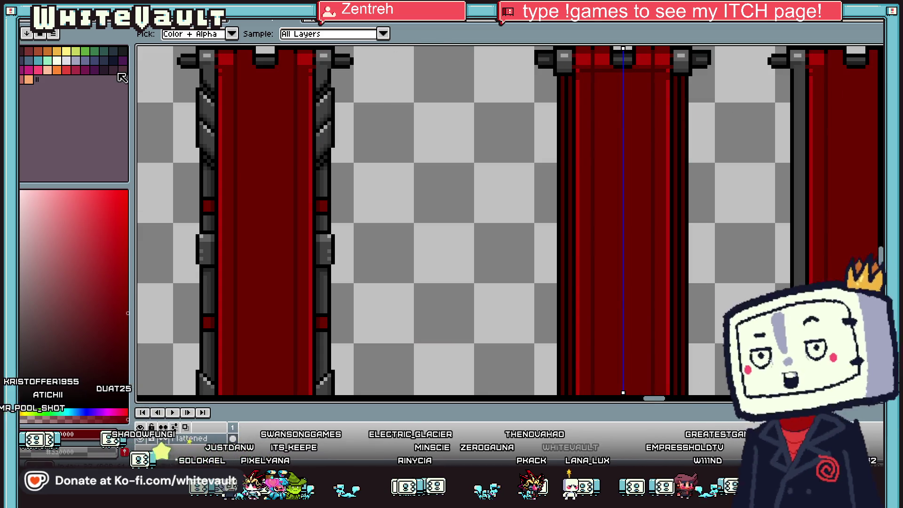
click(70, 50)
key(b)
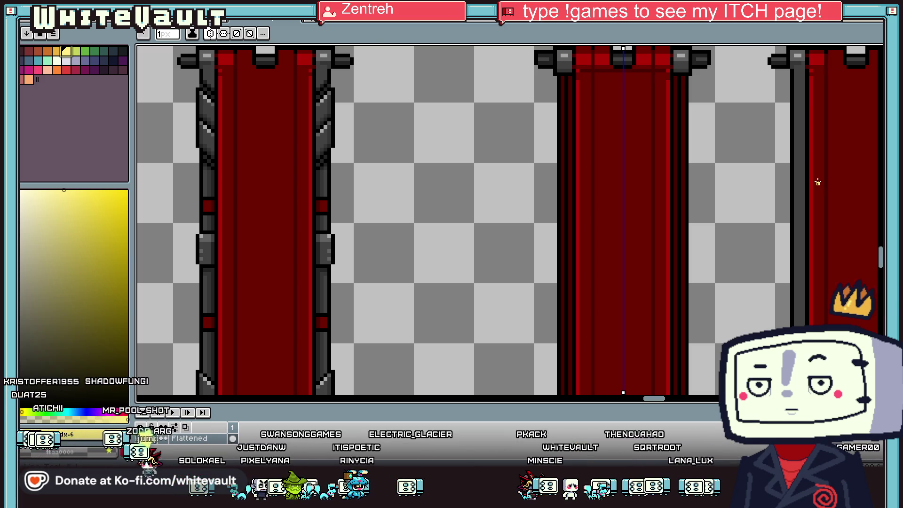
scroll(620, 91, up, 2)
mouse_move(639, 91)
mouse_down()
mouse_move(568, 91)
mouse_move(545, 106)
mouse_move(543, 176)
mouse_up()
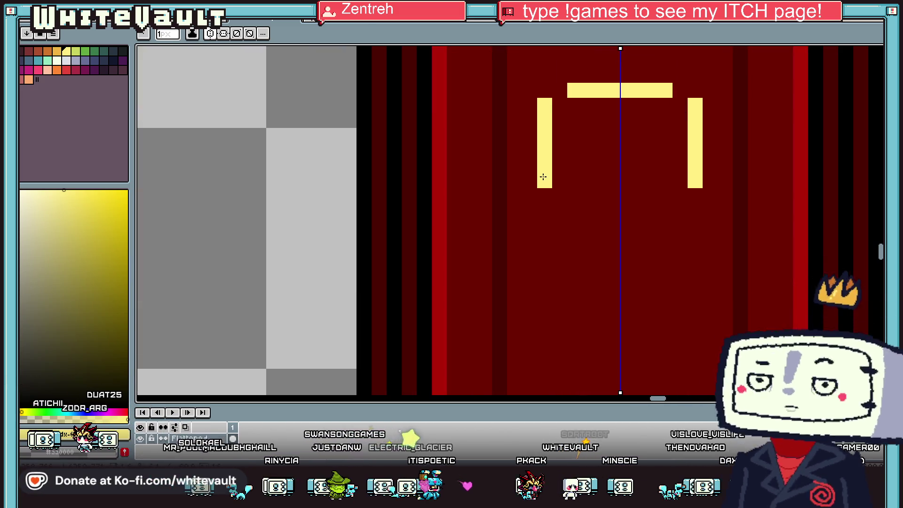
click(559, 211)
mouse_move(559, 211)
mouse_down()
mouse_move(591, 240)
mouse_move(611, 240)
mouse_up()
scroll(678, 242, down, 2)
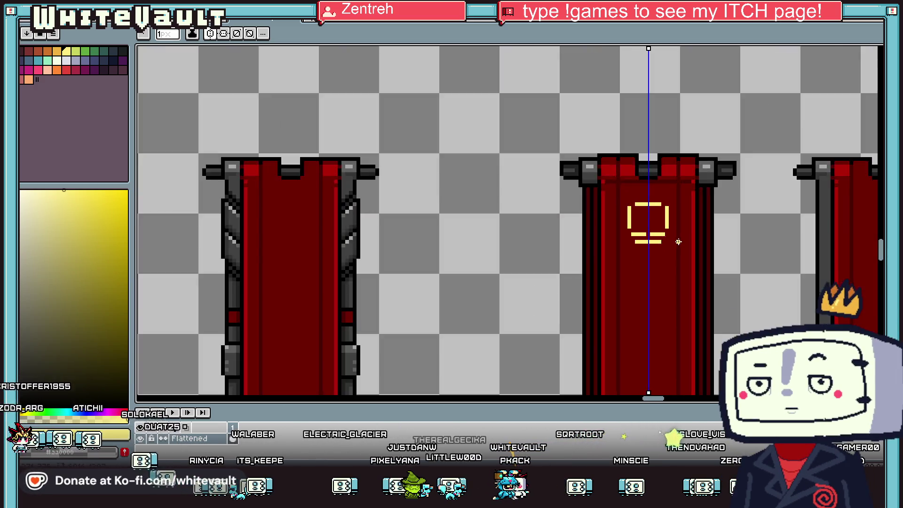
scroll(678, 241, up, 1)
Eyedrop the banner red to paint over the yellow side bars, then show the monster sheet
alt+click(645, 209)
mouse_move(639, 198)
mouse_down()
mouse_move(640, 230)
mouse_move(621, 195)
mouse_up()
click(602, 24)
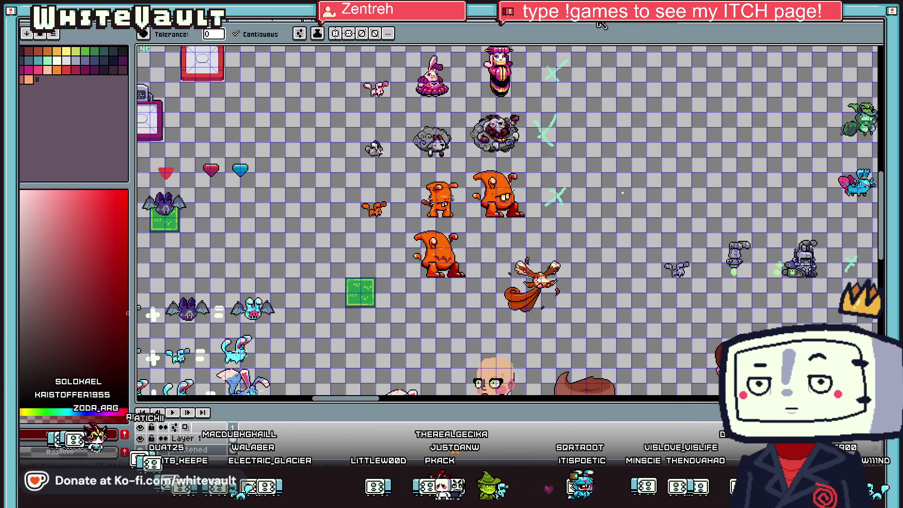
In the UI buttons artwork, select and copy the skull emblem
click(576, 24)
scroll(579, 200, up, 2)
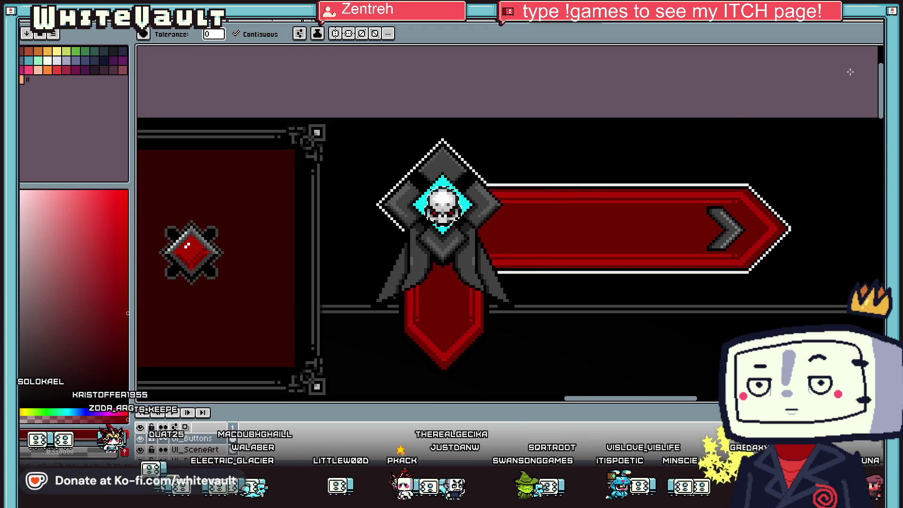
key(w)
click(454, 214)
mouse_move(454, 214)
mouse_down()
mouse_move(449, 207)
mouse_move(455, 217)
mouse_up()
key(Return)
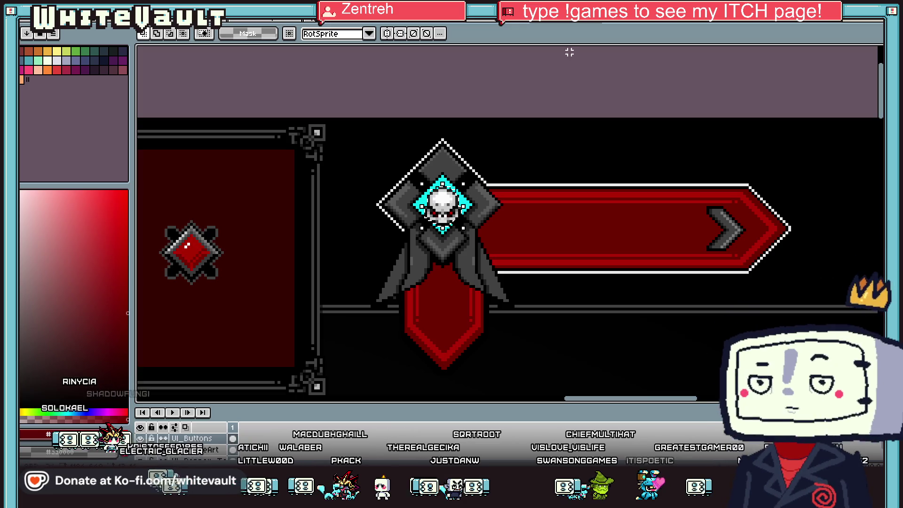
Switch via the monster sheet to the character sprite sheet and zoom around it
click(593, 25)
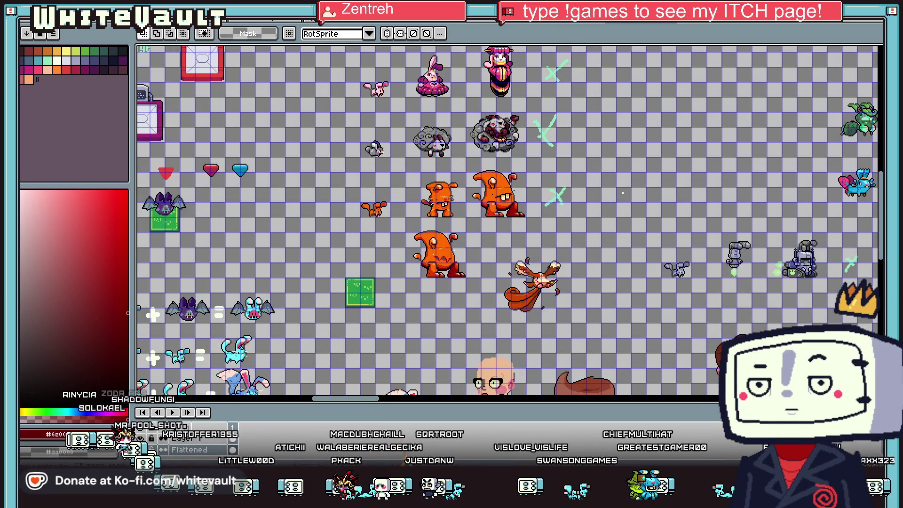
click(639, 23)
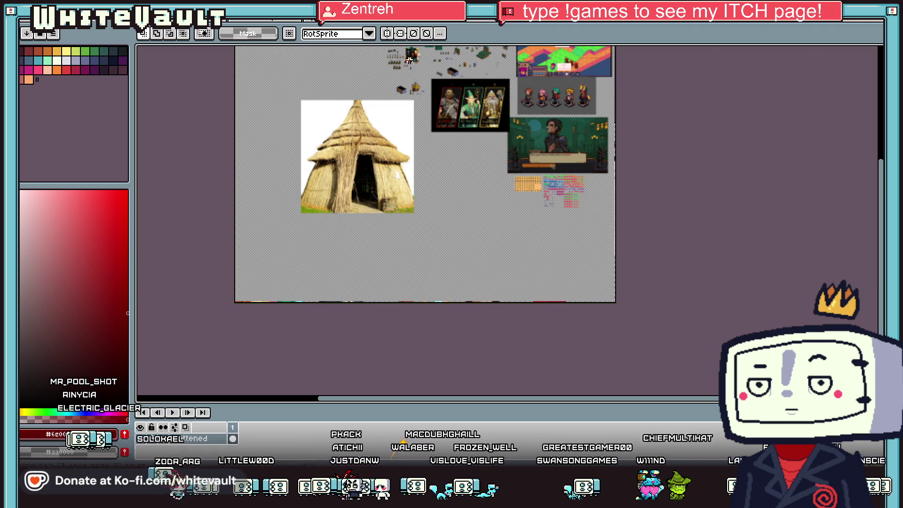
scroll(409, 59, up, 6)
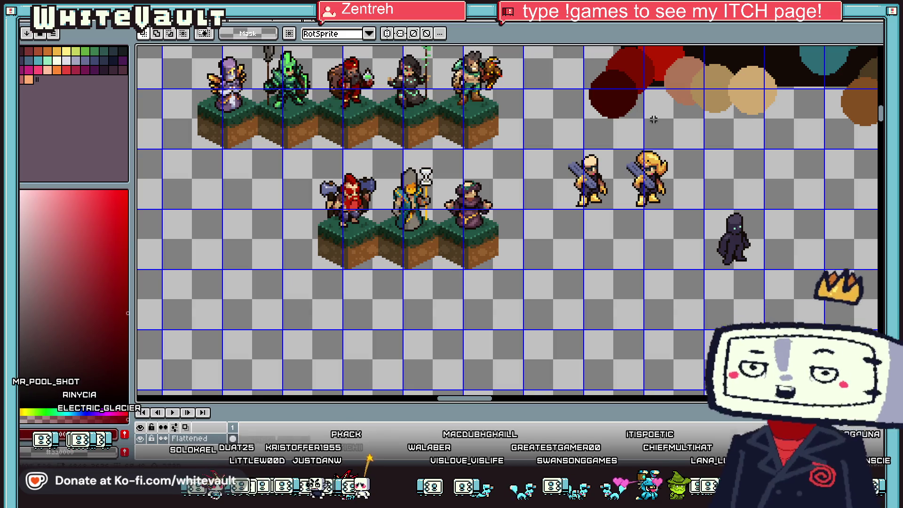
scroll(654, 120, up, 2)
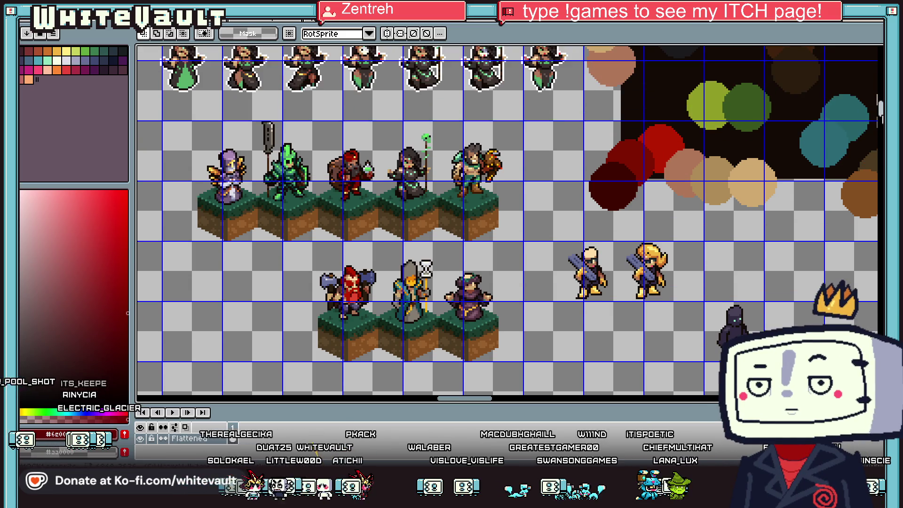
scroll(507, 220, up, 2)
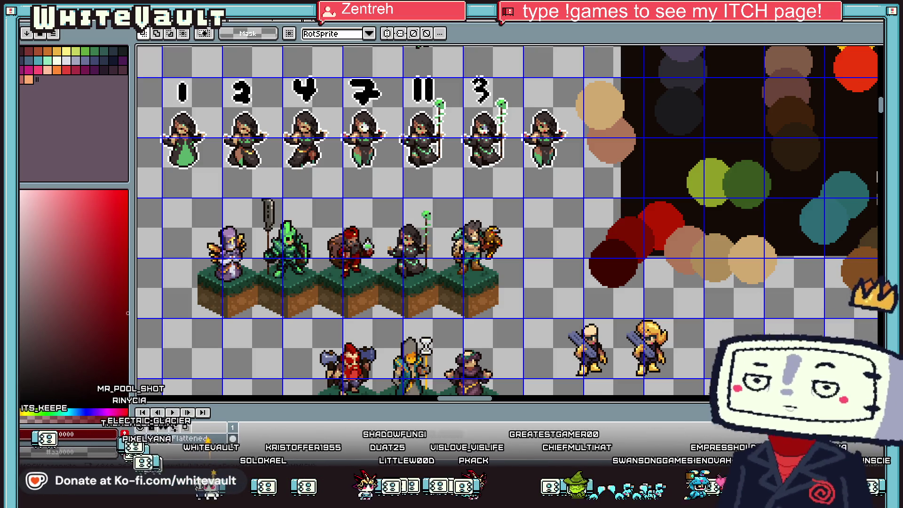
scroll(507, 220, up, 4)
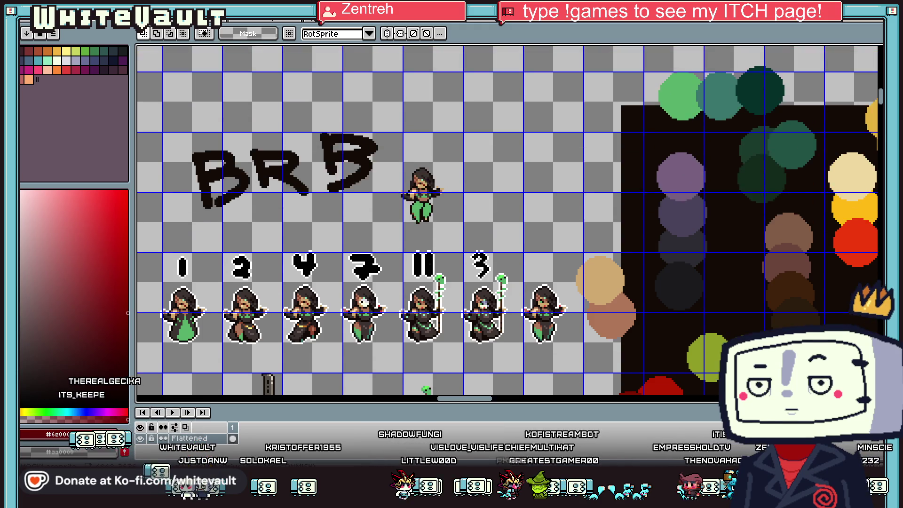
scroll(507, 220, down, 7)
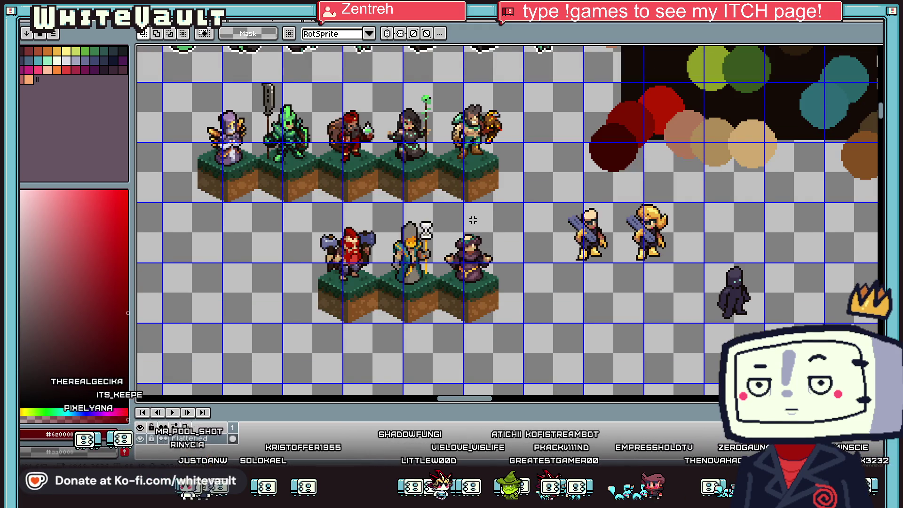
scroll(479, 221, down, 2)
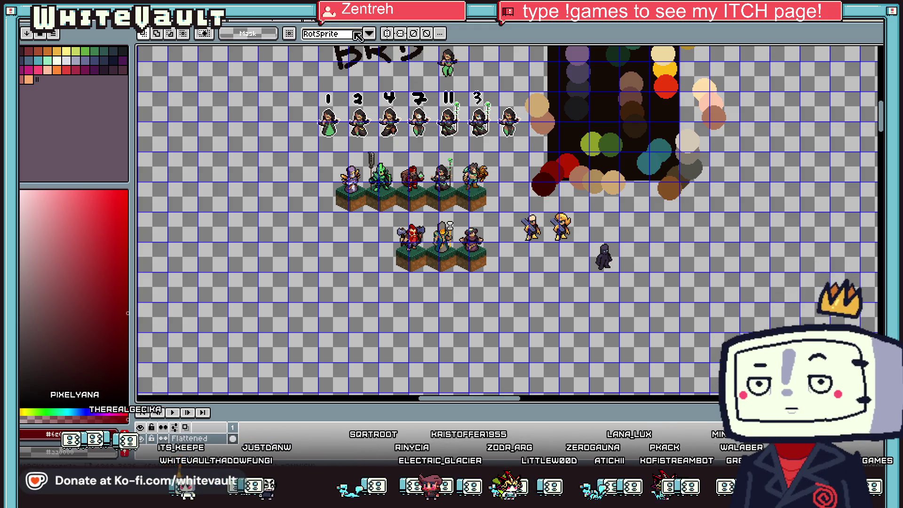
Paste the skull into the banners sheet, move it onto the middle banner, nudge down one pixel, commit
click(285, 23)
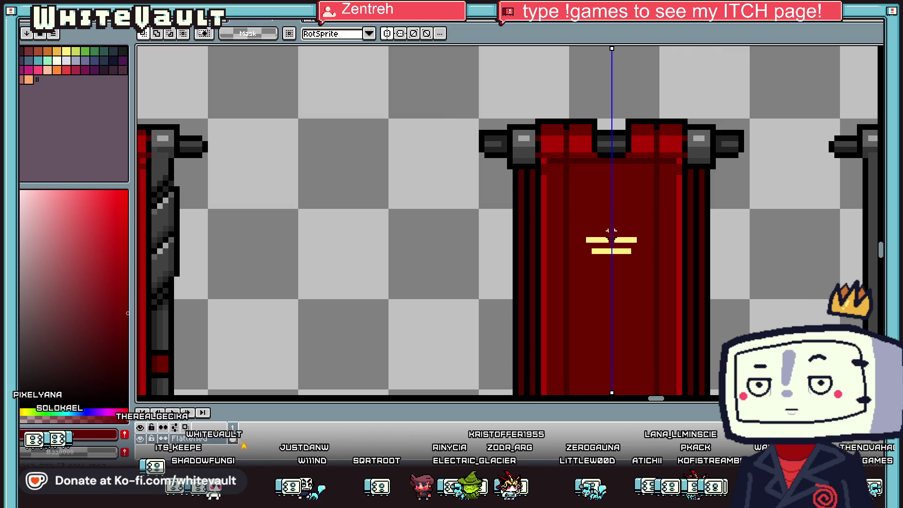
key(ctrl+v)
drag(532, 241, 634, 241)
key(Down)
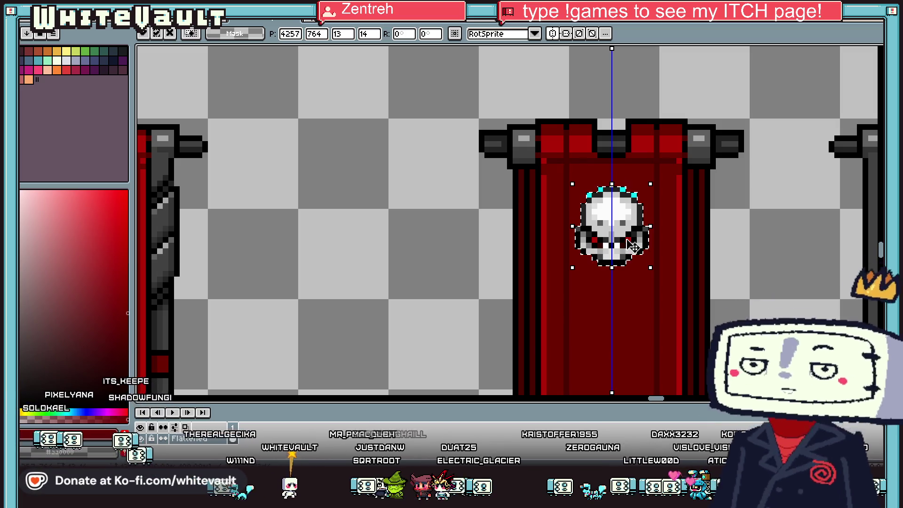
key(Return)
scroll(611, 216, down, 2)
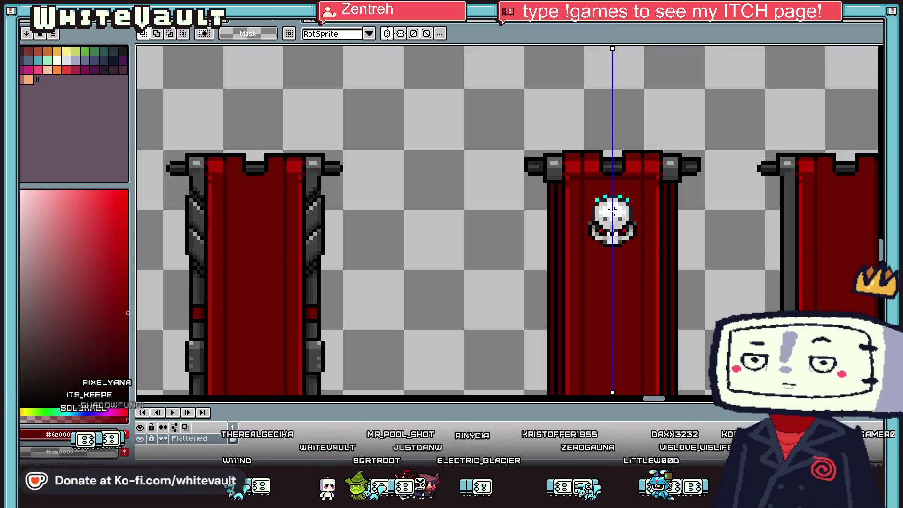
Eyedrop the banner's dark red, repaint the skull's cyan top pixels, and darken its edges
key(i)
scroll(633, 188, up, 4)
click(608, 196)
click(631, 207)
click(541, 207)
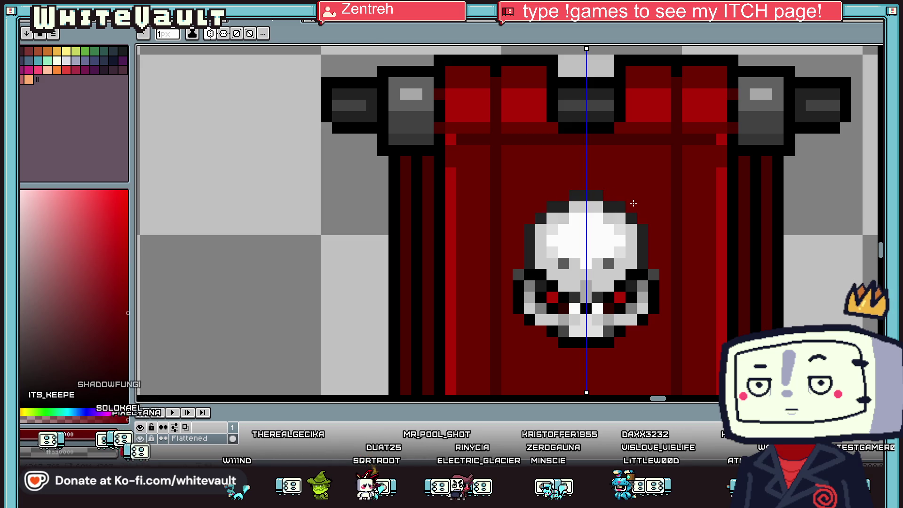
click(563, 195)
scroll(639, 226, down, 2)
scroll(644, 251, up, 2)
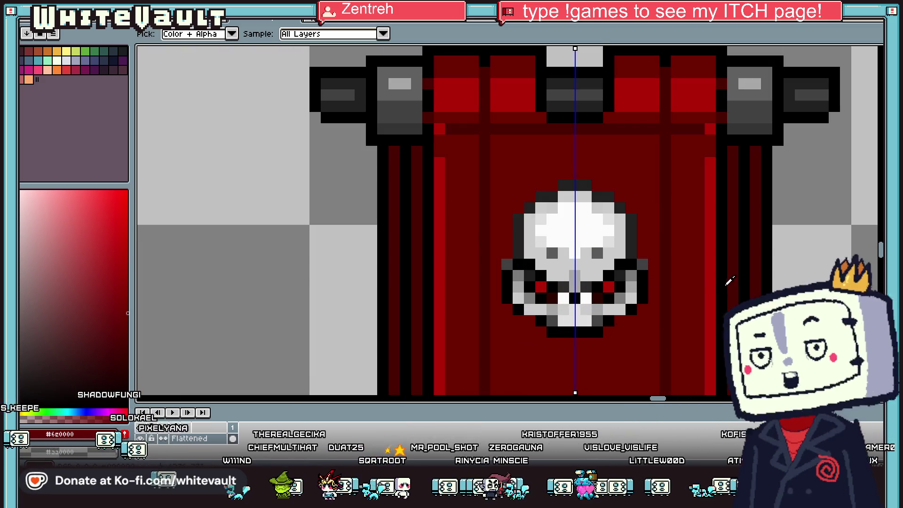
key(b)
drag(631, 252, 633, 219)
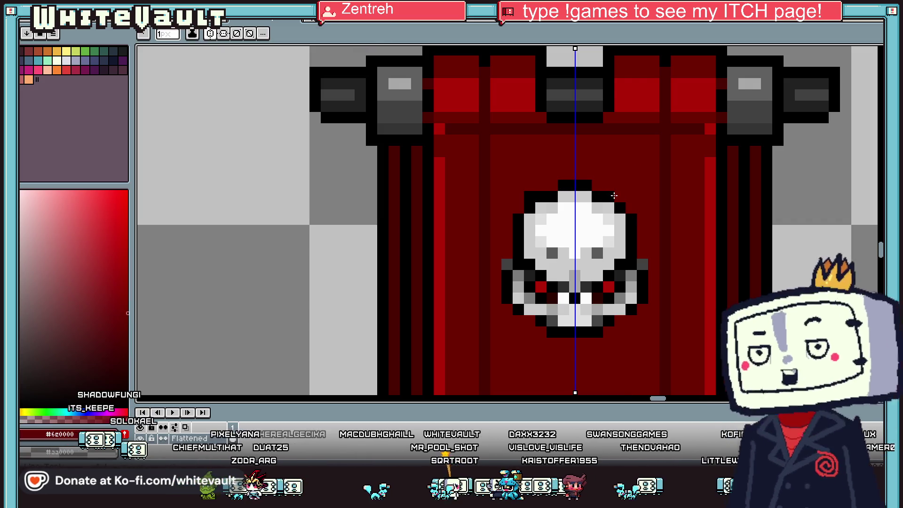
alt+click(616, 196)
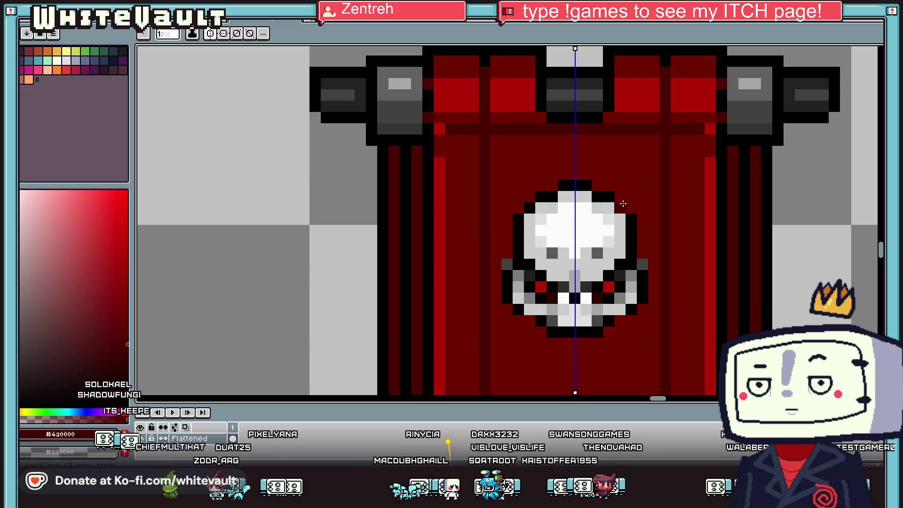
Recolour the skull's top and side outlines dark red
drag(607, 196, 571, 182)
mouse_move(521, 216)
mouse_down()
mouse_move(507, 303)
mouse_move(528, 322)
mouse_move(573, 332)
mouse_up()
key(alt)
scroll(601, 311, down, 3)
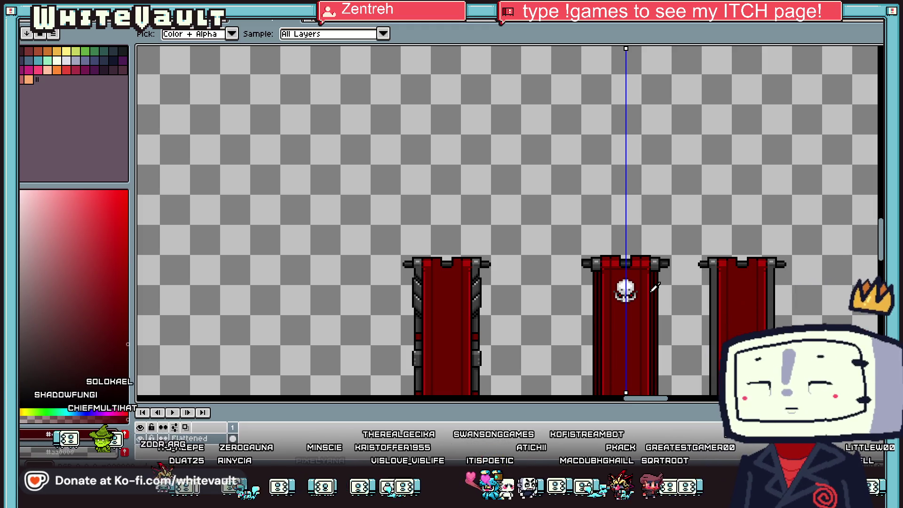
scroll(638, 288, up, 3)
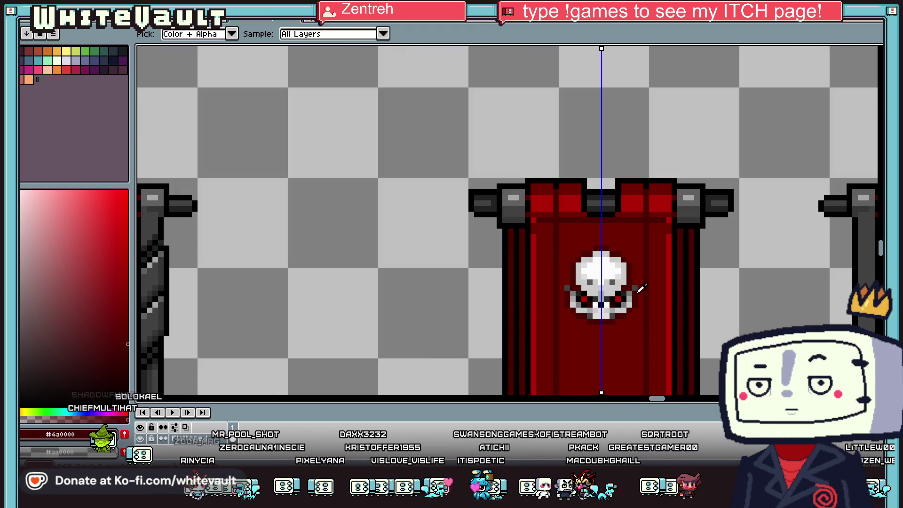
scroll(633, 292, up, 3)
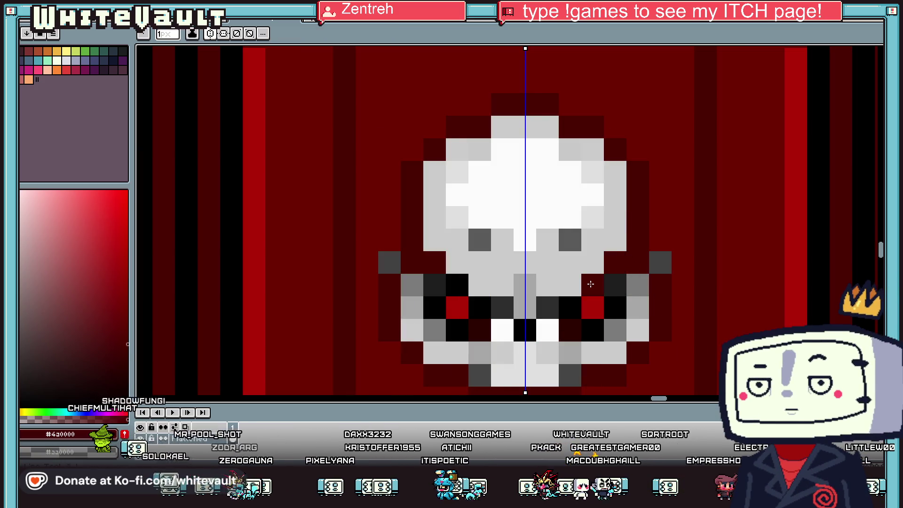
key(alt)
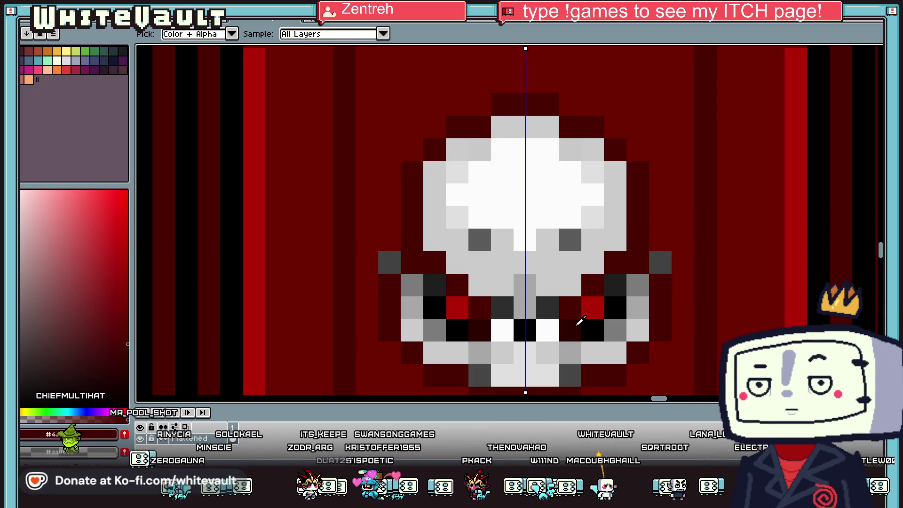
scroll(583, 321, down, 5)
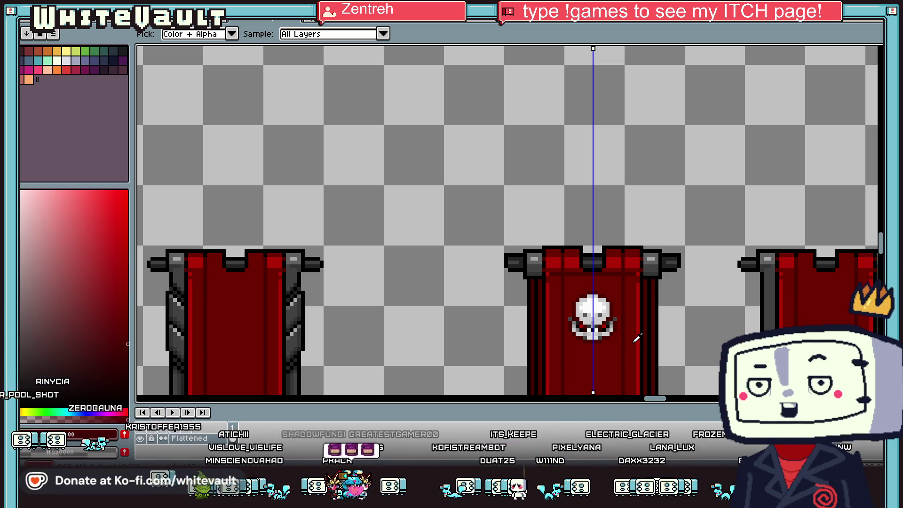
scroll(612, 302, down, 2)
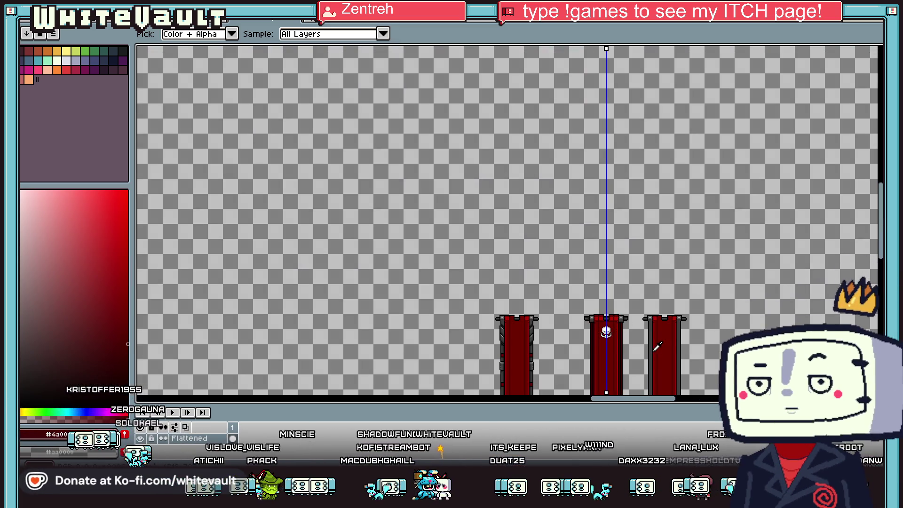
scroll(625, 349, up, 1)
scroll(598, 263, up, 1)
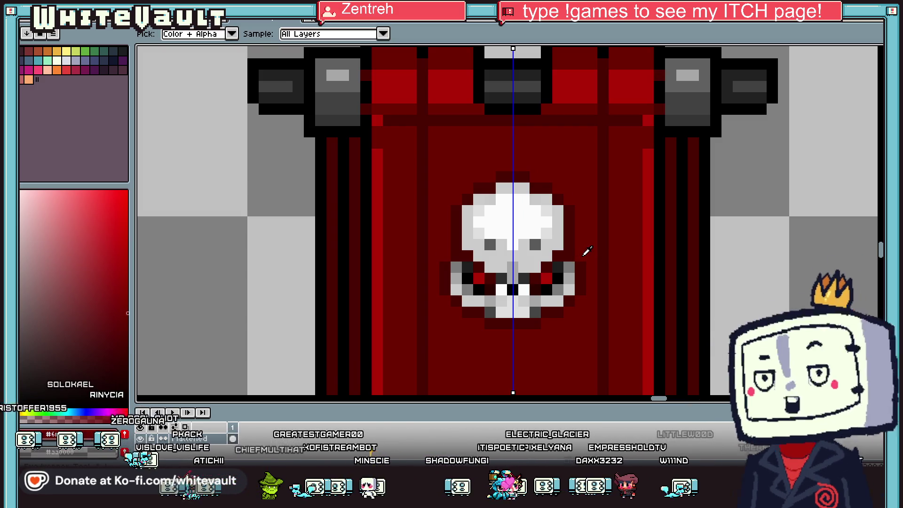
scroll(587, 250, down, 2)
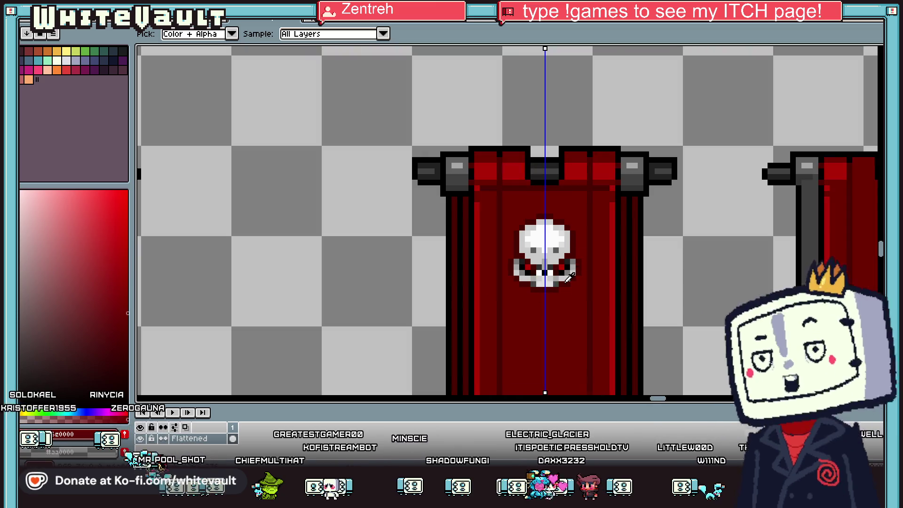
scroll(569, 277, up, 2)
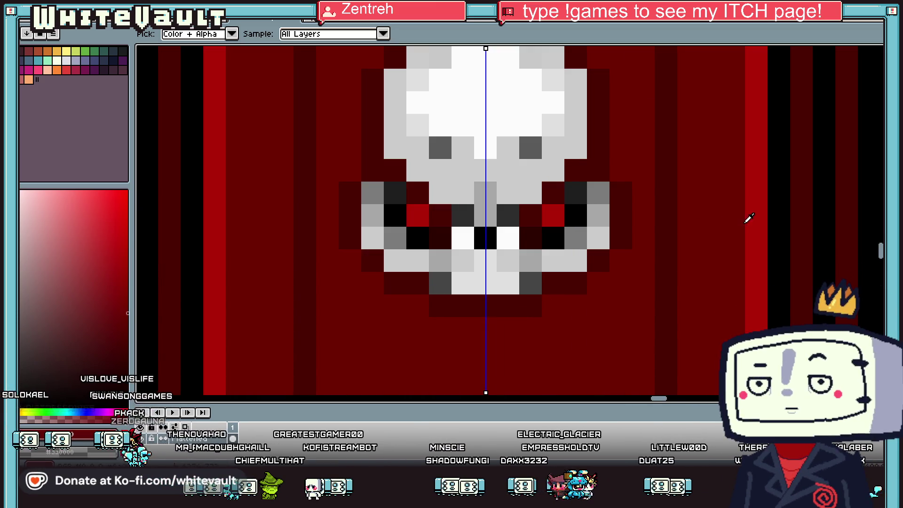
Paint mirrored dark-red pixels around the skull and red along its mouth and lower row
click(575, 193)
scroll(584, 200, down, 3)
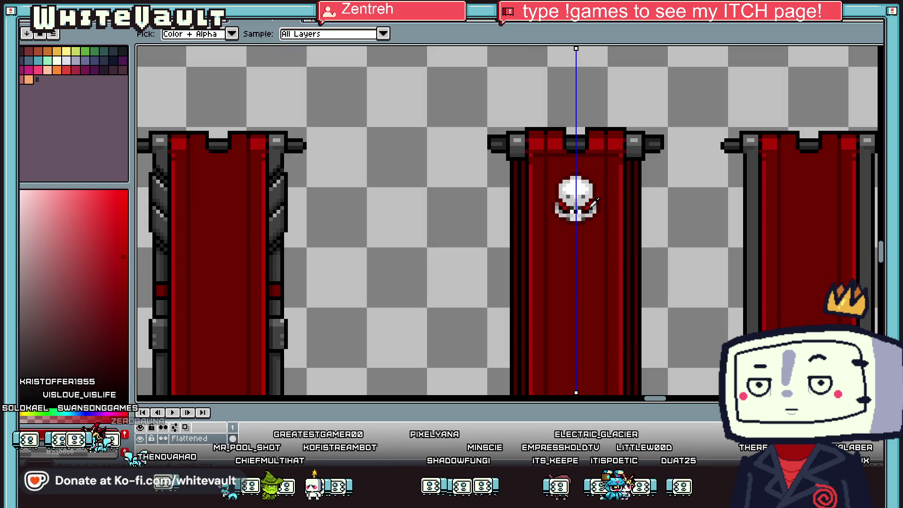
scroll(594, 203, up, 3)
alt+click(600, 185)
mouse_move(601, 185)
mouse_down()
mouse_move(568, 248)
mouse_move(541, 250)
mouse_up()
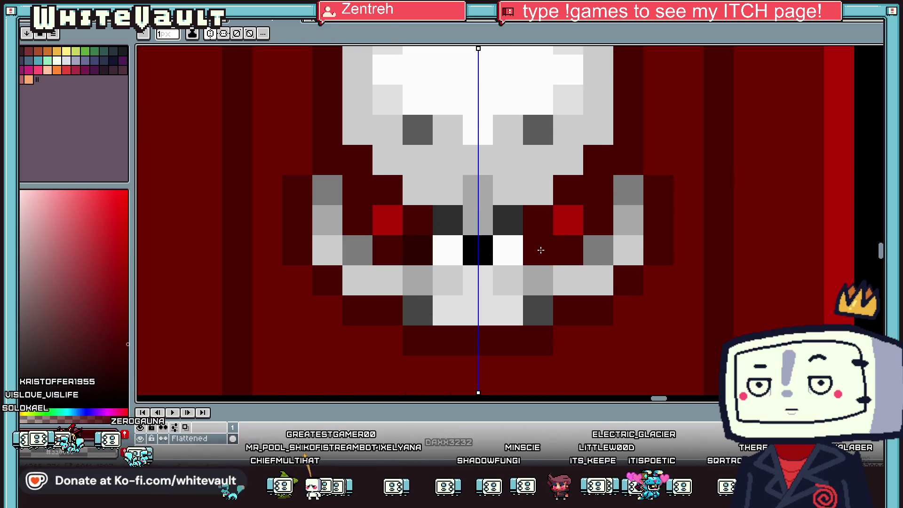
key(alt)
scroll(537, 250, down, 5)
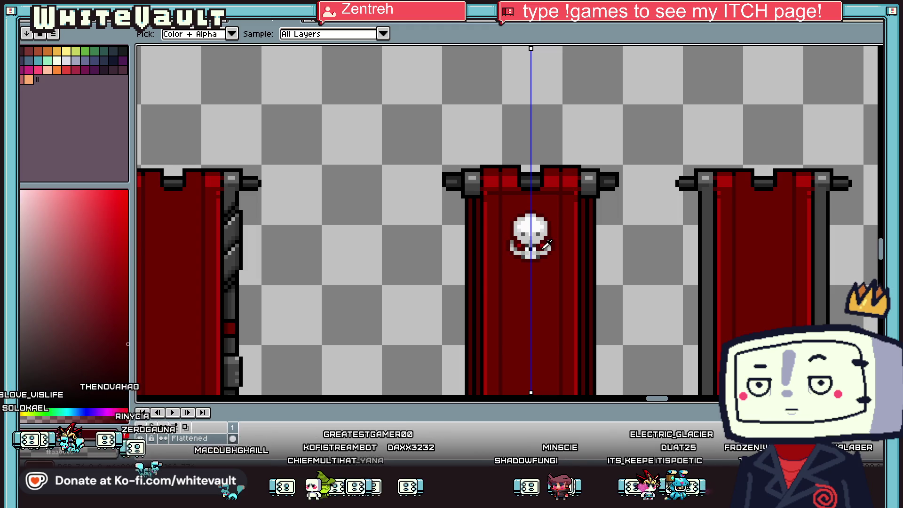
scroll(541, 267, up, 3)
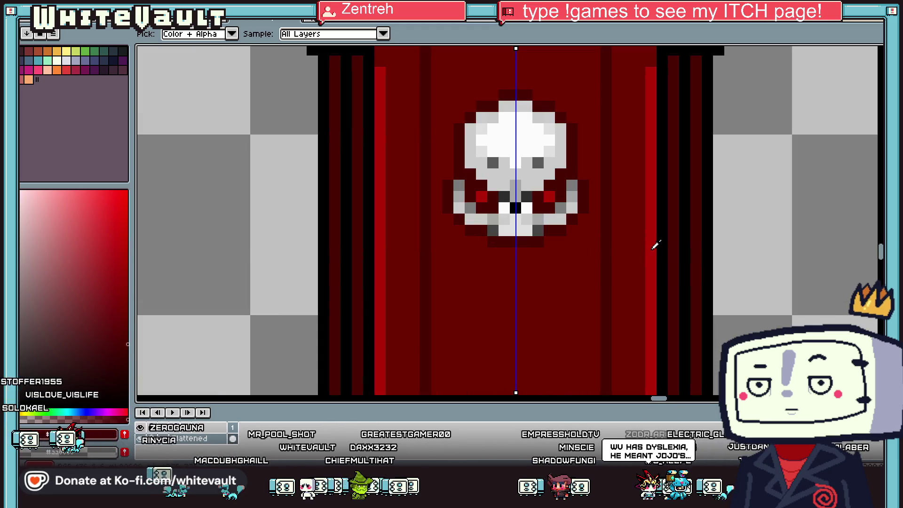
alt+click(656, 245)
scroll(530, 206, up, 2)
click(480, 211)
mouse_move(405, 230)
mouse_down()
mouse_move(546, 228)
mouse_move(607, 208)
mouse_move(614, 165)
mouse_move(540, 254)
mouse_move(494, 252)
mouse_up()
Bucket-fill the skull's lower grey jaw area with red
key(g)
scroll(499, 254, down, 3)
scroll(500, 225, up, 3)
click(473, 208)
With the pencil, paint a white skull pixel red
key(b)
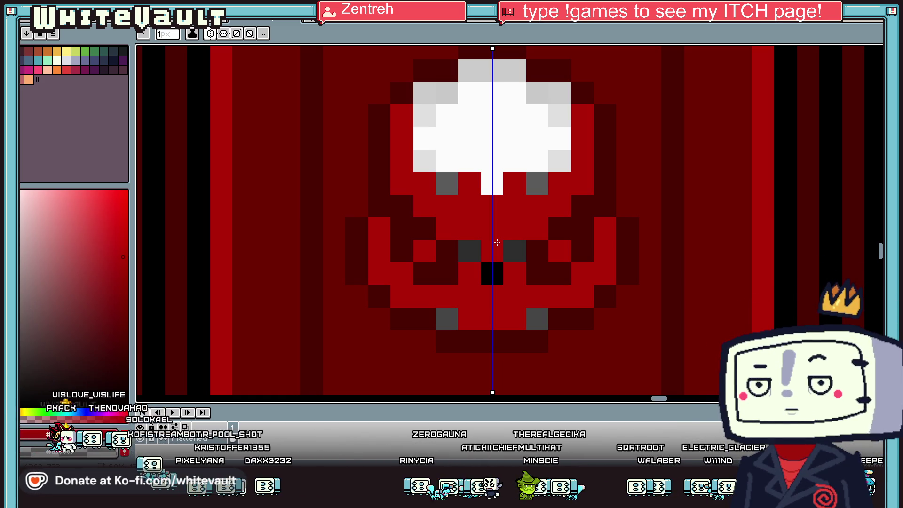
key(alt)
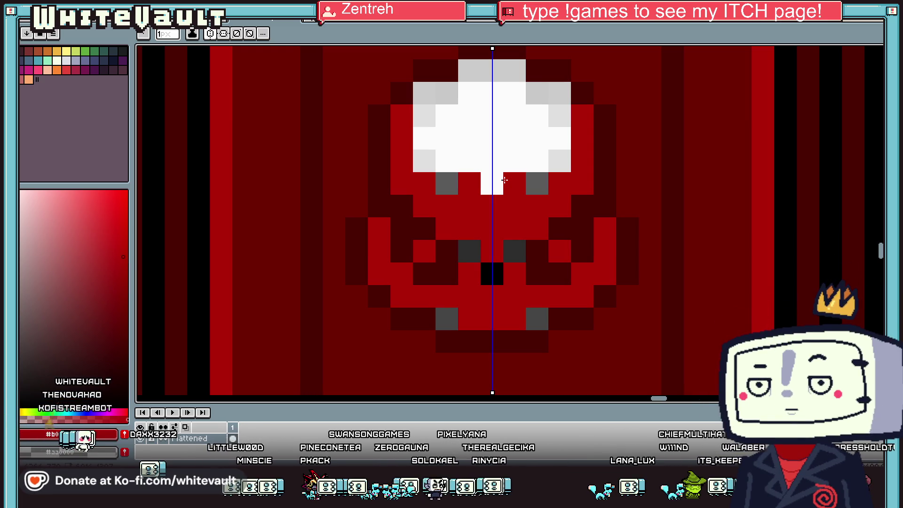
click(473, 171)
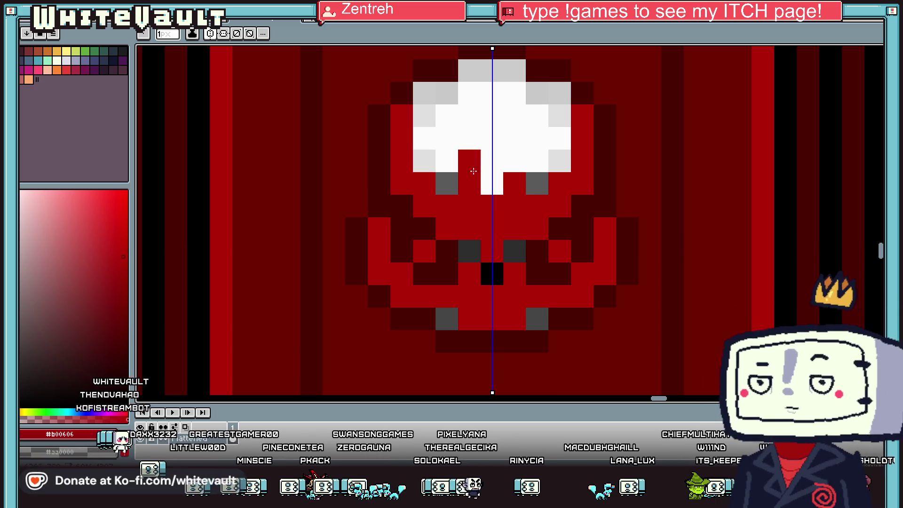
scroll(474, 171, down, 5)
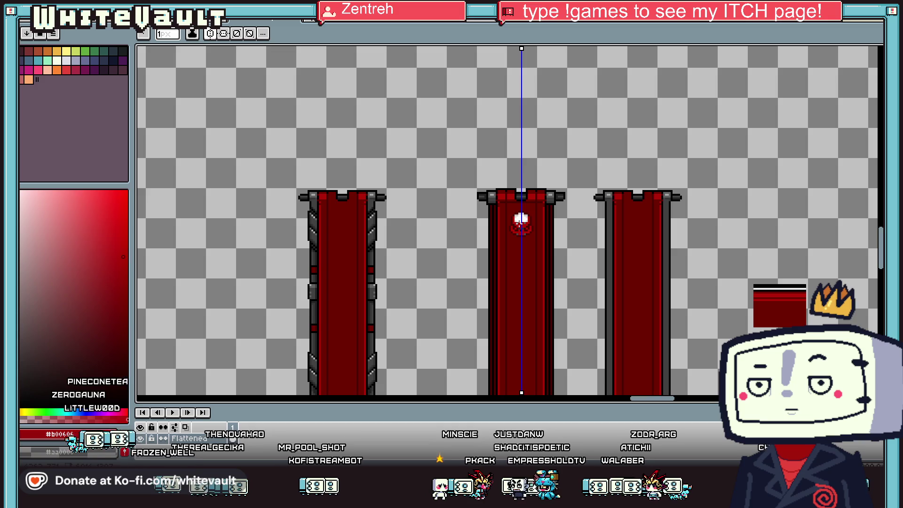
scroll(521, 217, up, 2)
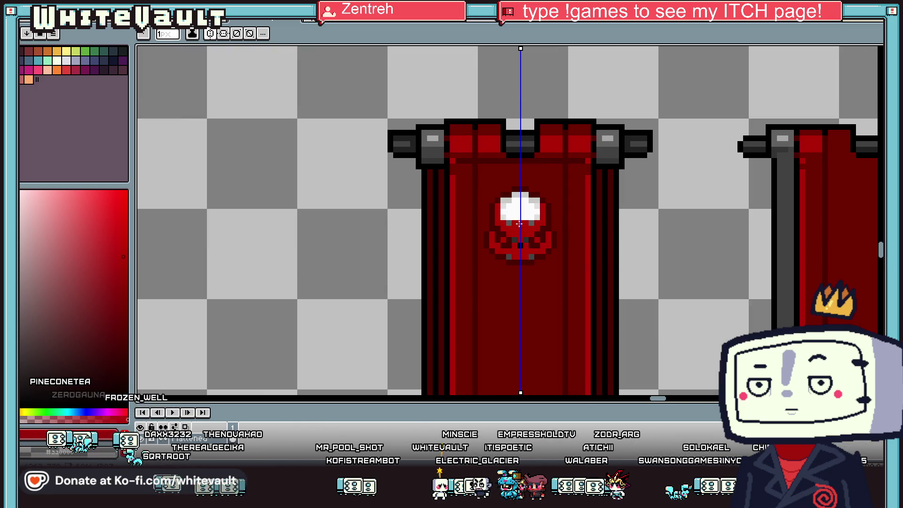
scroll(519, 224, up, 1)
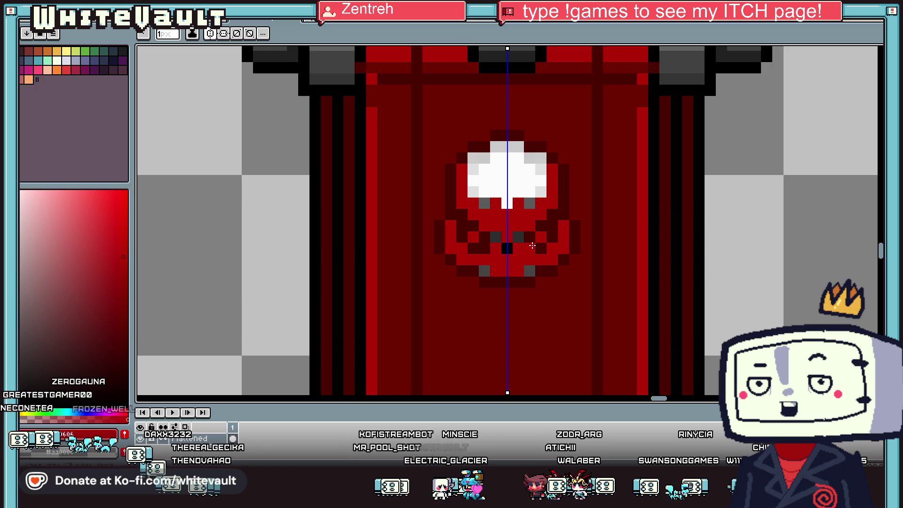
Pick pale yellow and draw mirrored horn pixels rising diagonally on both sides of the skull
key(alt)
click(67, 51)
click(551, 236)
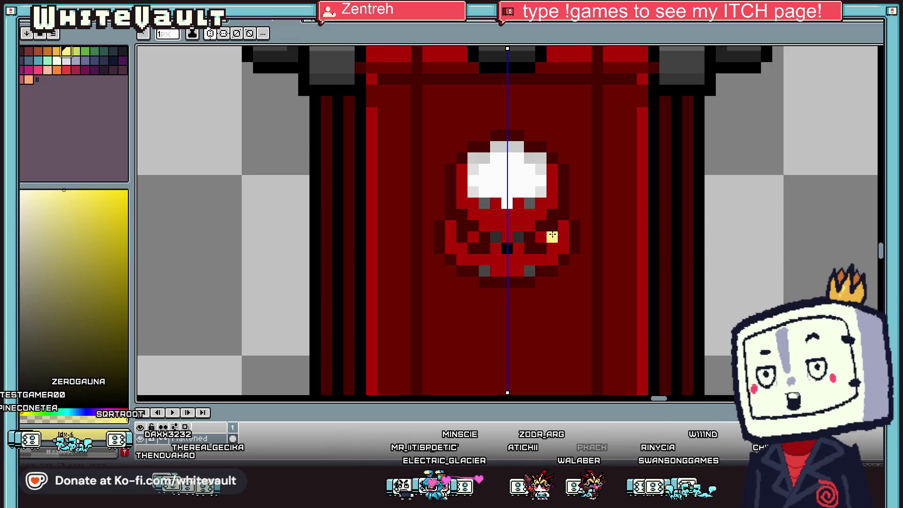
scroll(553, 234, up, 2)
click(574, 212)
click(606, 179)
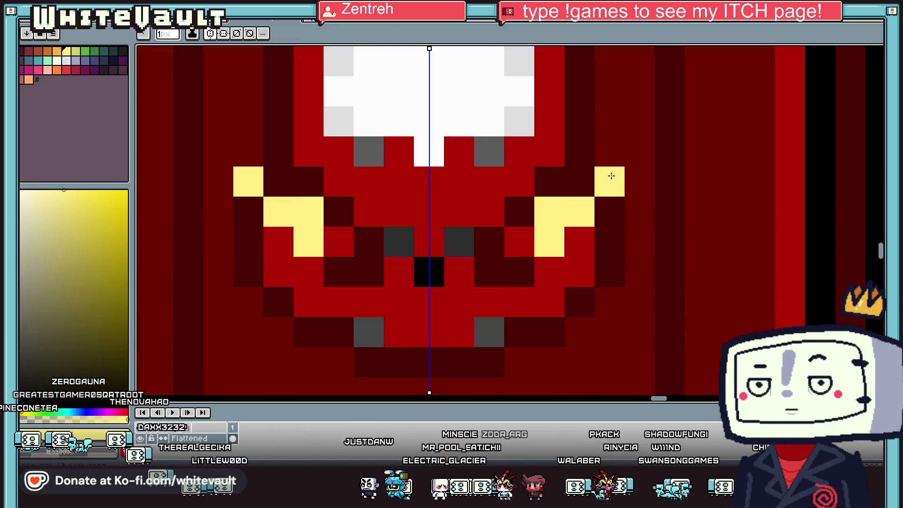
key(alt)
scroll(608, 233, down, 5)
scroll(610, 231, down, 1)
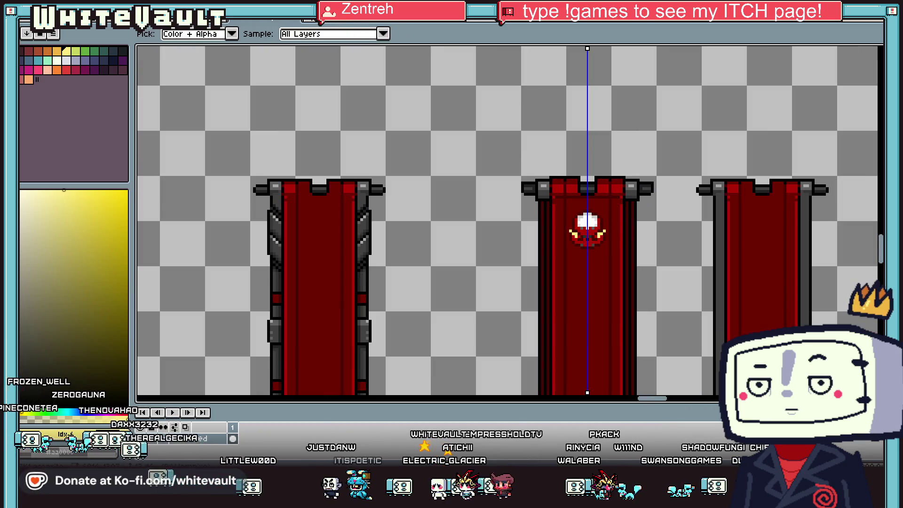
click(181, 14)
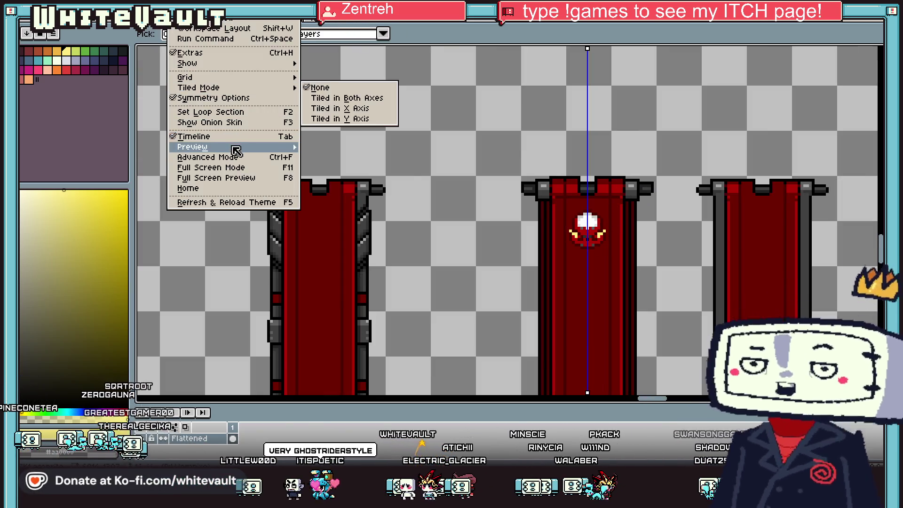
Open View > Preview, zoom it to the middle banner, and sample the banner red
mouse_move(236, 150)
click(358, 147)
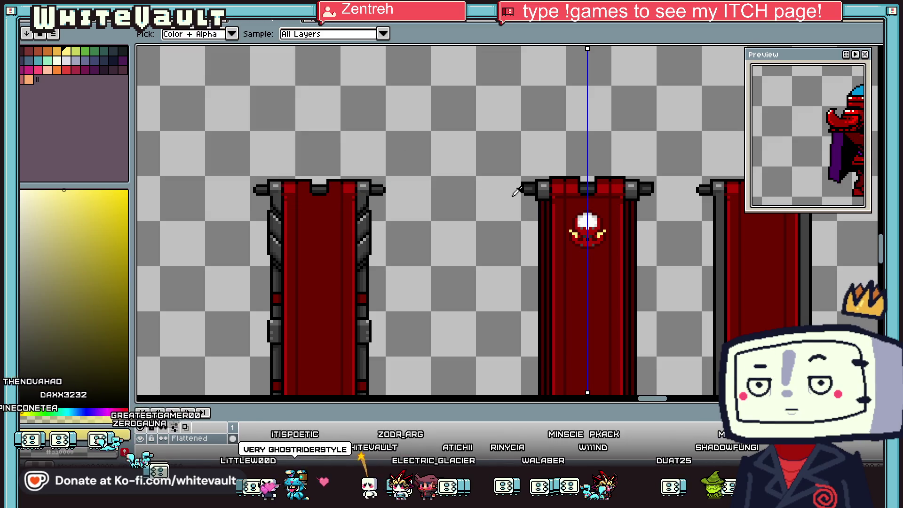
scroll(761, 138, down, 5)
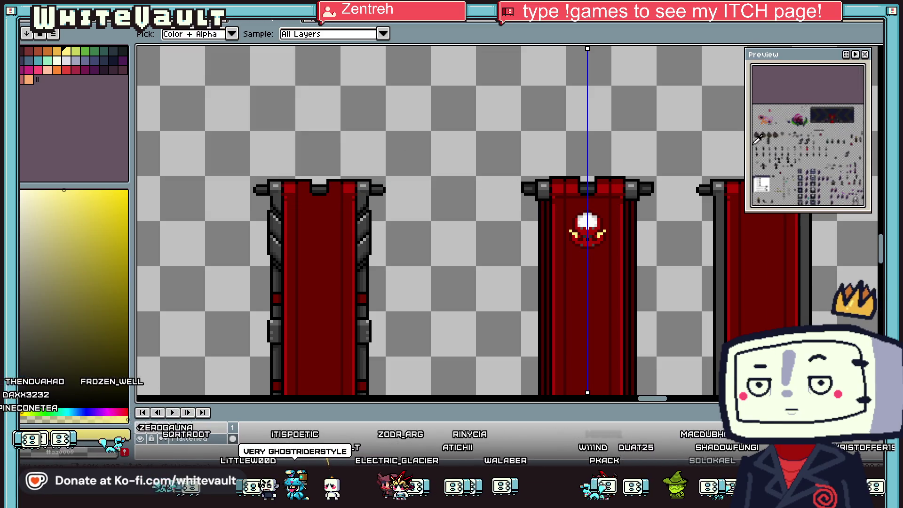
scroll(761, 139, down, 4)
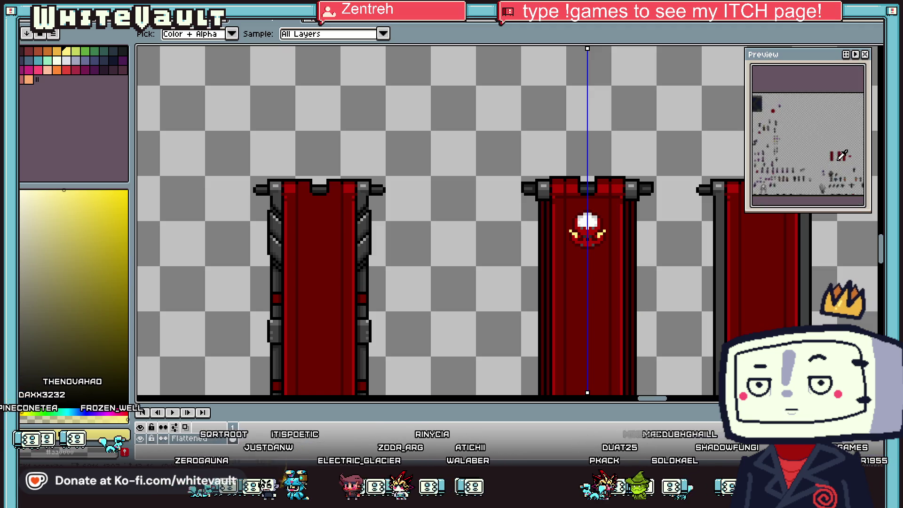
scroll(823, 148, up, 6)
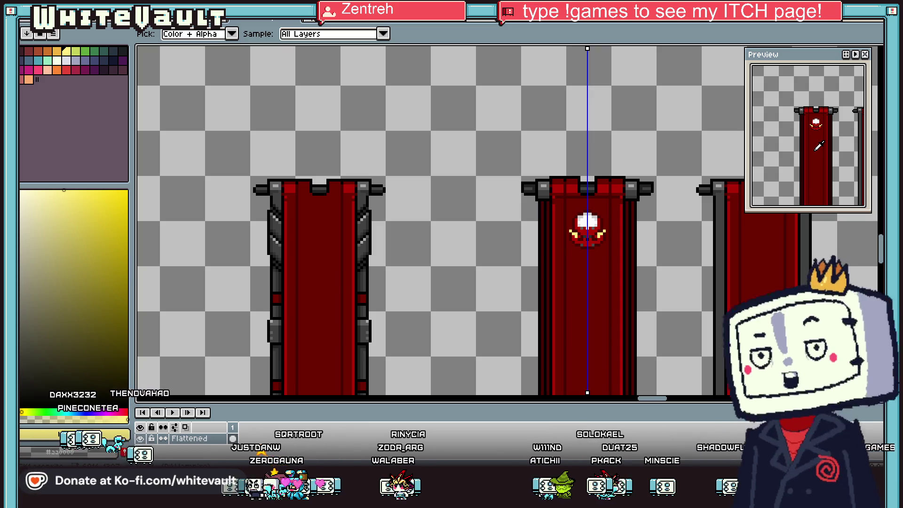
scroll(583, 238, up, 3)
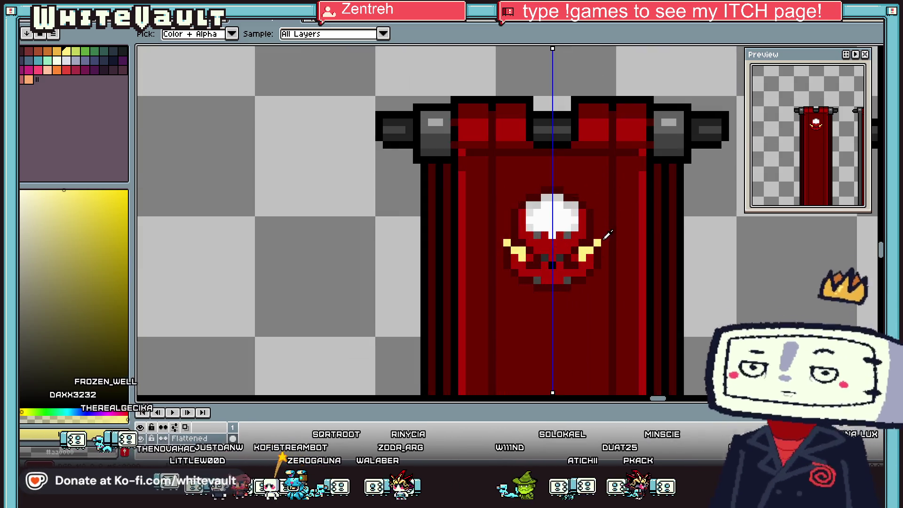
scroll(606, 202, down, 3)
scroll(613, 204, up, 2)
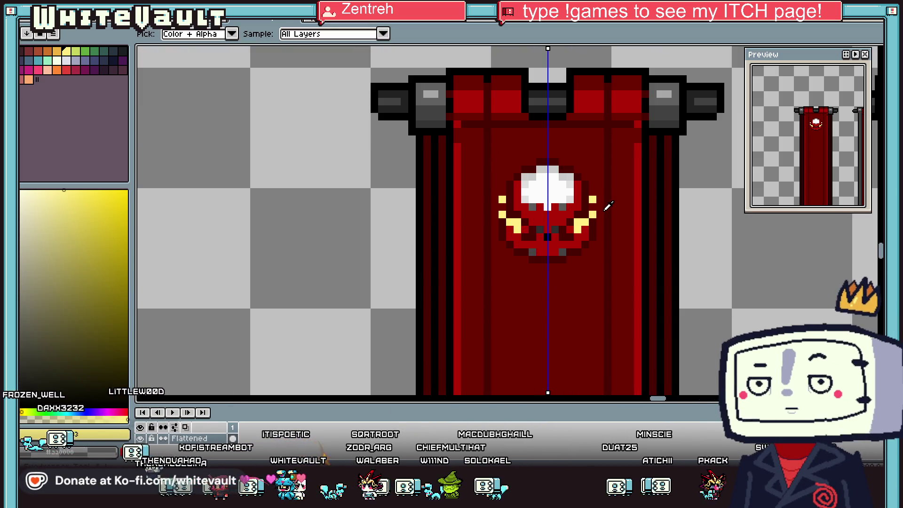
scroll(585, 220, up, 1)
alt+click(569, 186)
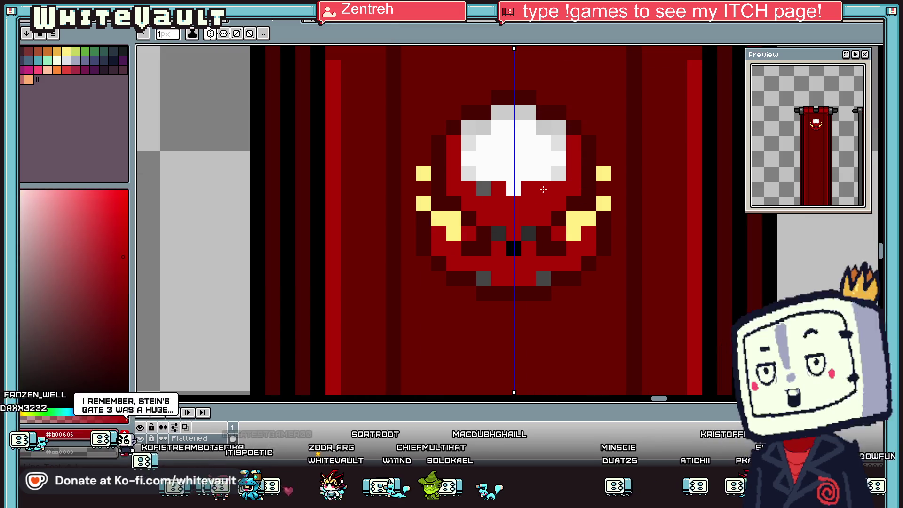
Repaint the skull's white highlight pixels and the grey top pixels red
click(480, 185)
click(468, 174)
click(469, 143)
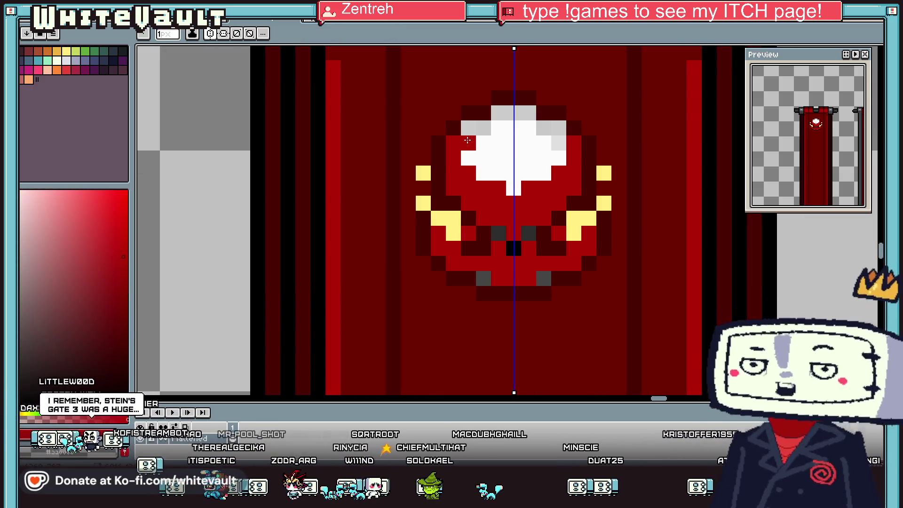
click(468, 127)
click(483, 128)
click(508, 111)
click(523, 112)
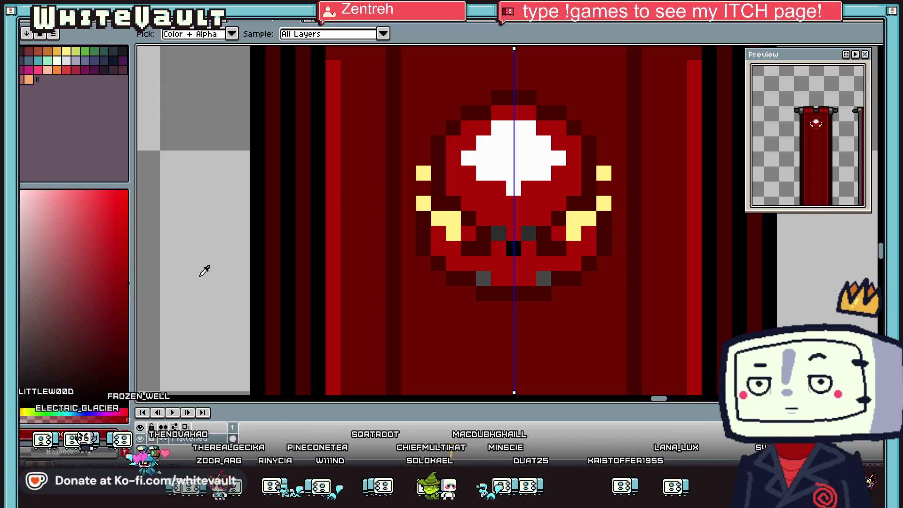
Turn the lower grey and nose pixels red, one pixel maroon, and add dark-red side pixels
click(499, 233)
click(513, 248)
click(481, 279)
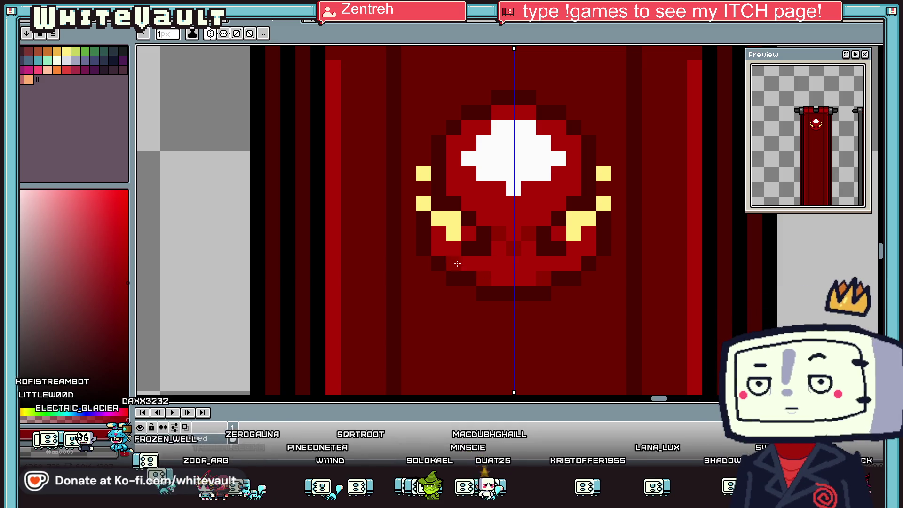
key(alt)
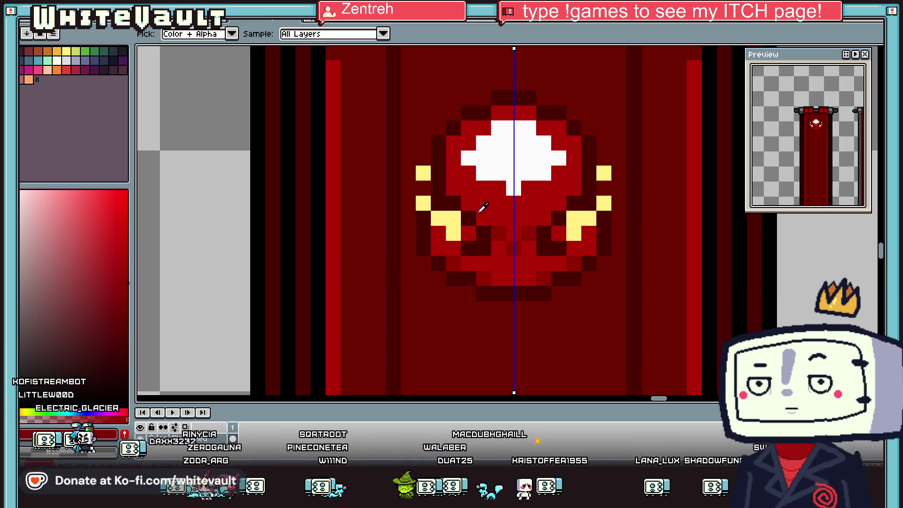
click(469, 203)
click(453, 188)
key(alt)
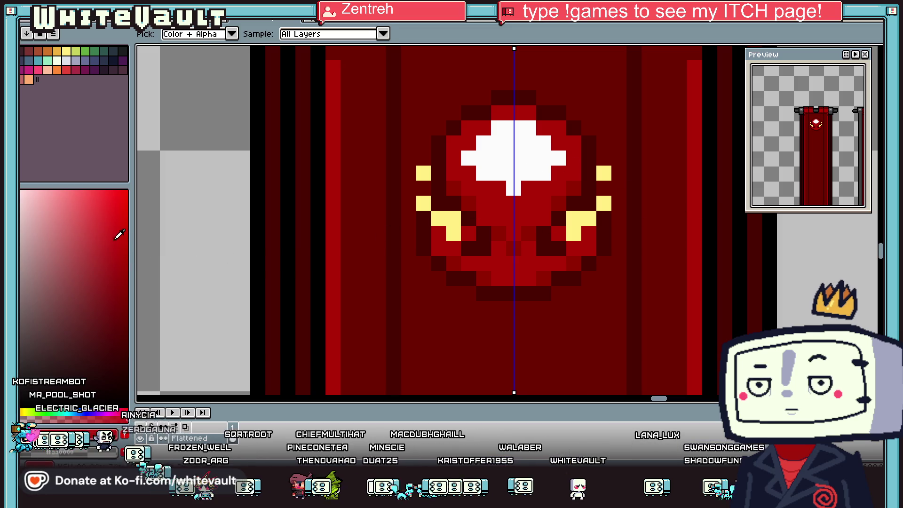
Undo the last change and bucket-fill the emblem's top with lighter red
key(ctrl+z)
scroll(479, 91, down, 3)
scroll(479, 92, up, 2)
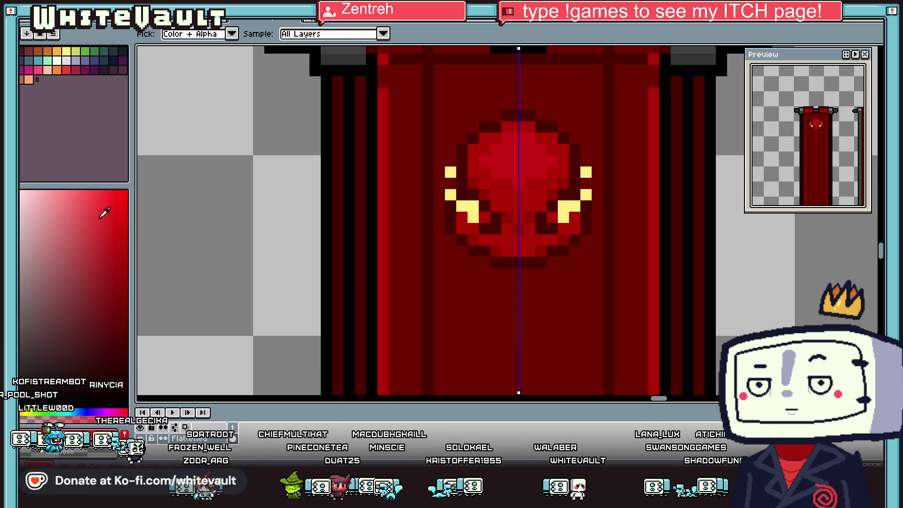
key(g)
click(518, 156)
scroll(584, 186, down, 3)
scroll(583, 186, up, 3)
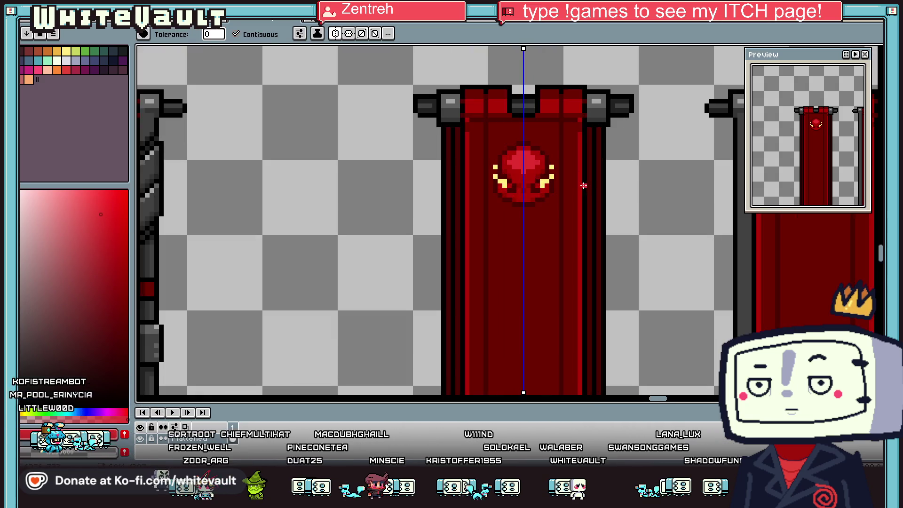
scroll(584, 186, up, 4)
Add mirrored dark pixels beside the skull's mouth row
key(i)
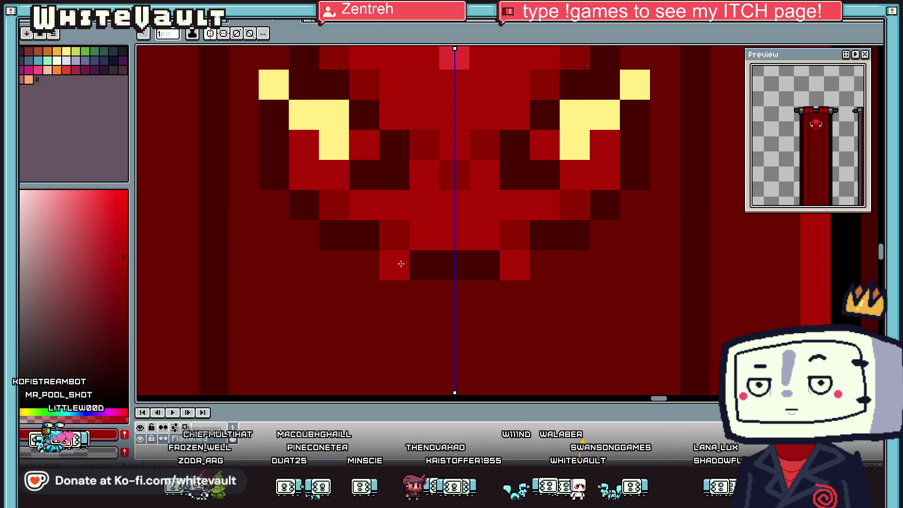
click(371, 275)
scroll(581, 203, down, 5)
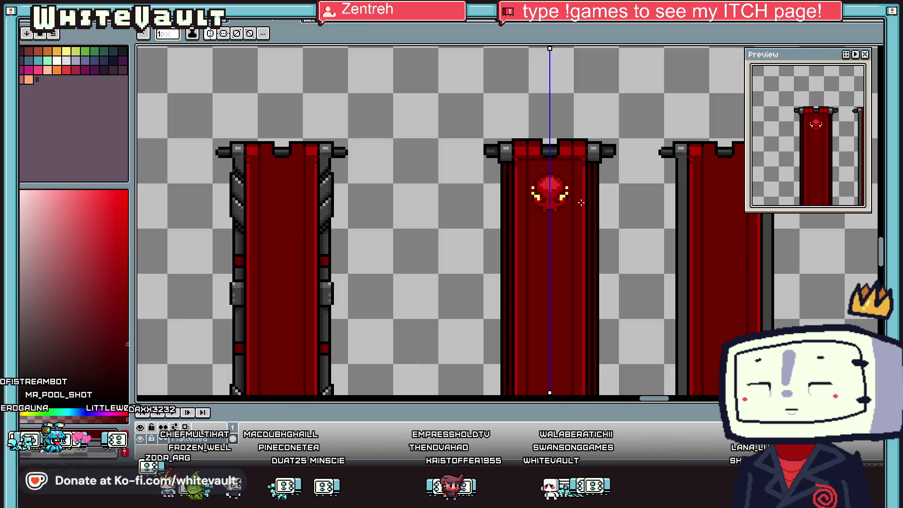
key(i)
scroll(588, 202, up, 5)
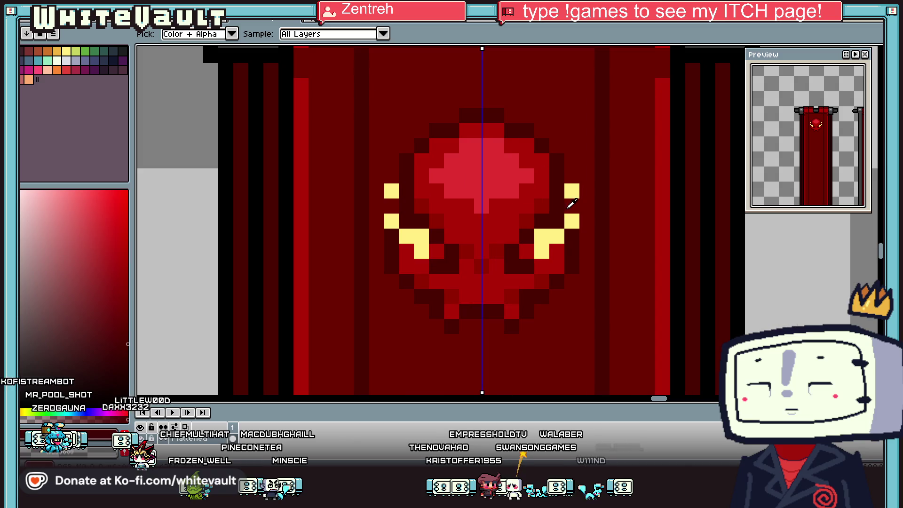
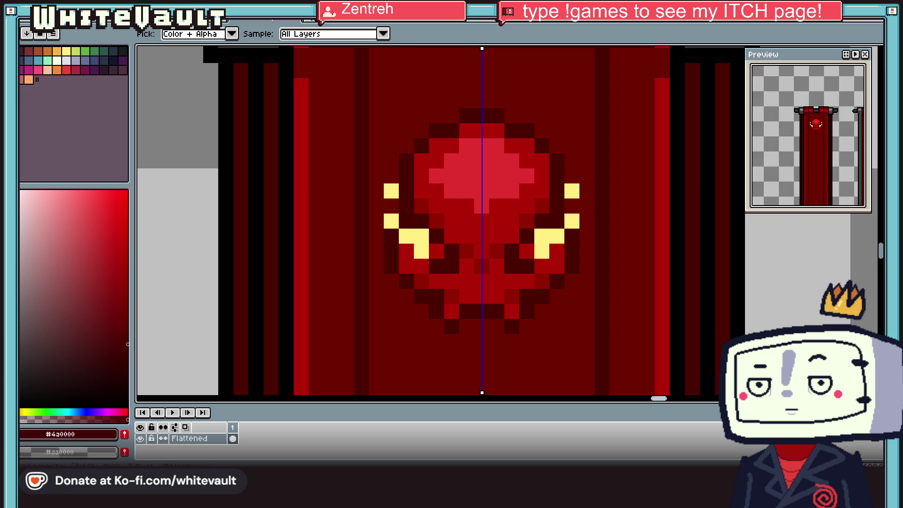
Sample greys from the banner and fill the gem's upper centre with grey
scroll(657, 205, down, 5)
scroll(651, 207, up, 2)
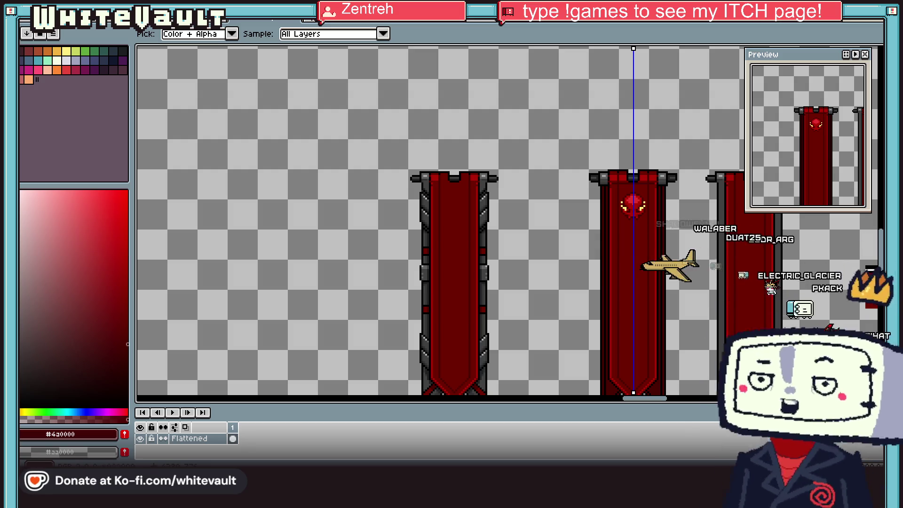
scroll(665, 192, up, 2)
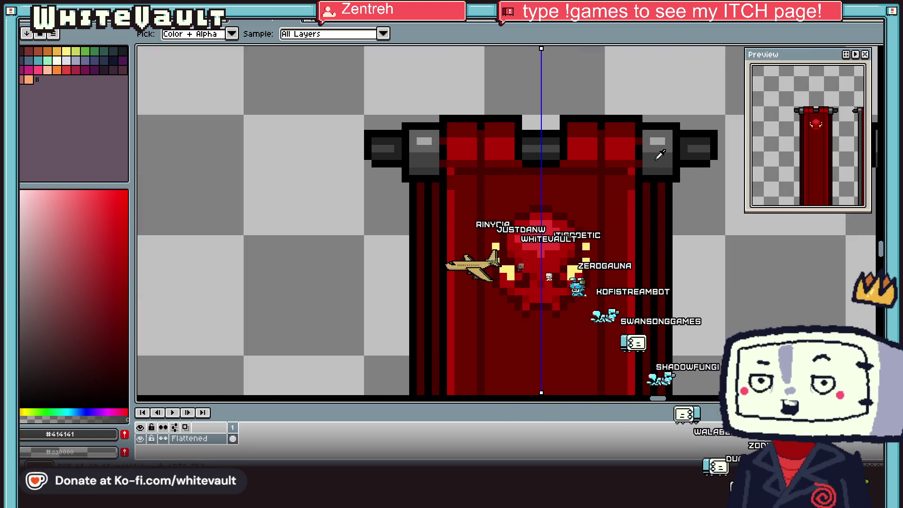
click(573, 245)
key(g)
key(i)
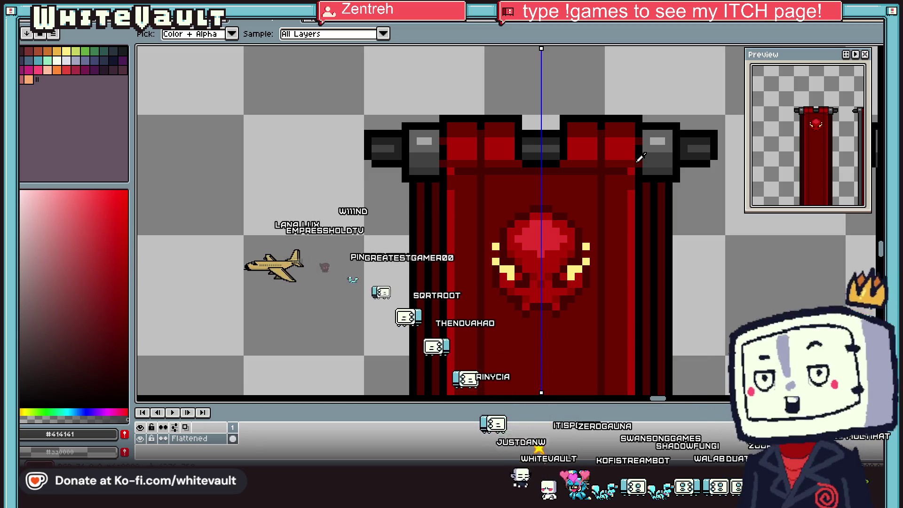
click(655, 147)
key(g)
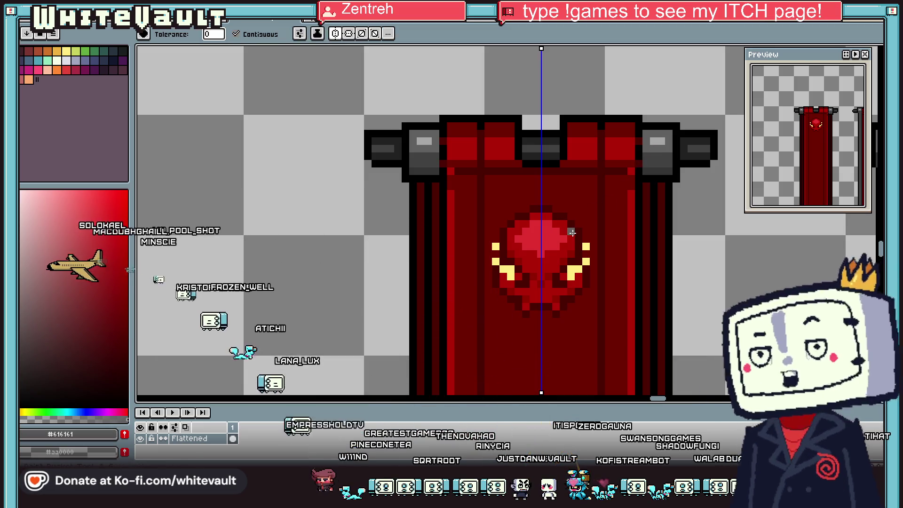
click(568, 229)
Fill the gem's red centre with light grey
key(i)
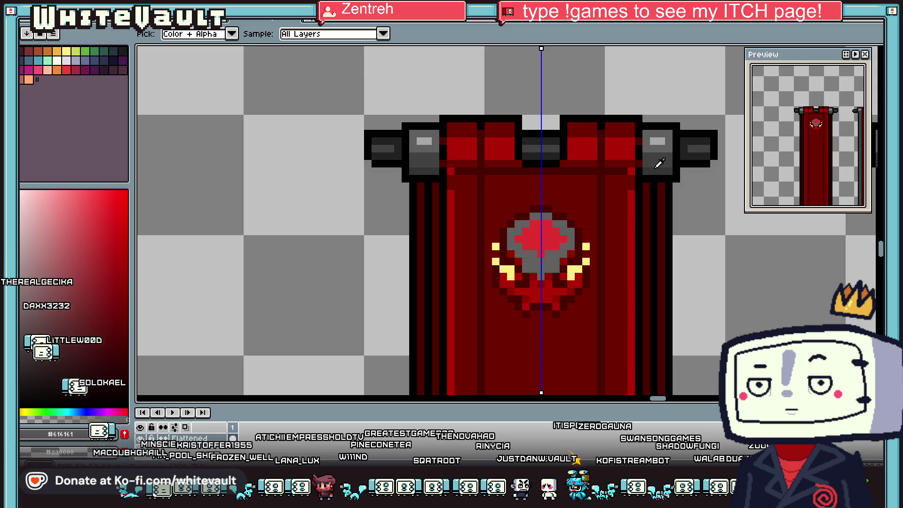
click(658, 140)
key(g)
click(540, 232)
Fill the gem's lower part with dark grey, then sample the banner red for the pencil
key(i)
click(526, 263)
key(g)
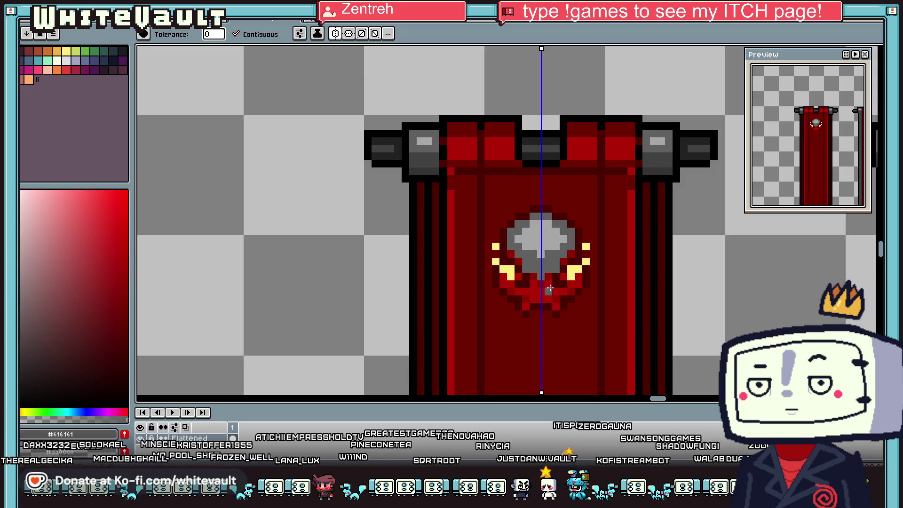
click(549, 291)
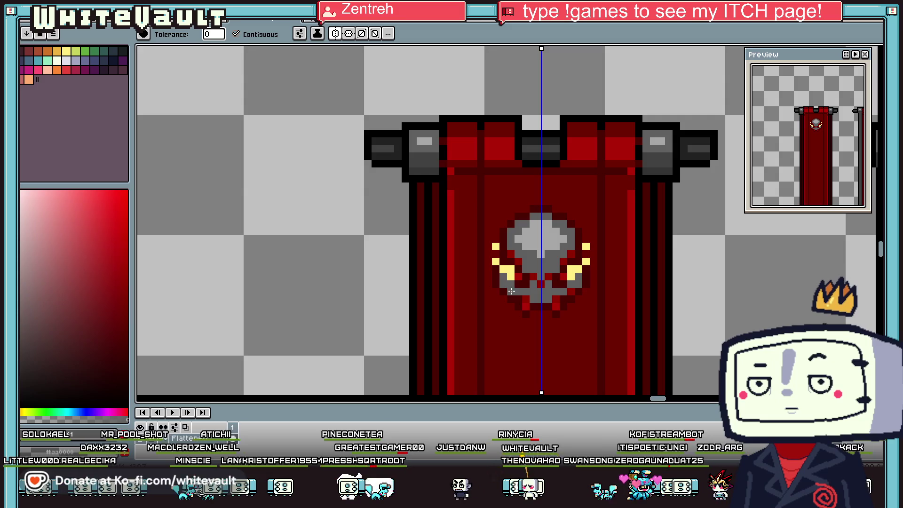
key(i)
click(630, 173)
key(b)
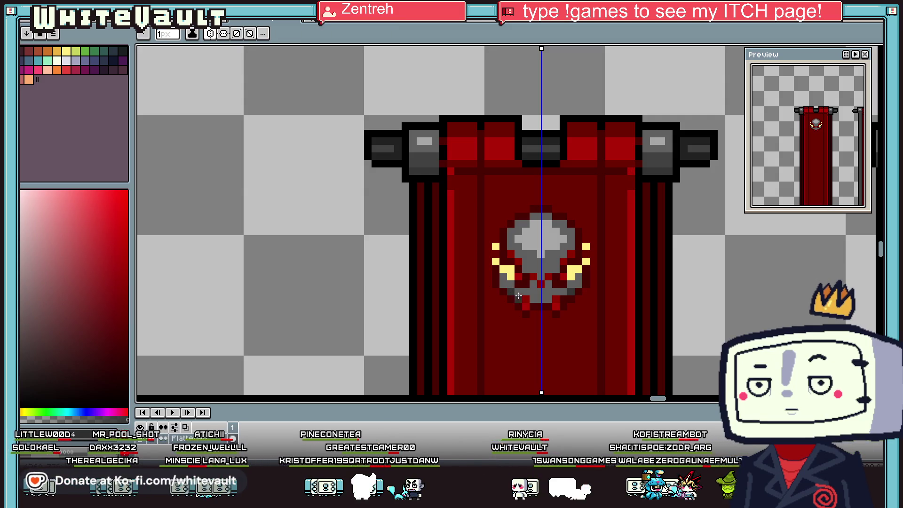
scroll(519, 278, up, 1)
Shade the skull with mirrored dark grey #414141 pixels
key(i)
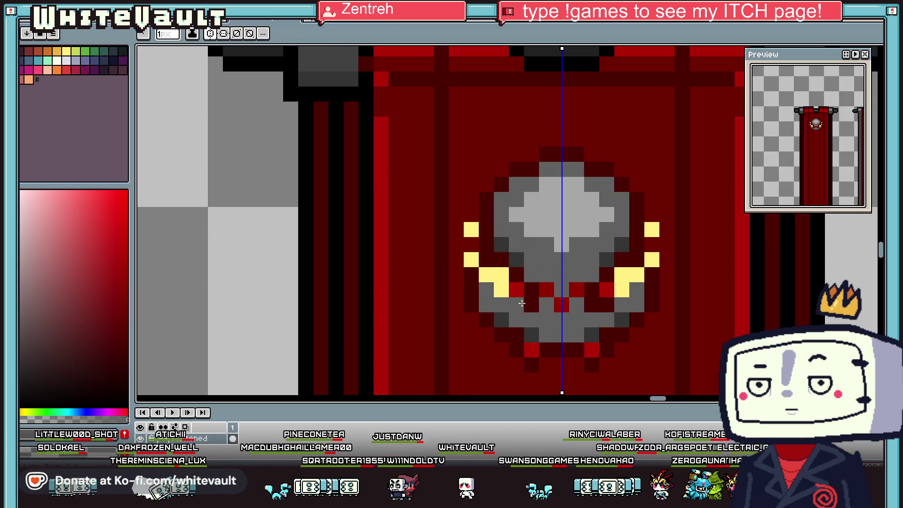
scroll(547, 327, down, 3)
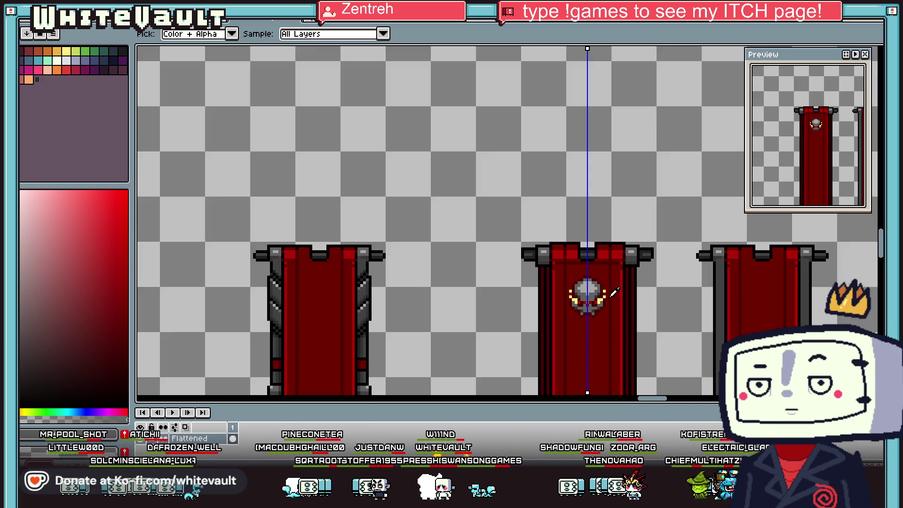
scroll(599, 302, up, 2)
scroll(598, 302, up, 2)
scroll(625, 323, down, 3)
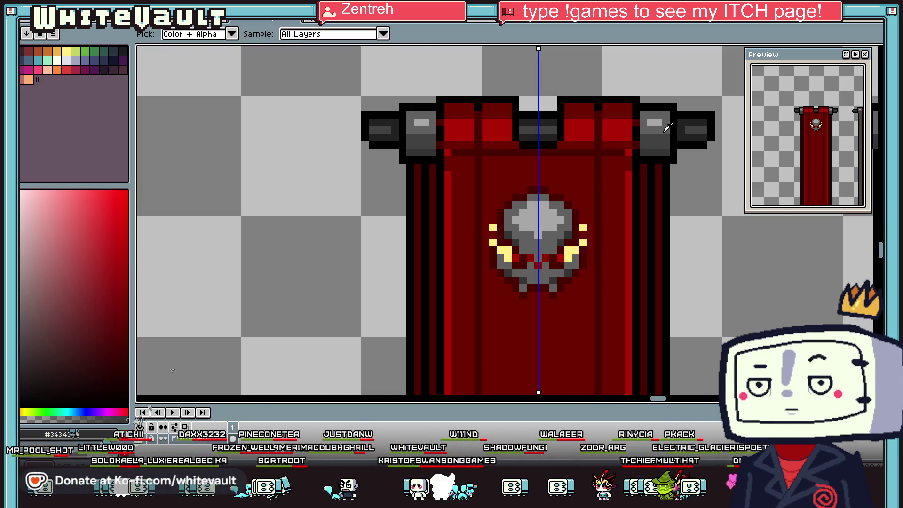
click(667, 128)
key(b)
scroll(561, 248, up, 4)
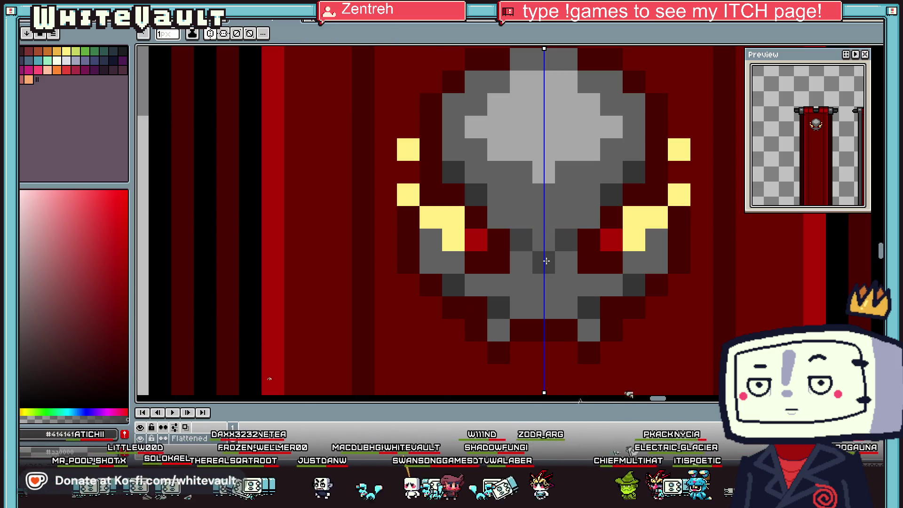
key(i)
key(b)
drag(592, 248, 591, 263)
Paint black pixels into the skull's eye sockets around the red eyes
key(i)
click(258, 393)
key(b)
click(568, 230)
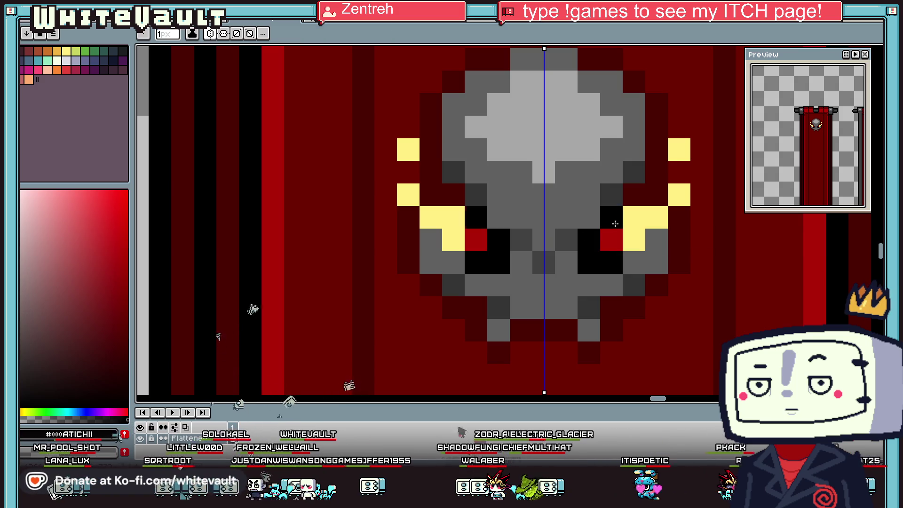
scroll(615, 224, down, 6)
scroll(642, 239, up, 4)
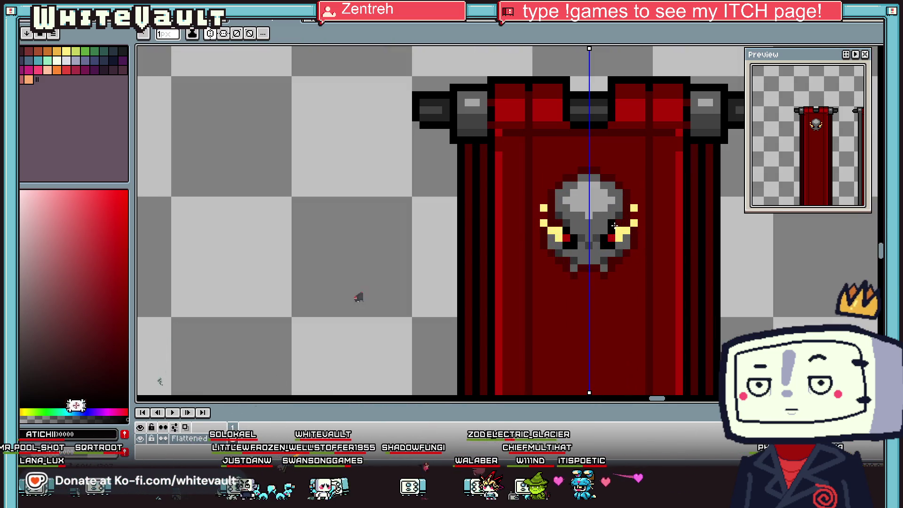
scroll(615, 226, up, 2)
Sample the dark red from the banner stripe
key(i)
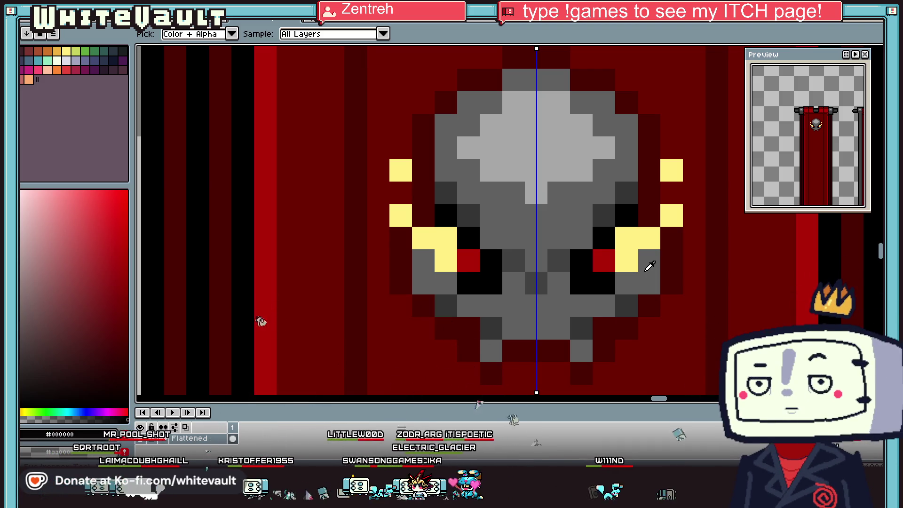
click(711, 220)
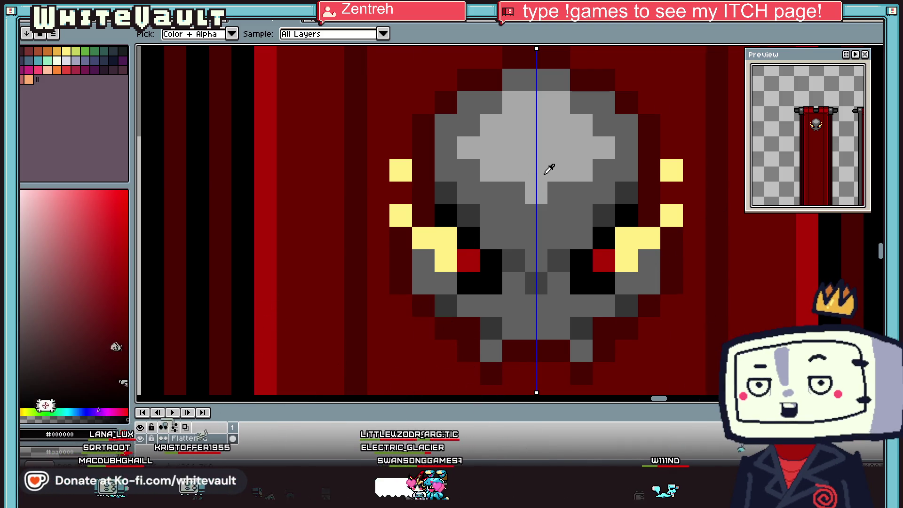
scroll(549, 169, down, 3)
scroll(574, 171, up, 1)
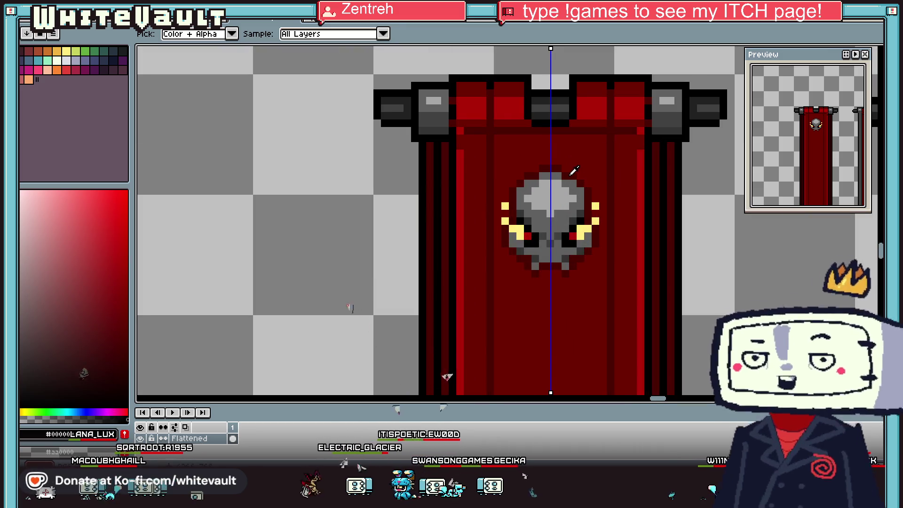
Draw mirrored dark red pixels above the skull, covering the pattern there
scroll(528, 155, up, 1)
drag(506, 159, 501, 99)
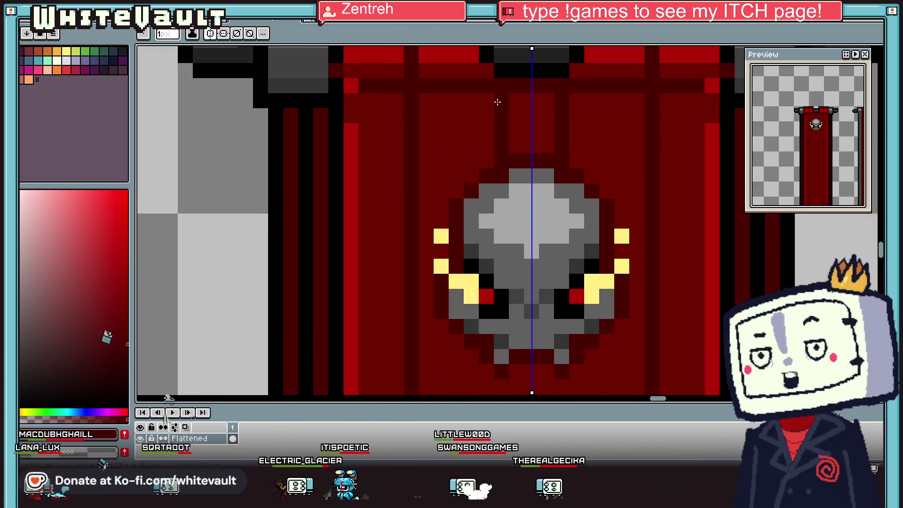
scroll(540, 127, down, 1)
alt+click(541, 127)
mouse_move(558, 120)
mouse_down()
mouse_move(522, 146)
mouse_move(564, 158)
mouse_up()
Draw mirrored dark red vertical stripes down the banner below the skull
scroll(564, 157, down, 3)
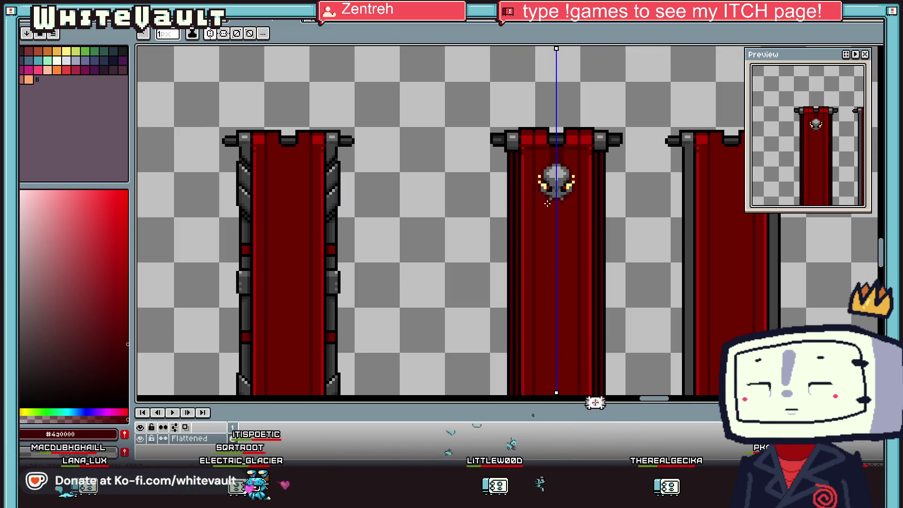
scroll(550, 207, up, 2)
drag(553, 216, 553, 367)
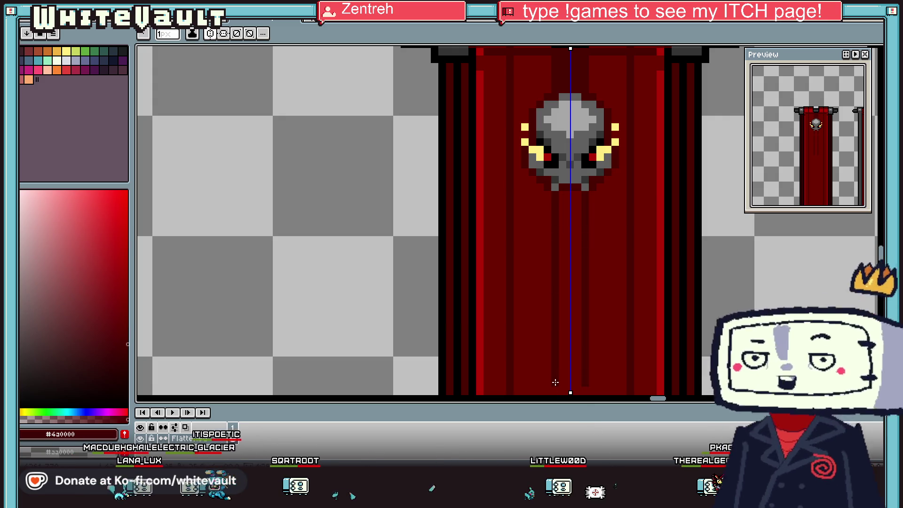
scroll(578, 391, down, 5)
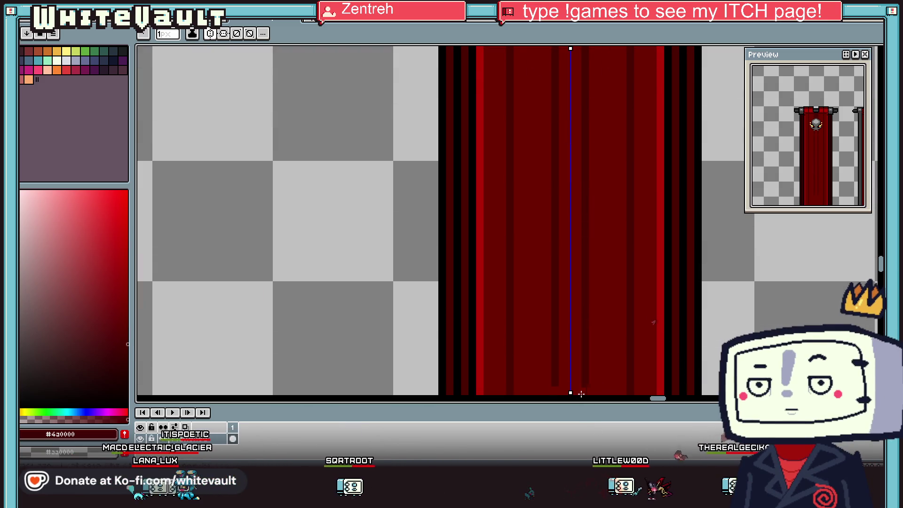
scroll(597, 393, down, 2)
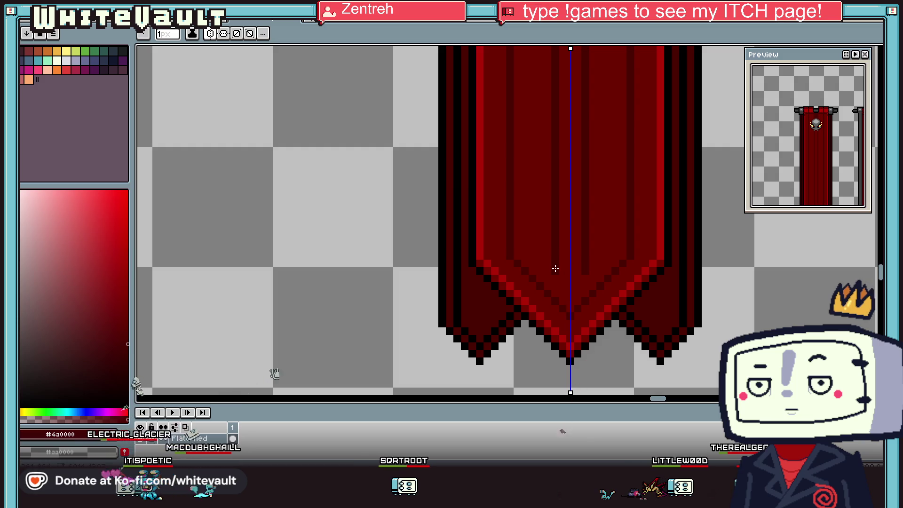
drag(593, 273, 591, 47)
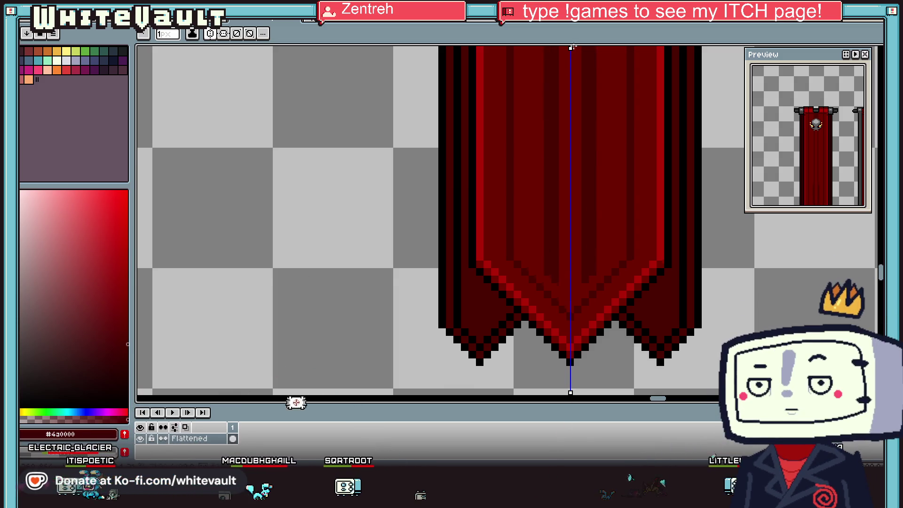
scroll(590, 45, up, 2)
scroll(590, 45, up, 3)
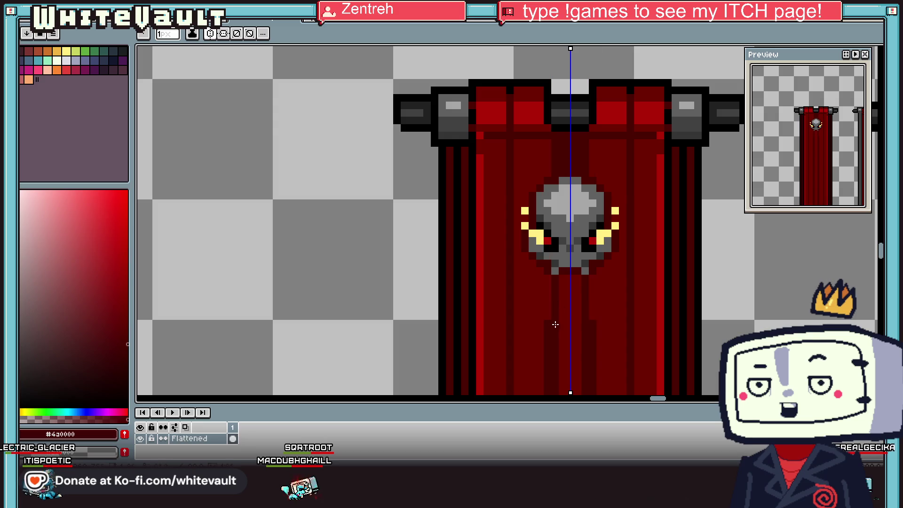
scroll(553, 276, down, 2)
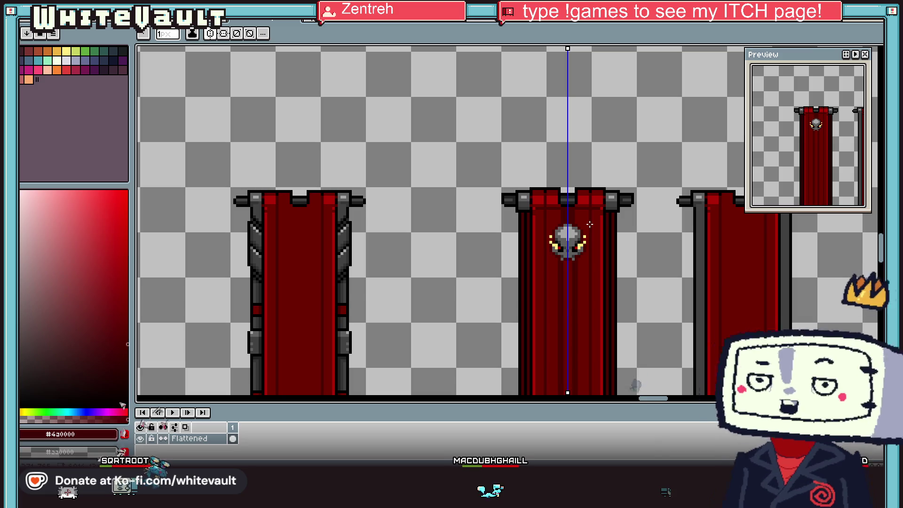
key(i)
scroll(582, 231, up, 2)
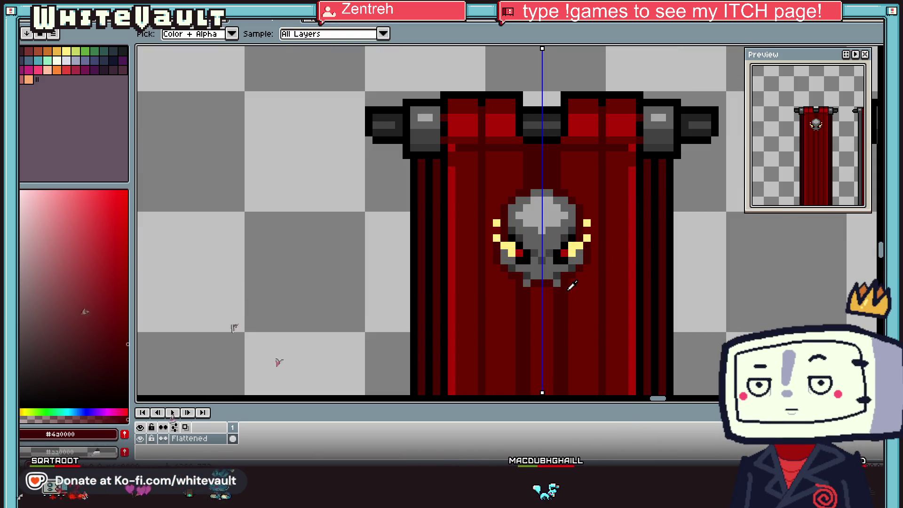
Sample the banner reds #6c0000 and #4a0000 and try the Paint Bucket
alt+click(528, 343)
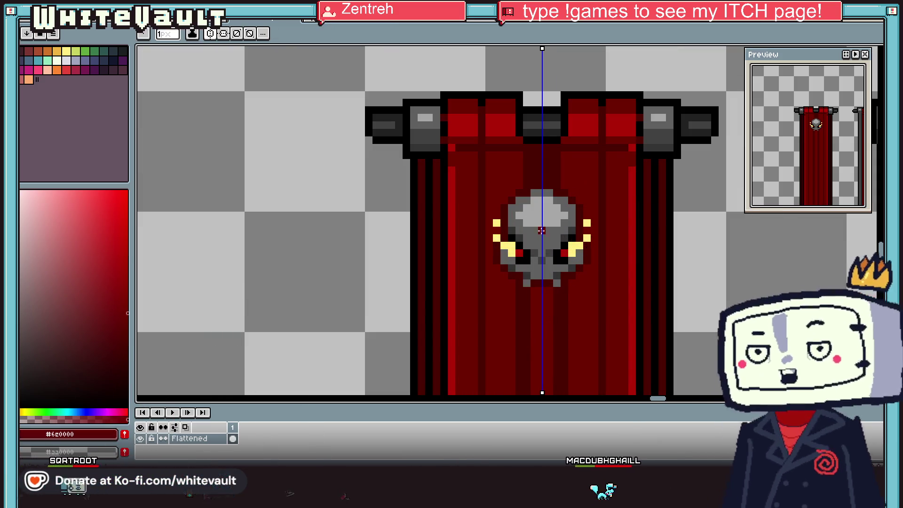
alt+click(519, 183)
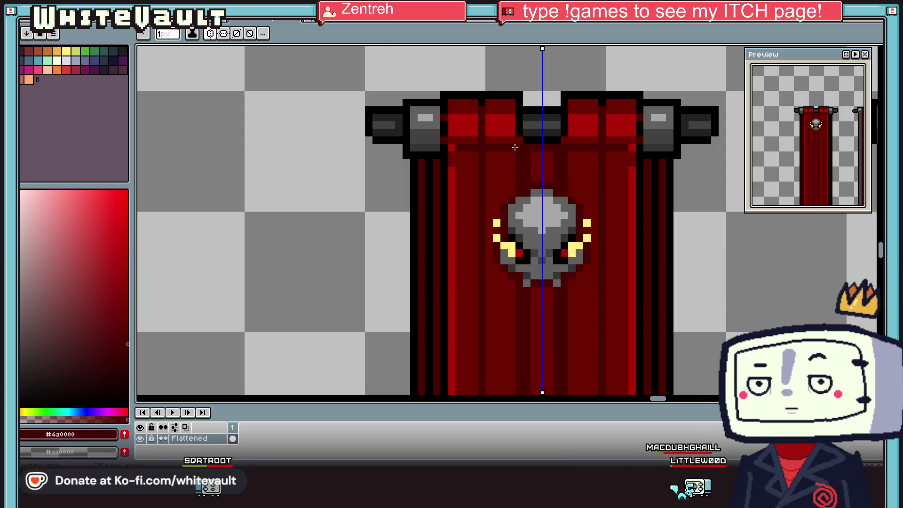
scroll(541, 159, down, 2)
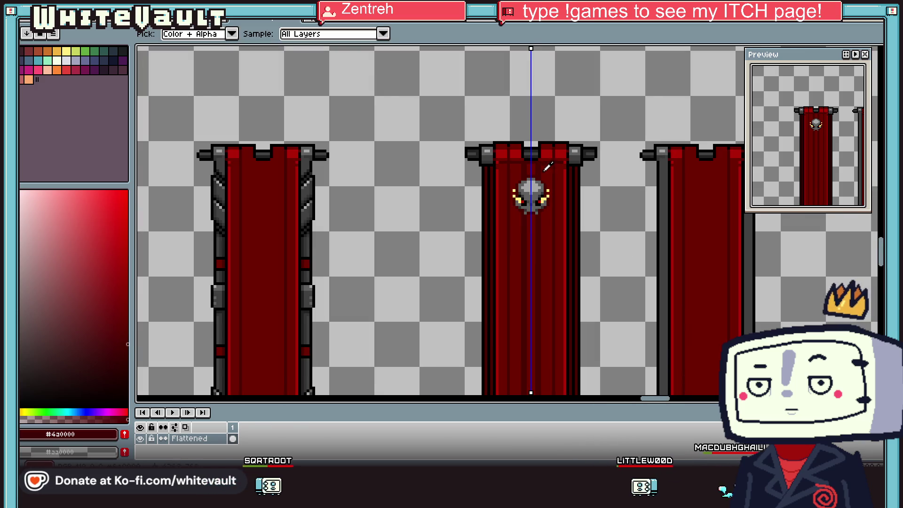
scroll(548, 166, down, 1)
scroll(548, 165, up, 2)
key(g)
scroll(550, 214, down, 1)
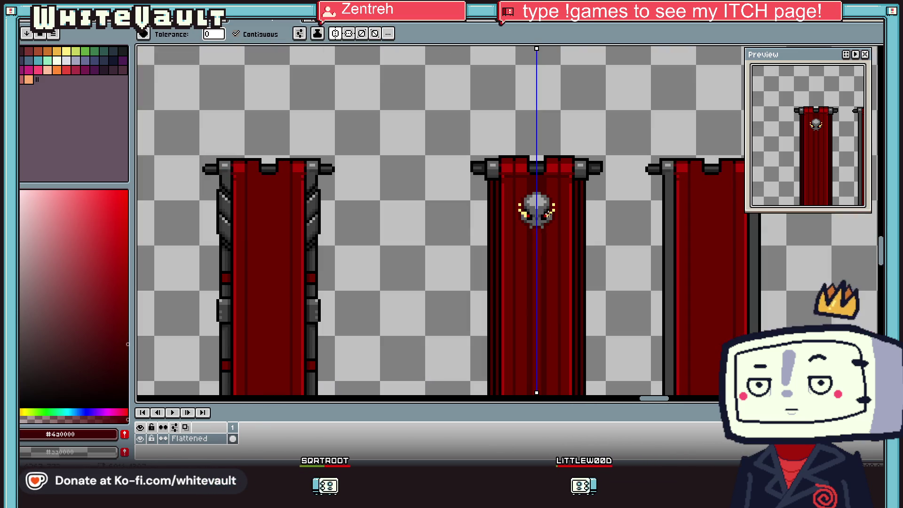
scroll(545, 261, down, 3)
scroll(544, 291, up, 3)
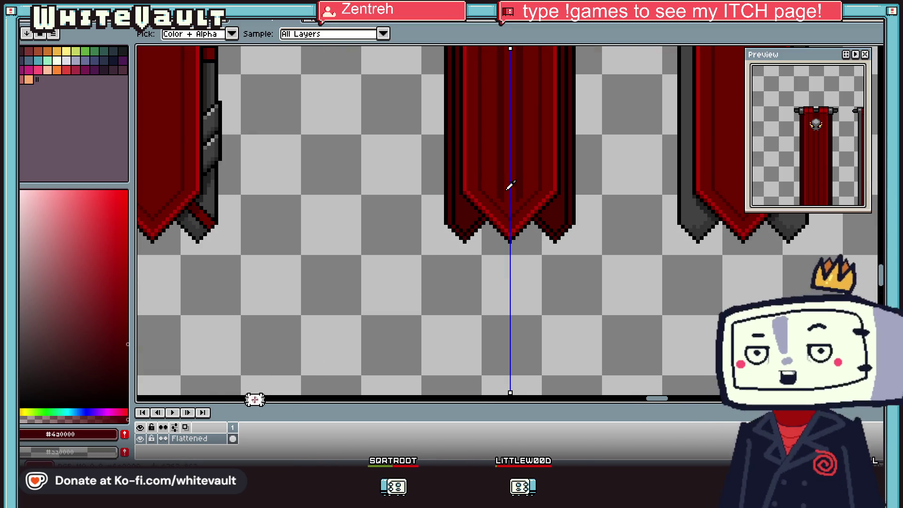
scroll(510, 186, up, 1)
key(g)
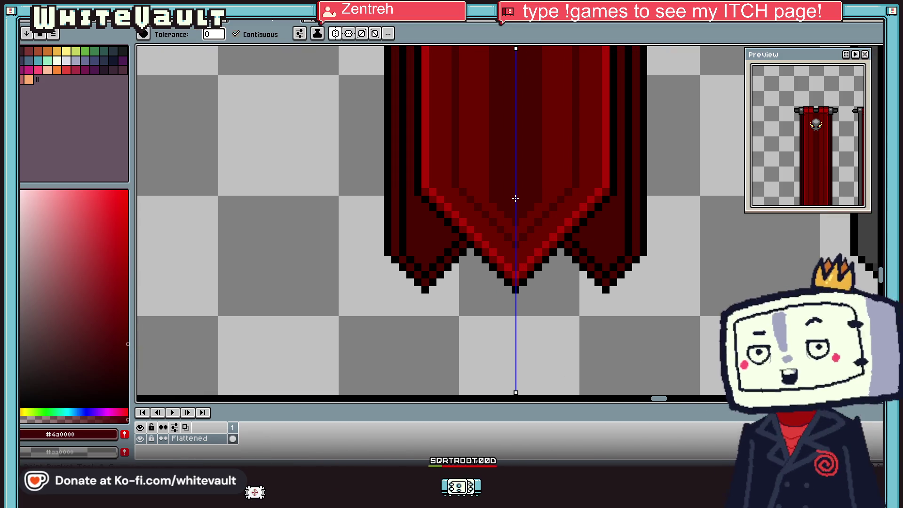
Pick bright red from the banner and dot a pixel beside the skull's horn
key(i)
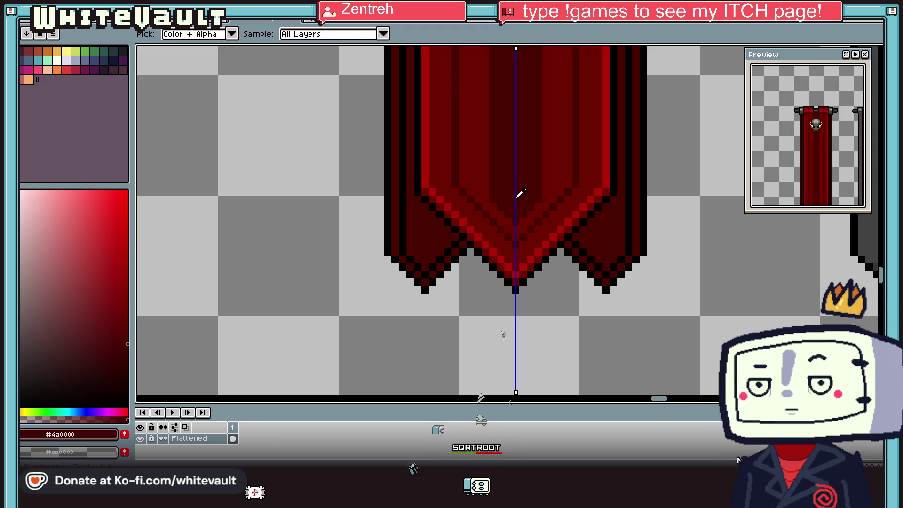
scroll(511, 186, down, 2)
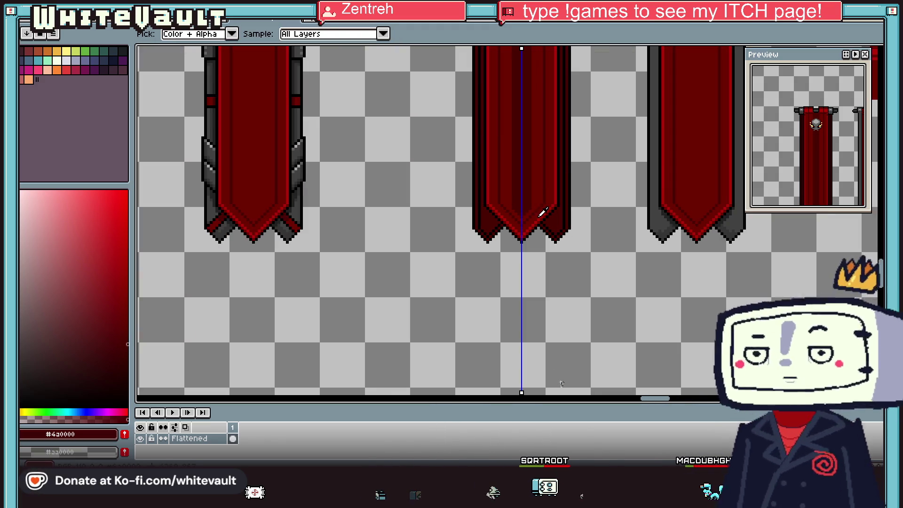
scroll(542, 186, down, 2)
scroll(541, 88, up, 2)
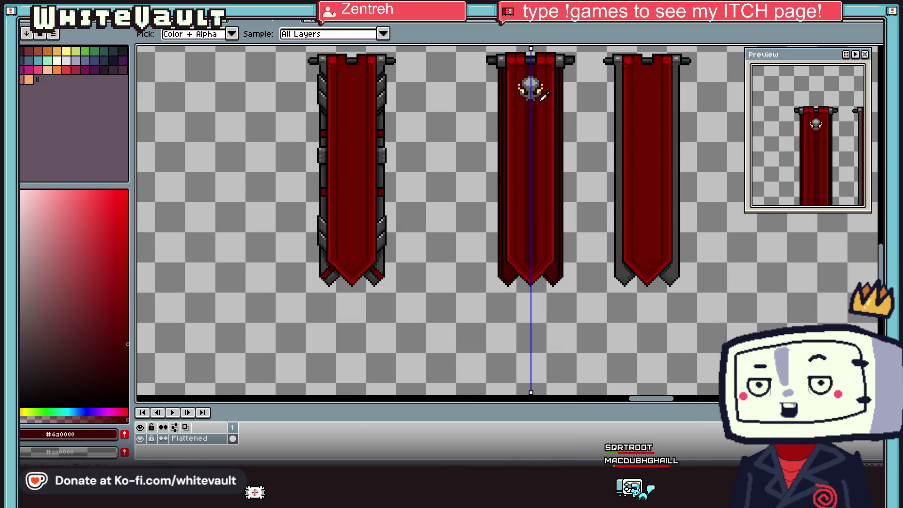
scroll(543, 96, up, 2)
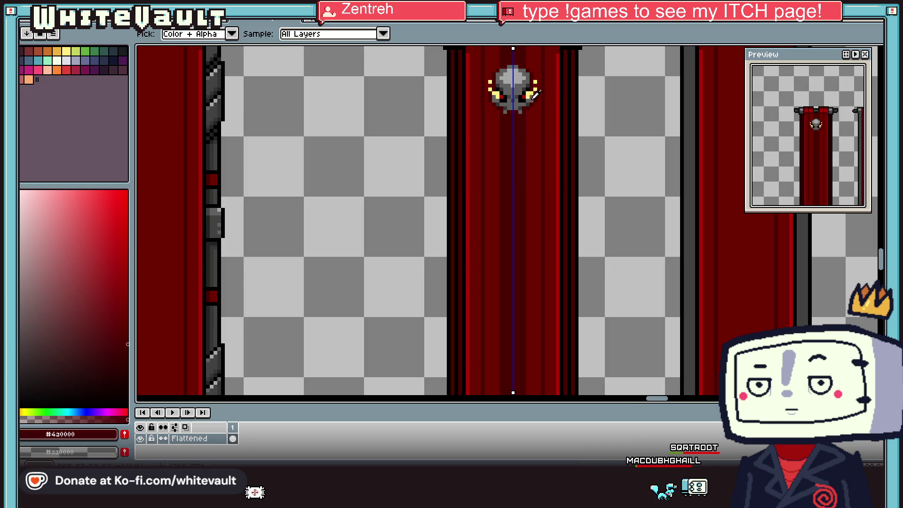
scroll(535, 94, down, 4)
scroll(535, 99, up, 8)
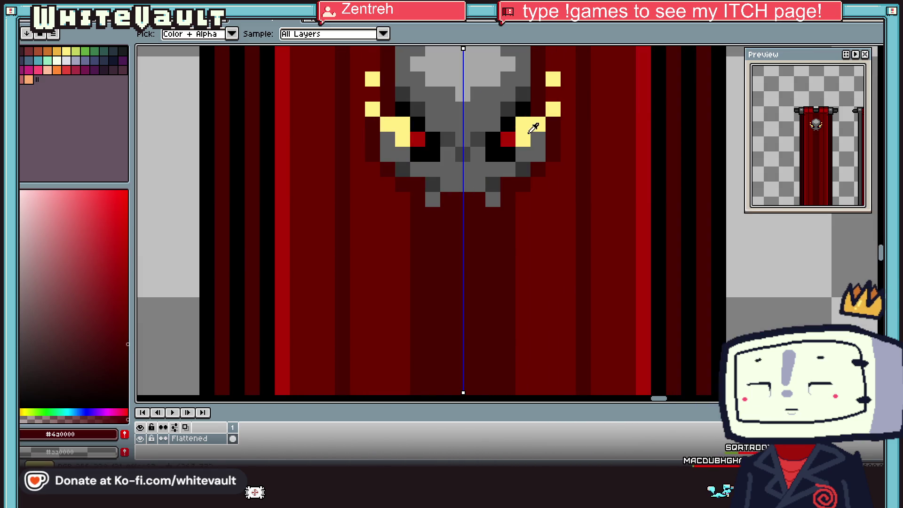
click(649, 108)
click(559, 94)
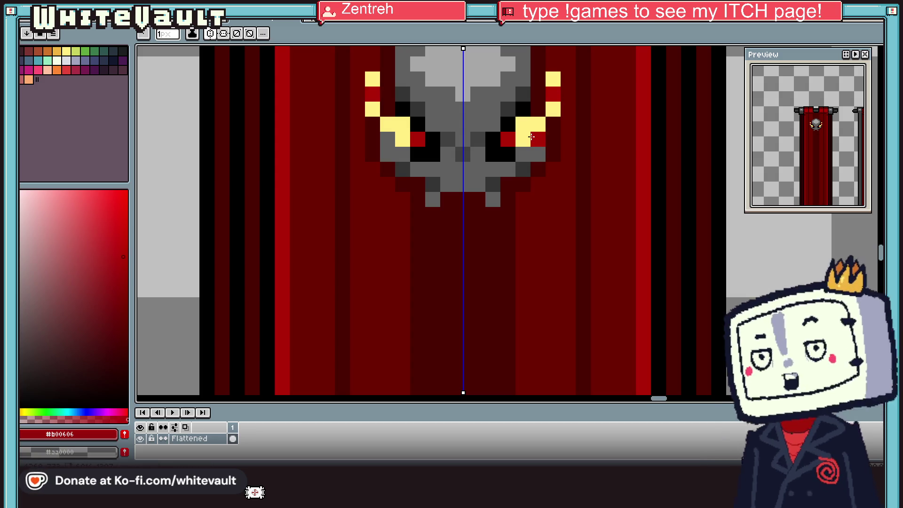
Sample the dark red #6c0000 from the banner
scroll(531, 134, down, 4)
key(alt)
scroll(589, 107, up, 4)
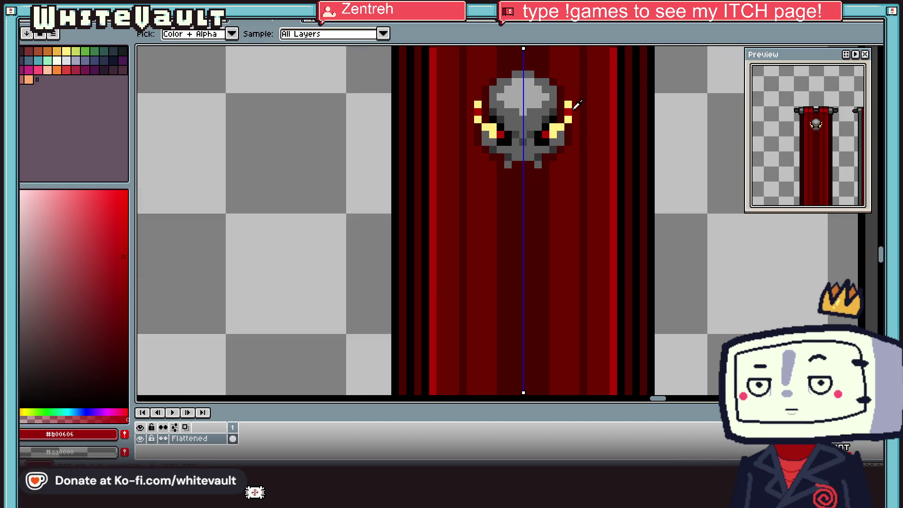
alt+click(571, 112)
scroll(568, 111, down, 4)
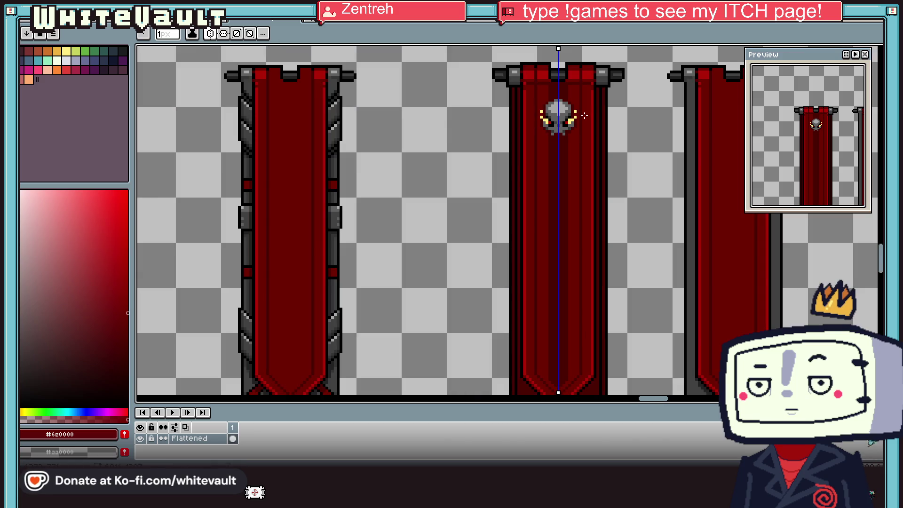
key(alt)
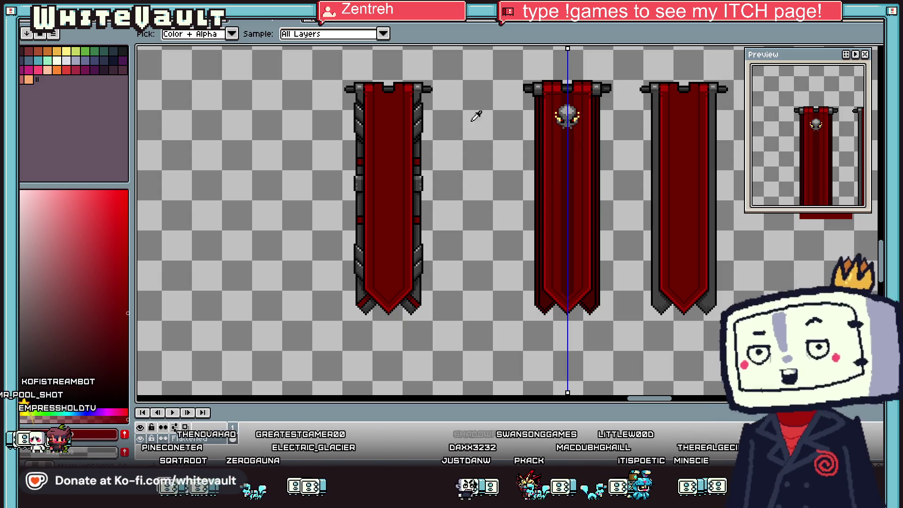
Colour horn pixels orange, erase a stray pixel, and add pale yellow below the horn
scroll(582, 112, up, 2)
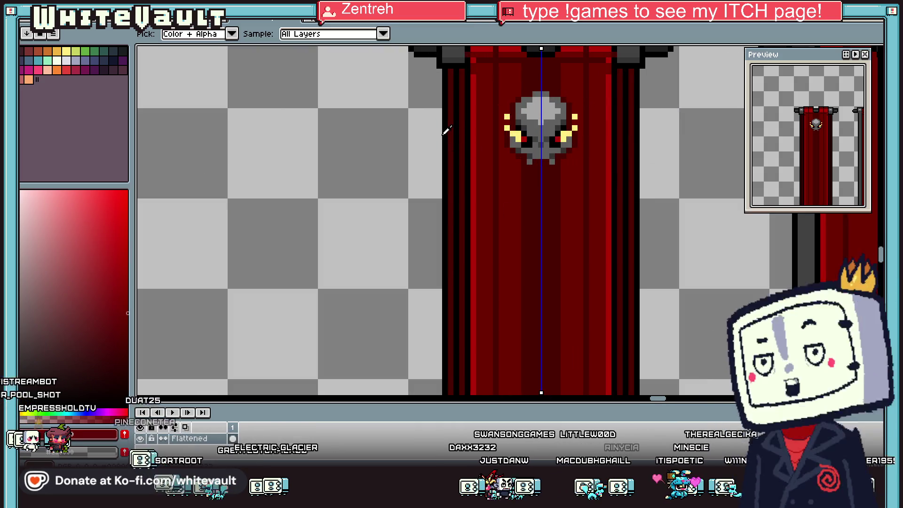
click(57, 70)
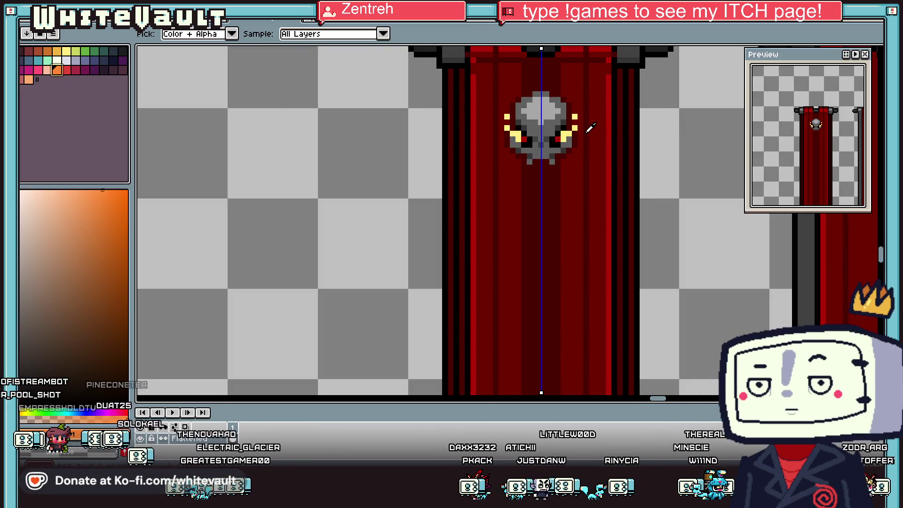
key(b)
scroll(568, 133, up, 3)
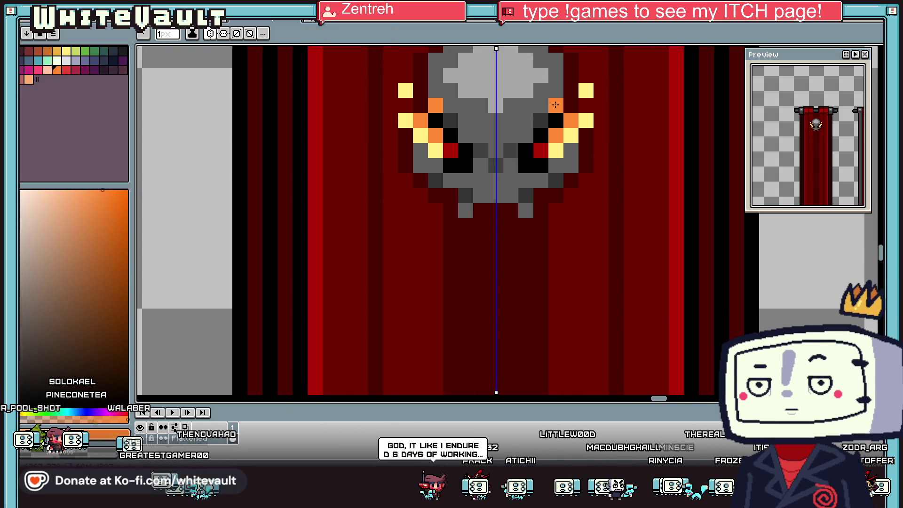
scroll(556, 105, down, 6)
scroll(601, 134, up, 4)
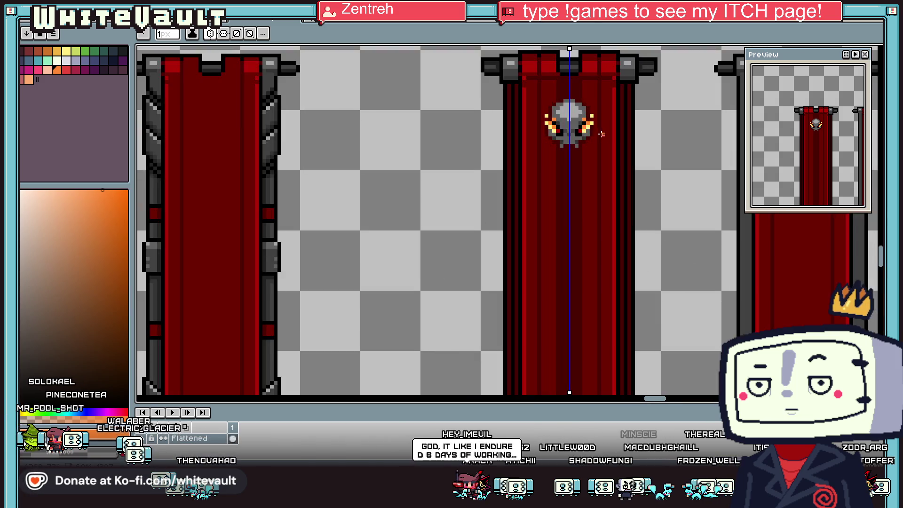
scroll(602, 134, up, 2)
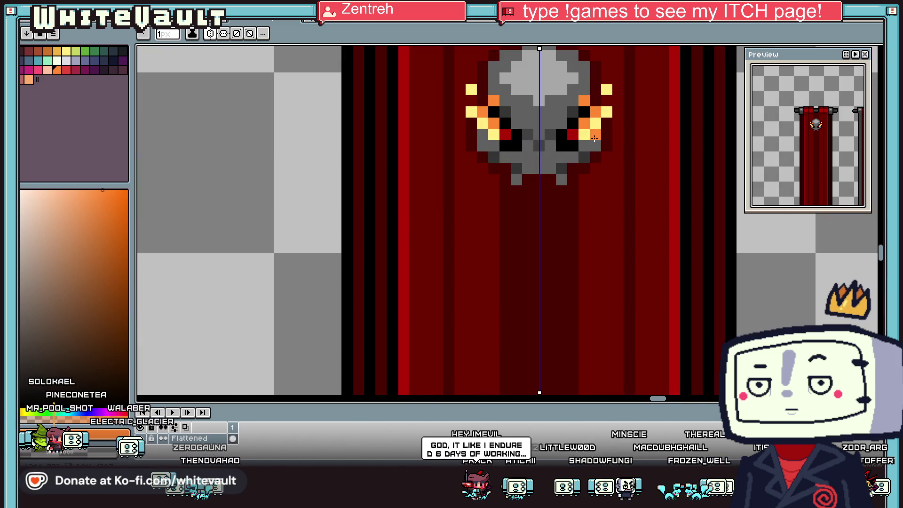
right_click(614, 115)
alt+click(607, 112)
click(616, 141)
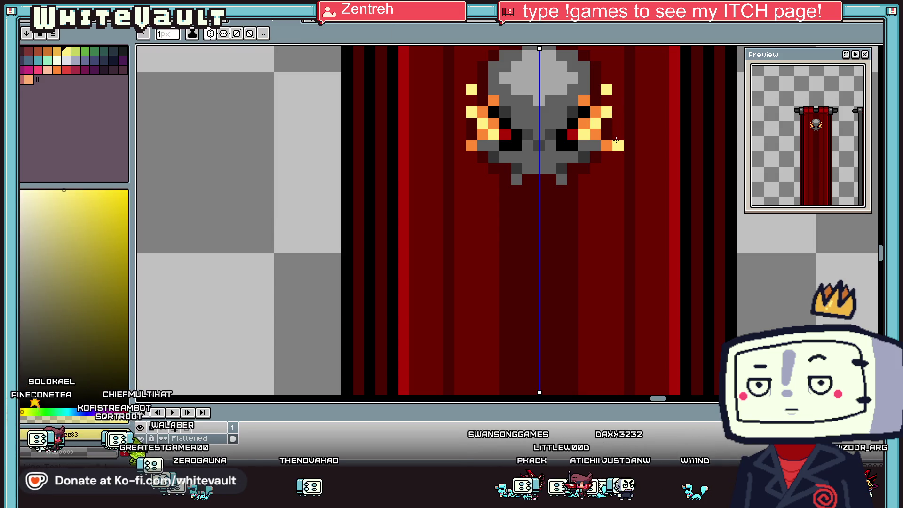
Recolour more horn pixels orange and add an orange pixel beside the horn
scroll(616, 142, down, 4)
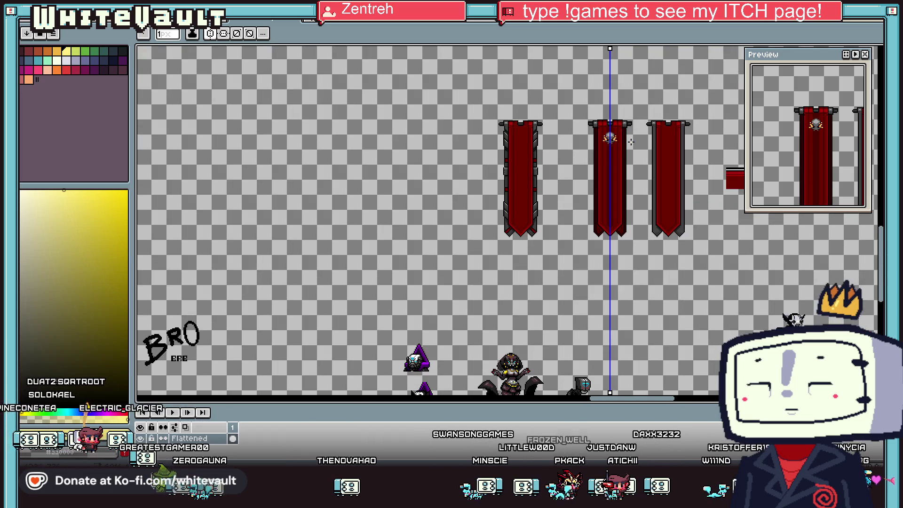
scroll(620, 143, up, 2)
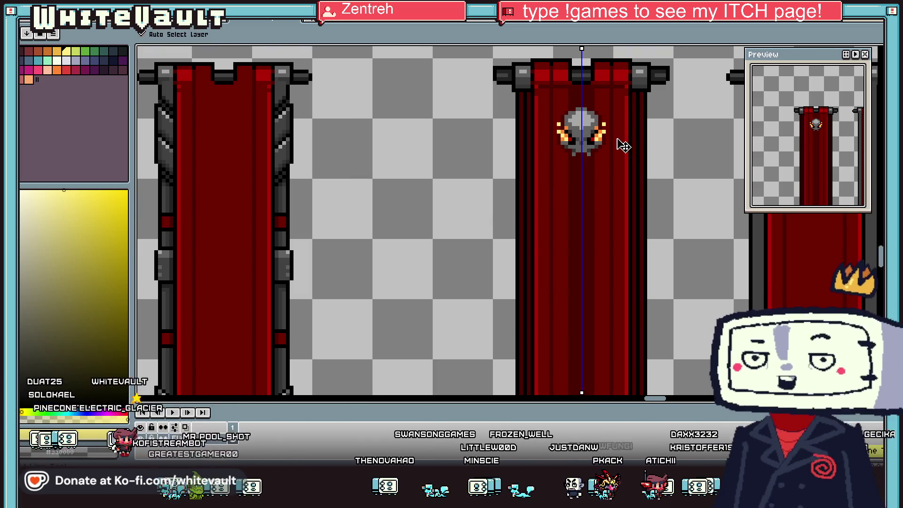
scroll(619, 146, up, 2)
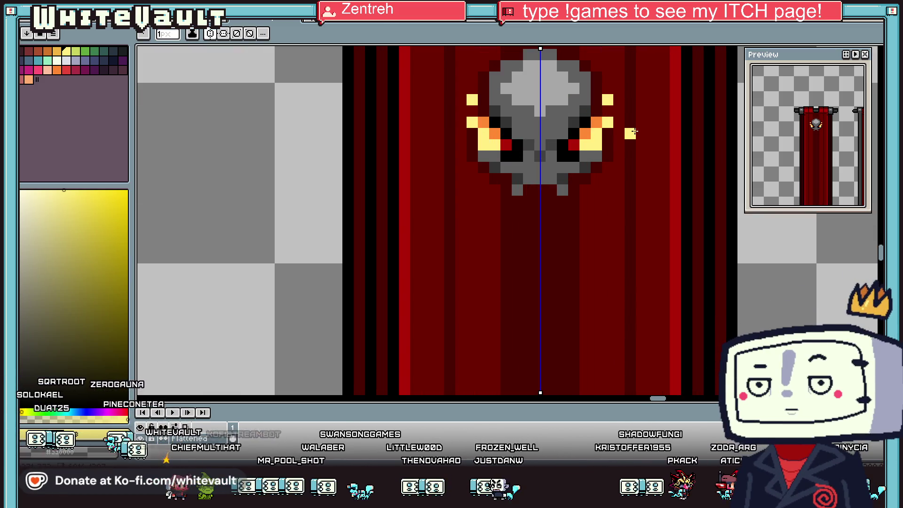
key(i)
click(597, 120)
click(600, 146)
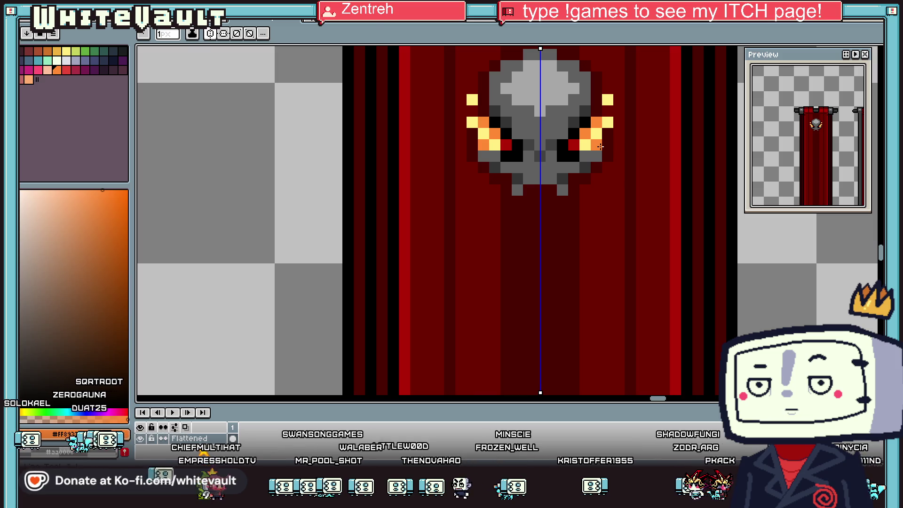
key(i)
scroll(602, 144, down, 2)
click(564, 135)
scroll(564, 135, up, 2)
click(537, 146)
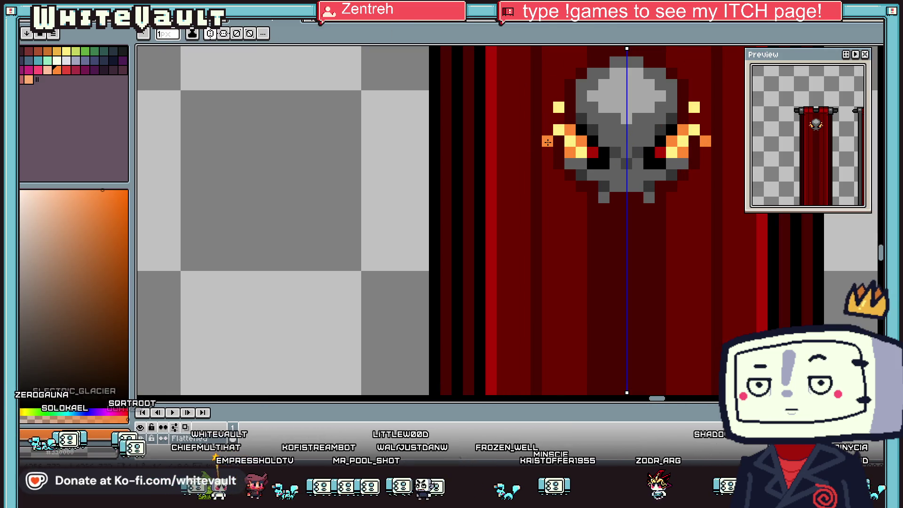
Undo a stray pixel and add an orange #ff8933 fleck beside the horn
key(ctrl+z)
key(ctrl+z)
key(i)
click(552, 143)
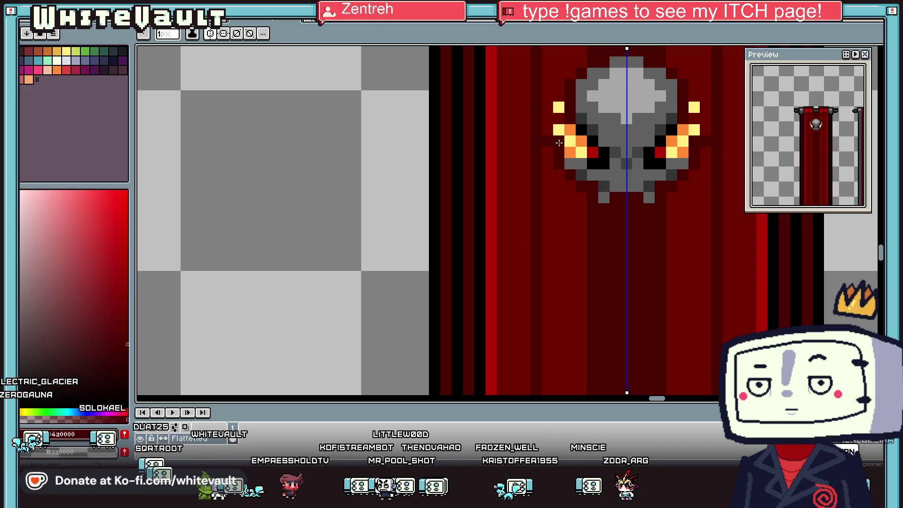
key(i)
click(570, 130)
click(537, 119)
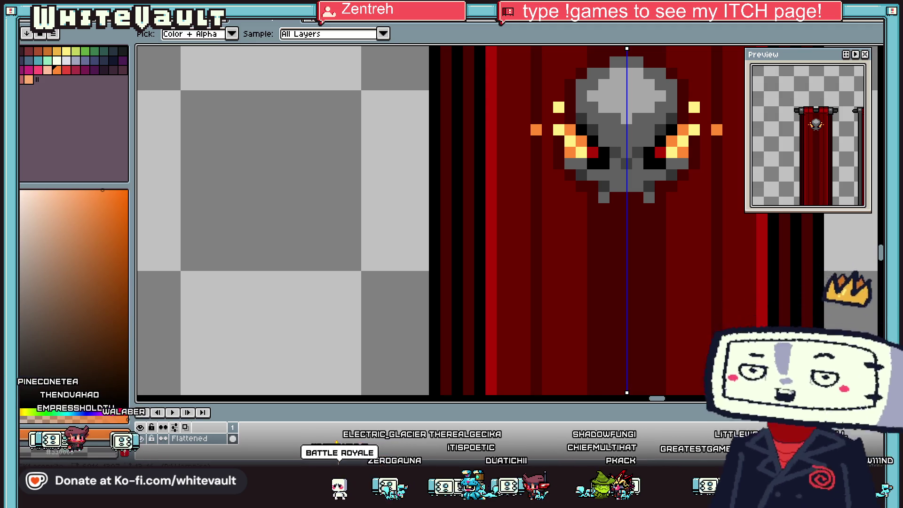
Sample black from the banner
scroll(606, 155, down, 5)
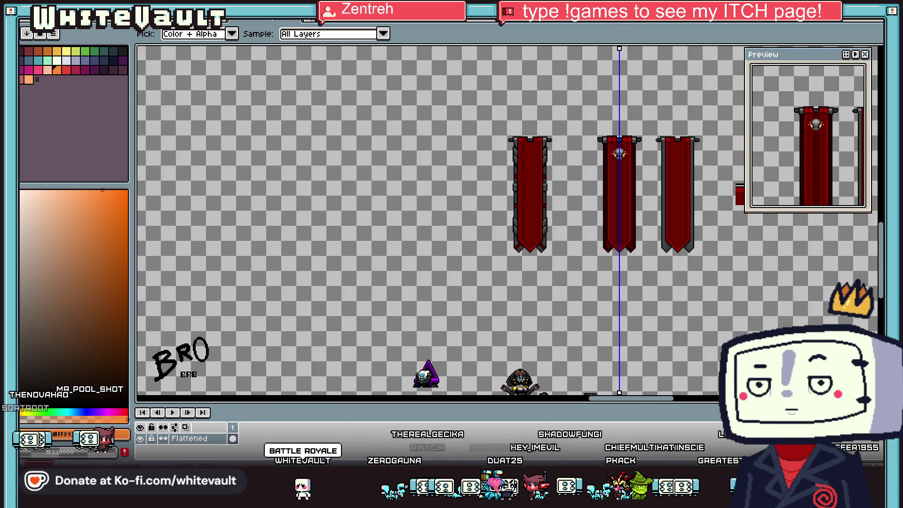
scroll(607, 155, up, 2)
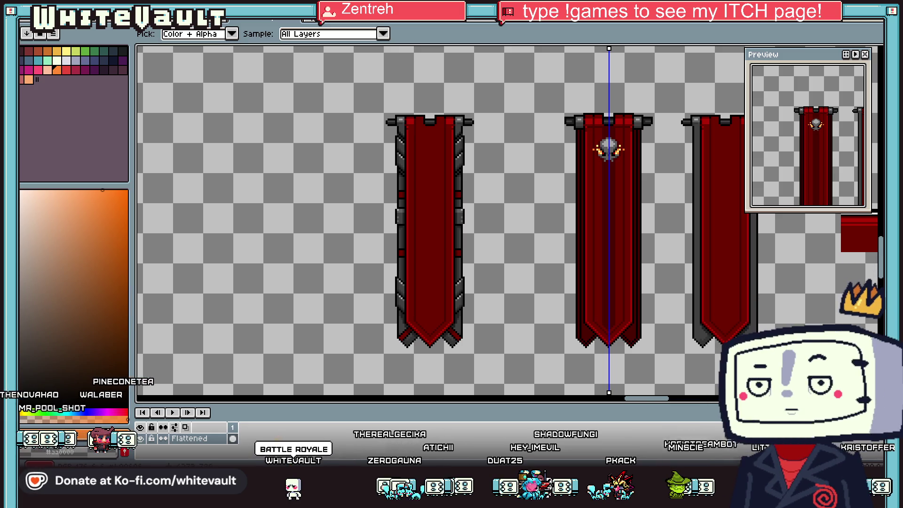
scroll(653, 205, up, 2)
alt+click(630, 198)
Draw mirrored black pixels and two parallel black diagonals forming the V chevron
click(629, 189)
scroll(625, 197, up, 1)
click(611, 203)
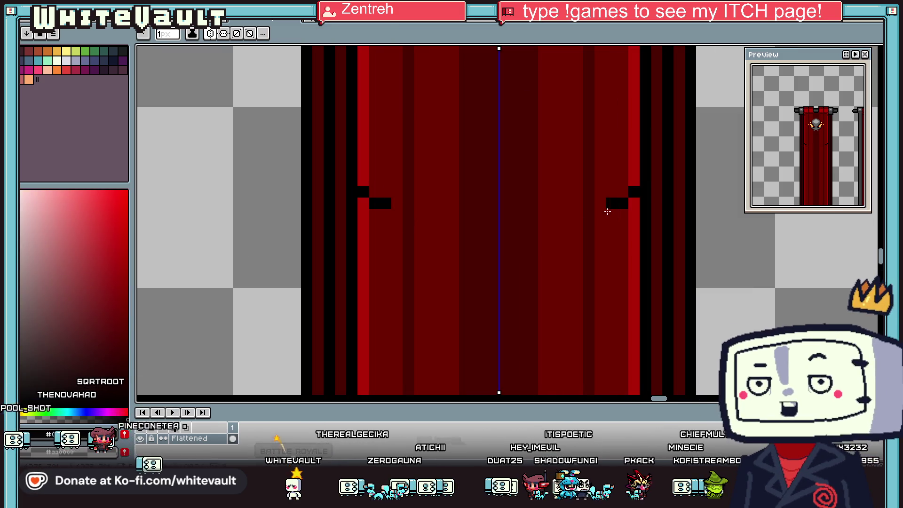
shift+click(503, 305)
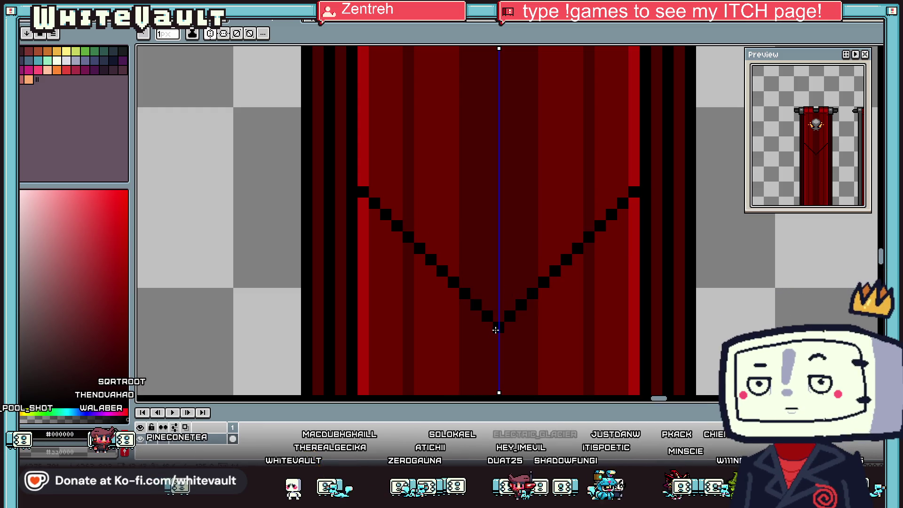
scroll(497, 281, down, 2)
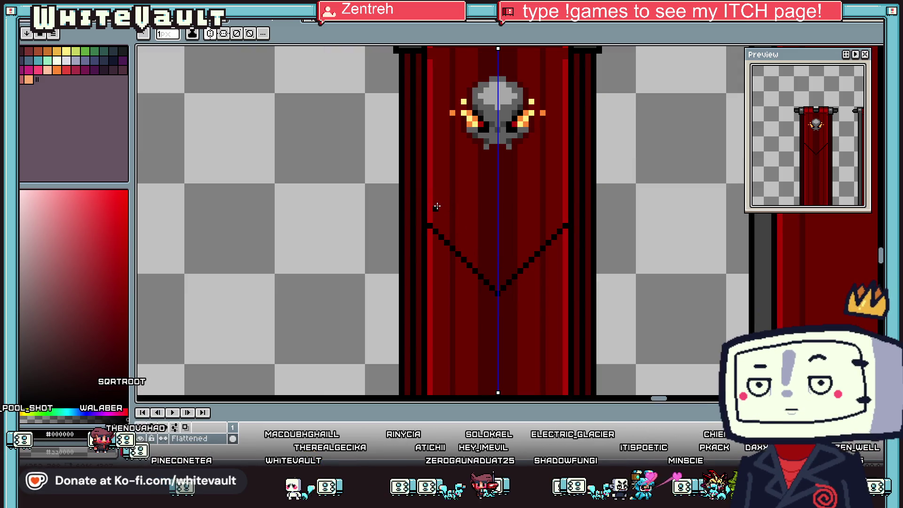
drag(446, 223, 497, 278)
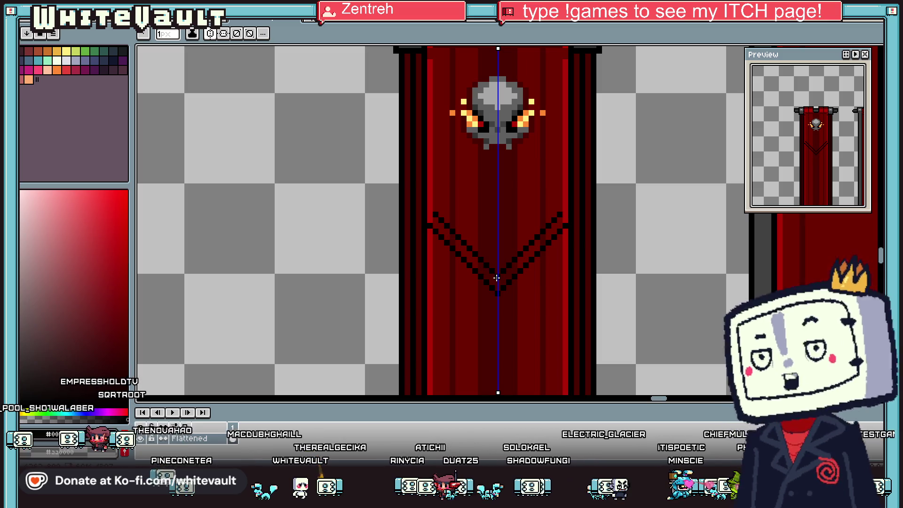
Flood-fill the strip between the chevron diagonals with the banner's bright red
alt+click(564, 214)
key(g)
click(540, 240)
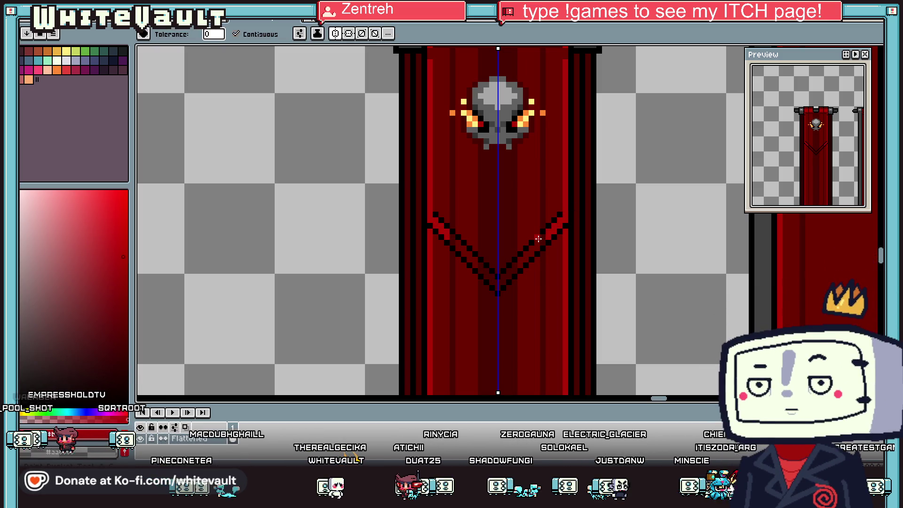
click(540, 241)
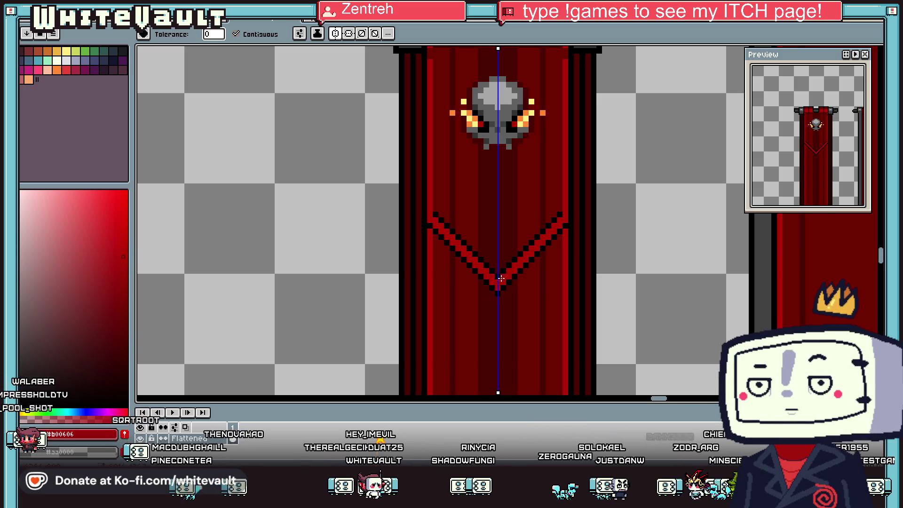
Recolour the chevron segments, mirrored on both sides, with a darker red sampled from the banner
key(alt)
alt+click(436, 214)
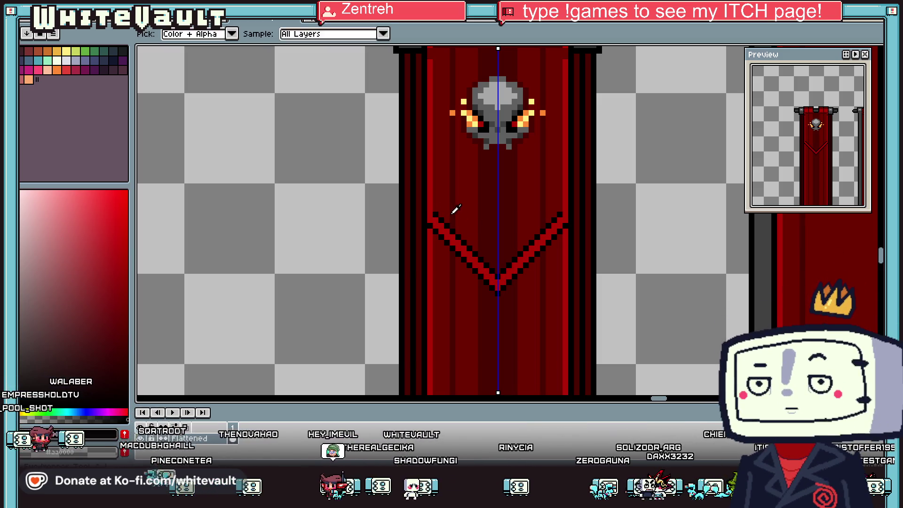
click(480, 257)
scroll(497, 277, down, 3)
scroll(471, 259, up, 3)
key(alt)
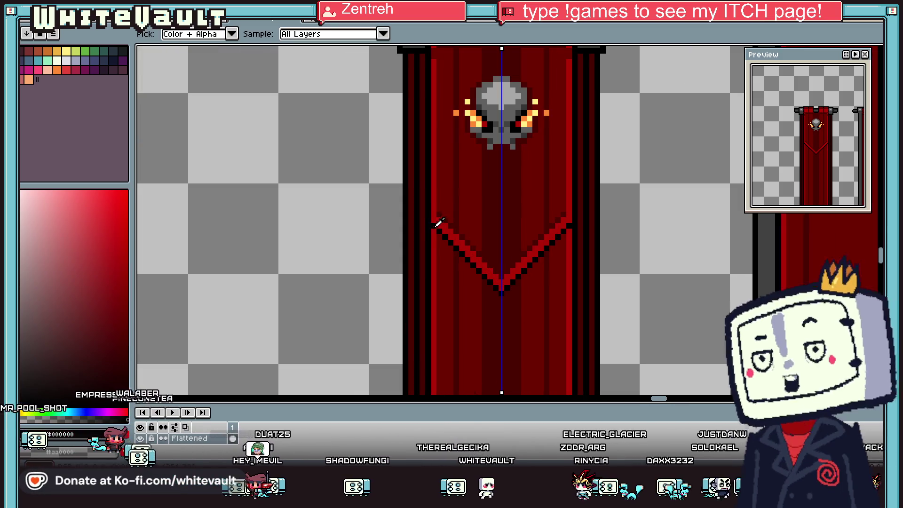
alt+click(437, 222)
scroll(589, 250, down, 2)
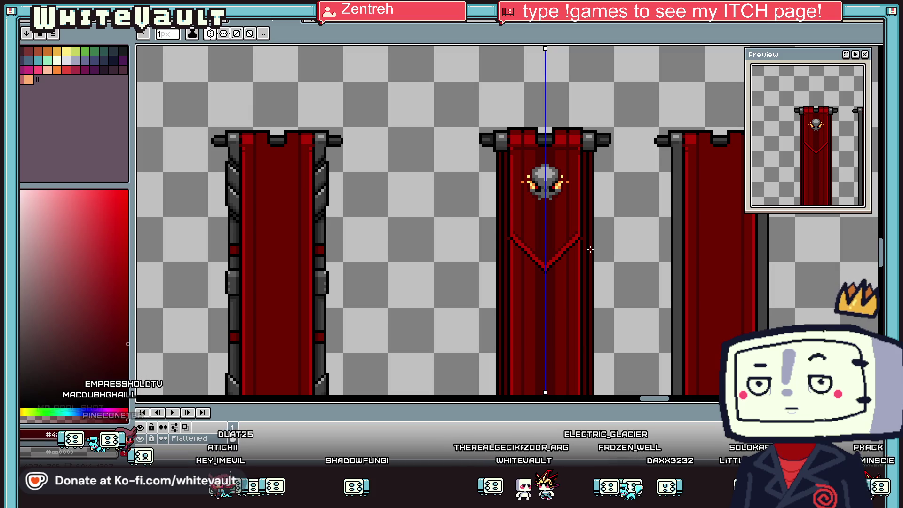
key(alt)
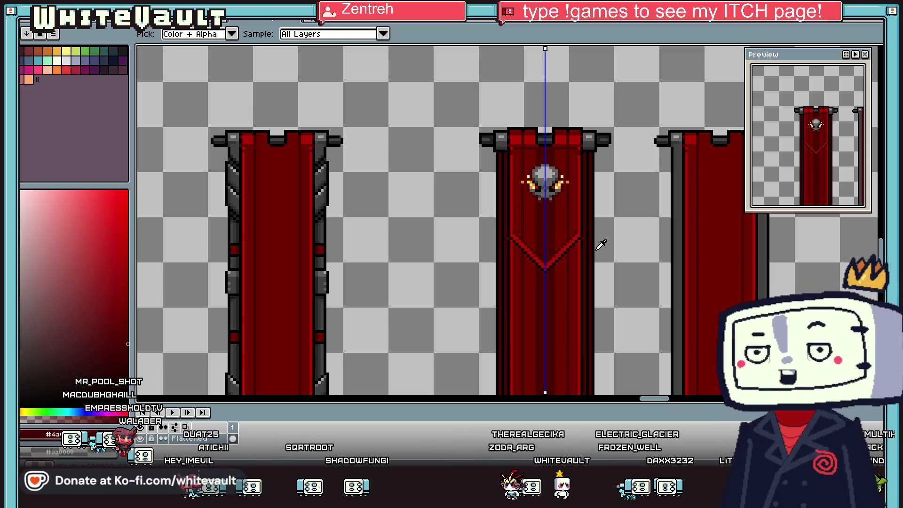
scroll(520, 233, up, 2)
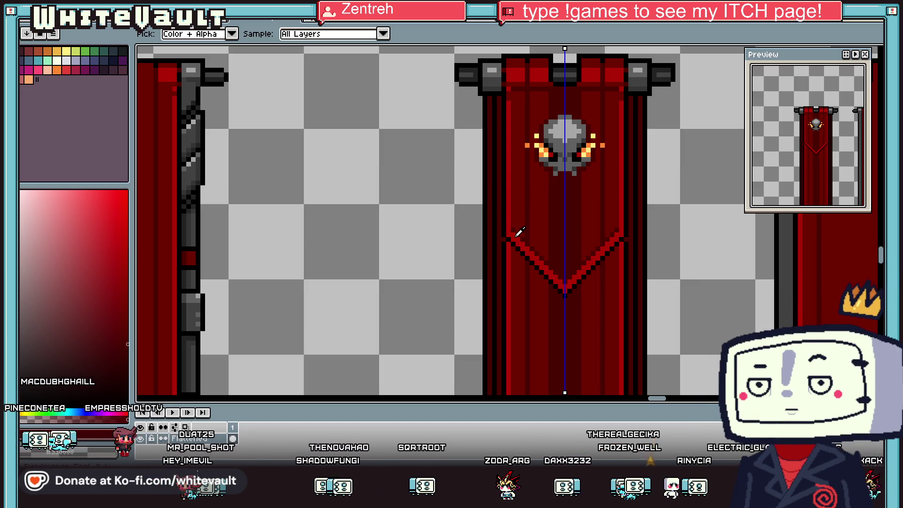
scroll(537, 234, down, 2)
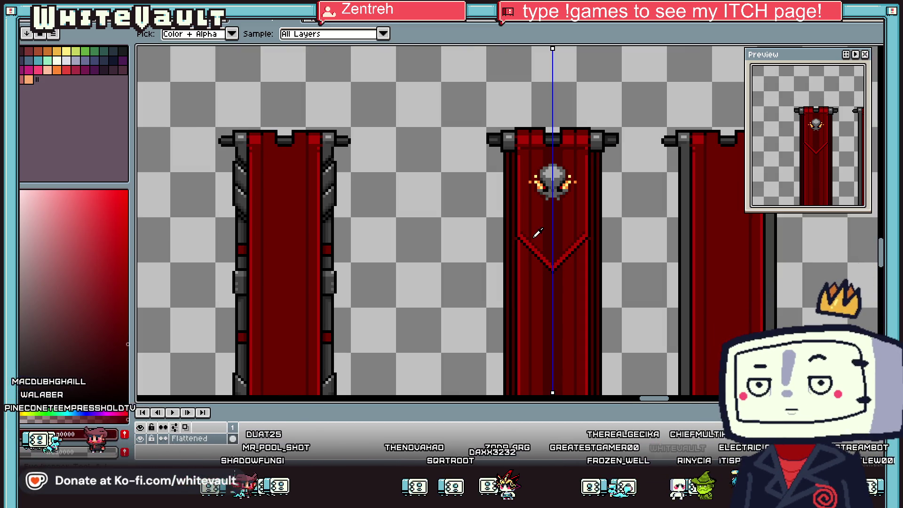
scroll(581, 231, down, 1)
scroll(555, 228, up, 2)
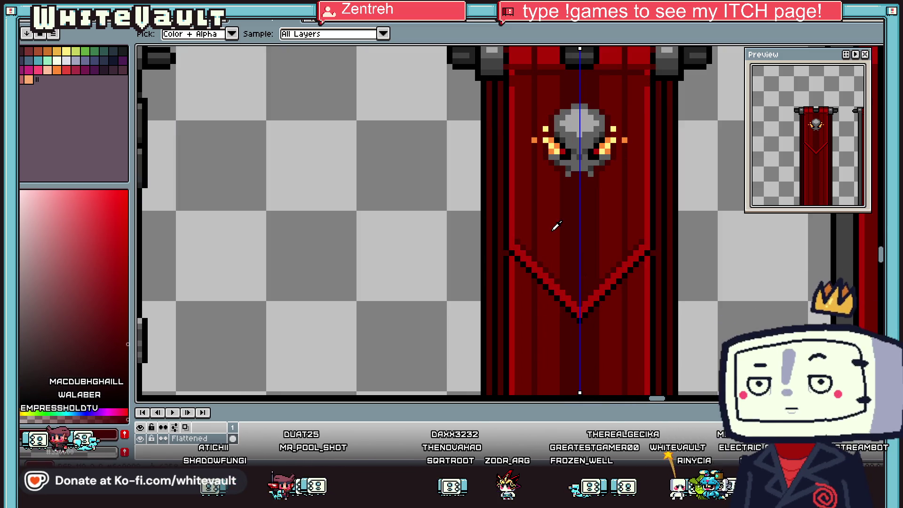
scroll(554, 244, down, 2)
scroll(577, 247, up, 1)
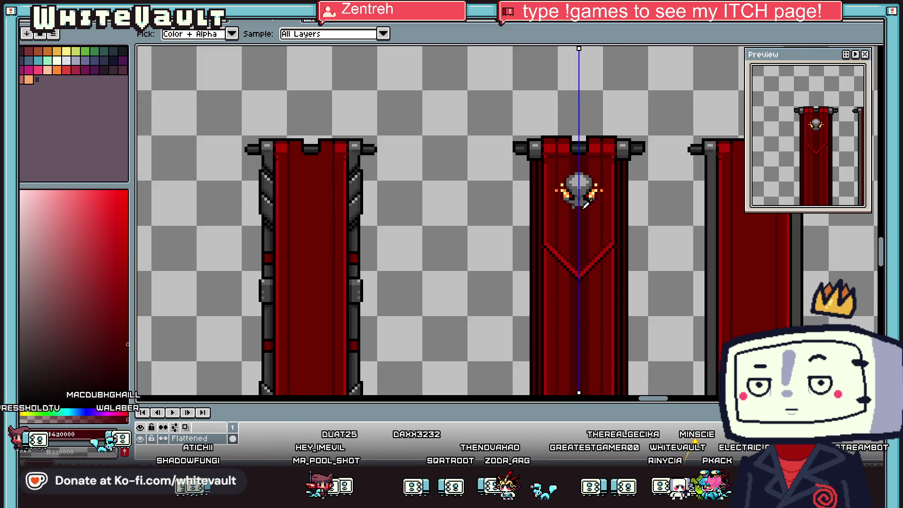
scroll(601, 257, up, 2)
Pencil the black diagonal edges of the diamond frame around the skull
key(b)
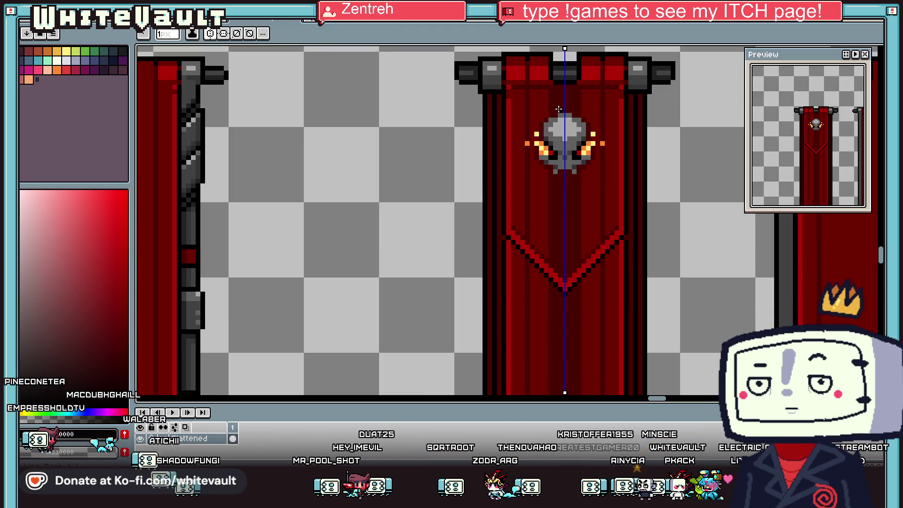
scroll(558, 109, up, 2)
mouse_move(572, 77)
mouse_down()
mouse_move(450, 208)
mouse_move(550, 306)
mouse_move(586, 323)
mouse_up()
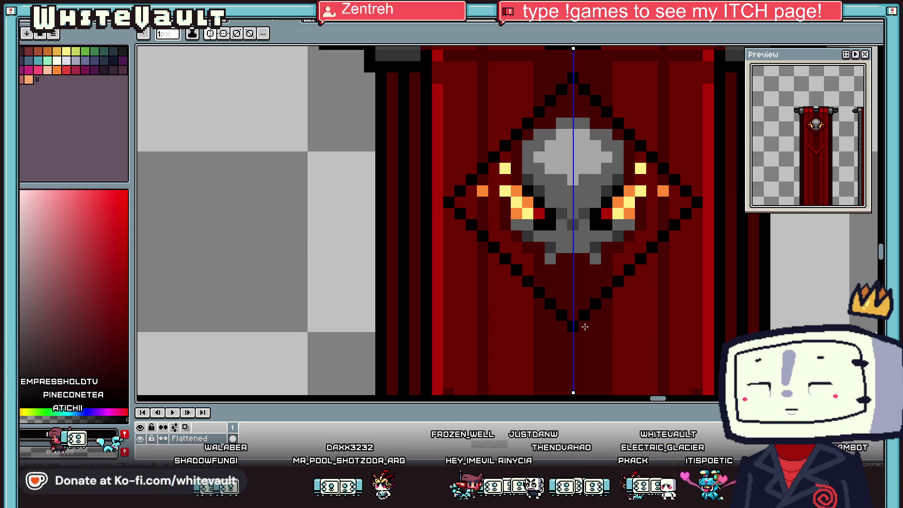
scroll(574, 319, down, 4)
scroll(640, 306, up, 2)
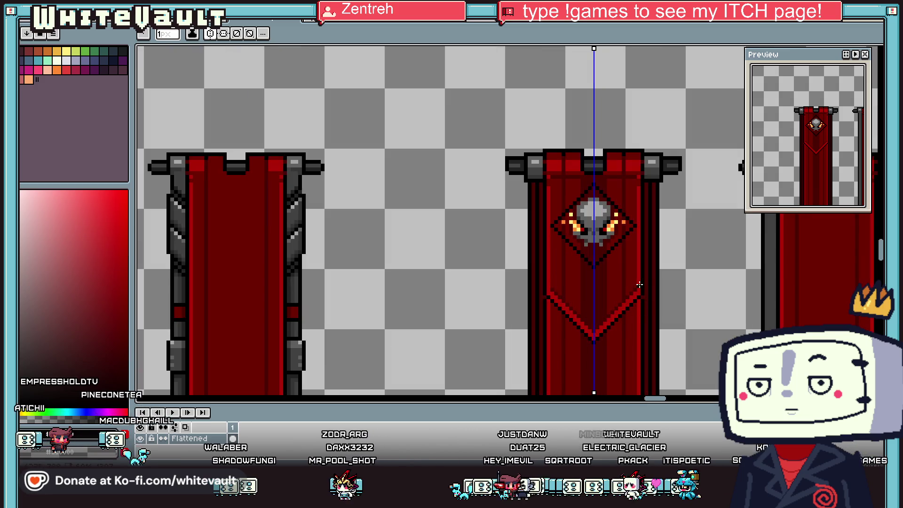
key(ctrl+Tab)
key(ctrl+Tab)
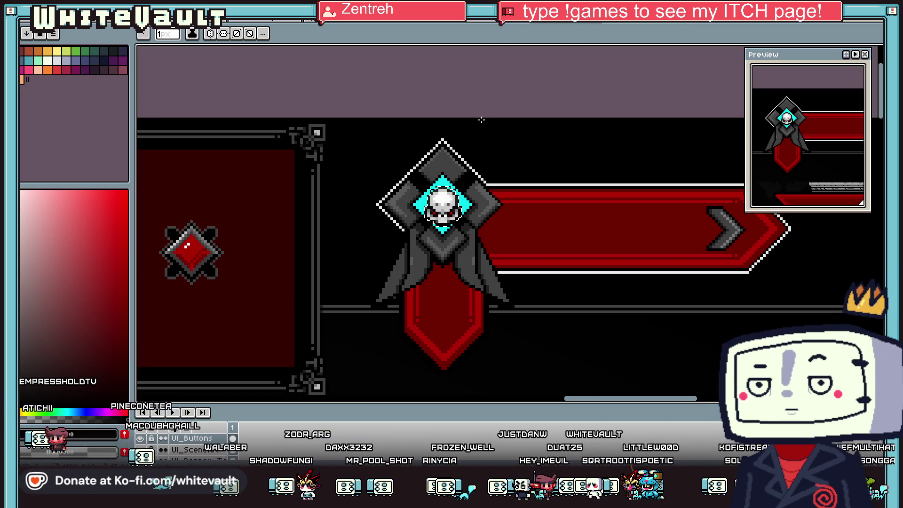
Marquee-select the top of the grey-cyan skull emblem in the UI buttons file, then return to the banners
key(m)
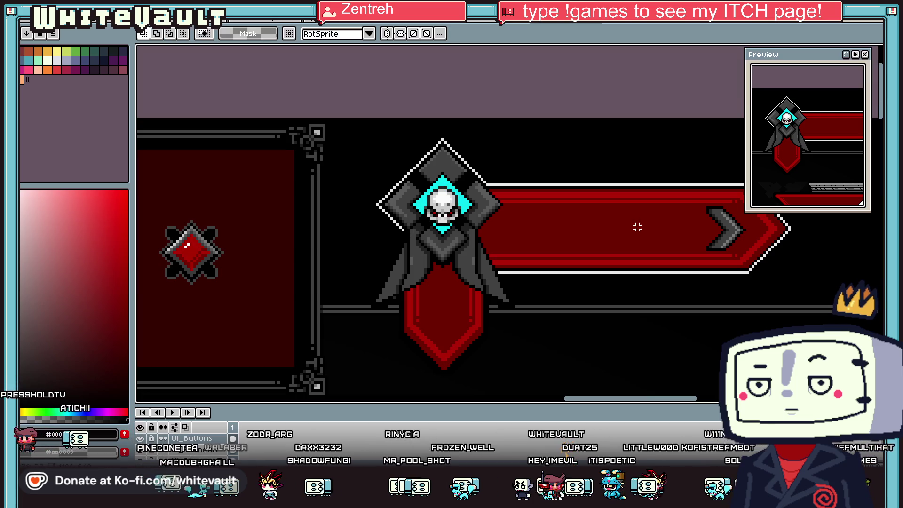
scroll(410, 150, up, 2)
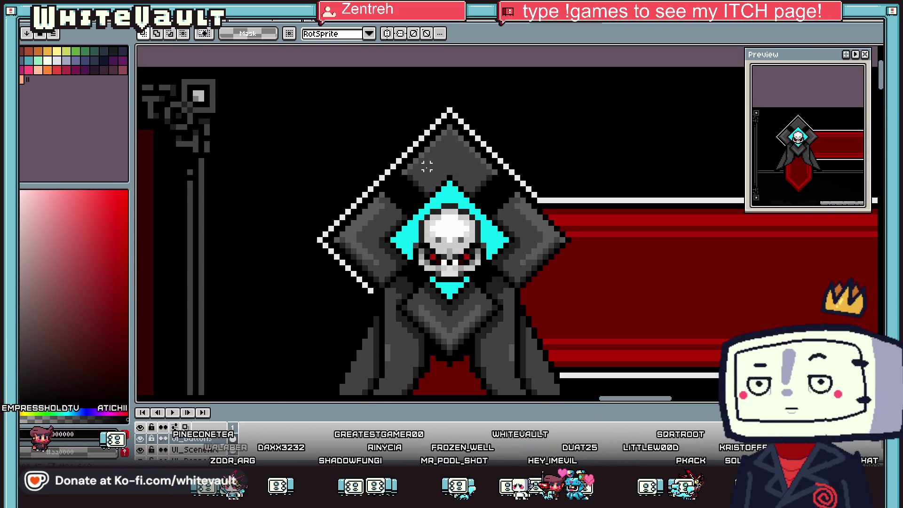
mouse_move(398, 155)
mouse_down()
mouse_move(494, 221)
mouse_move(493, 201)
mouse_up()
scroll(493, 201, down, 3)
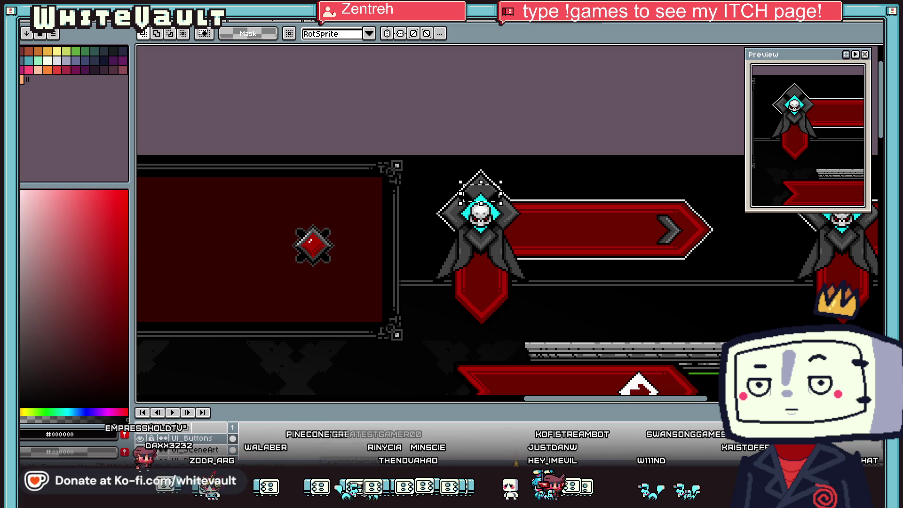
key(ctrl+Tab)
key(ctrl+Tab)
key(ctrl+Tab)
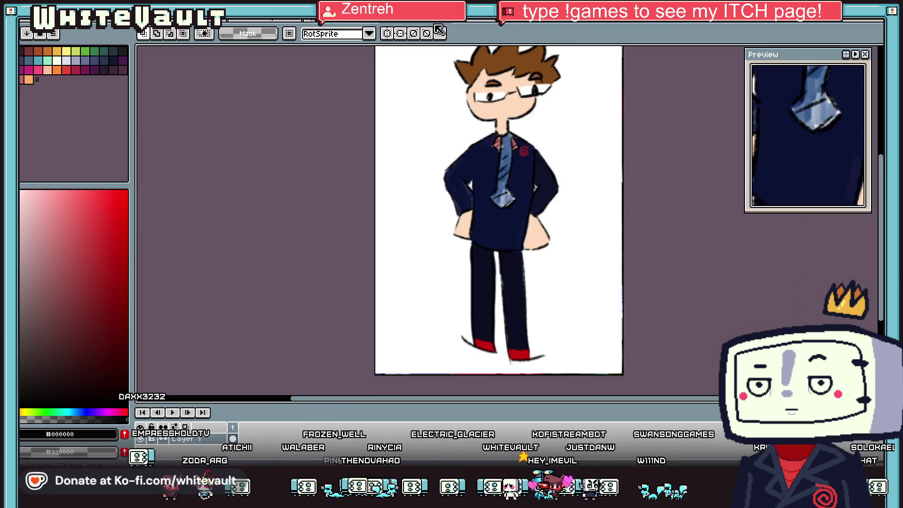
key(ctrl+Tab)
key(ctrl+Tab)
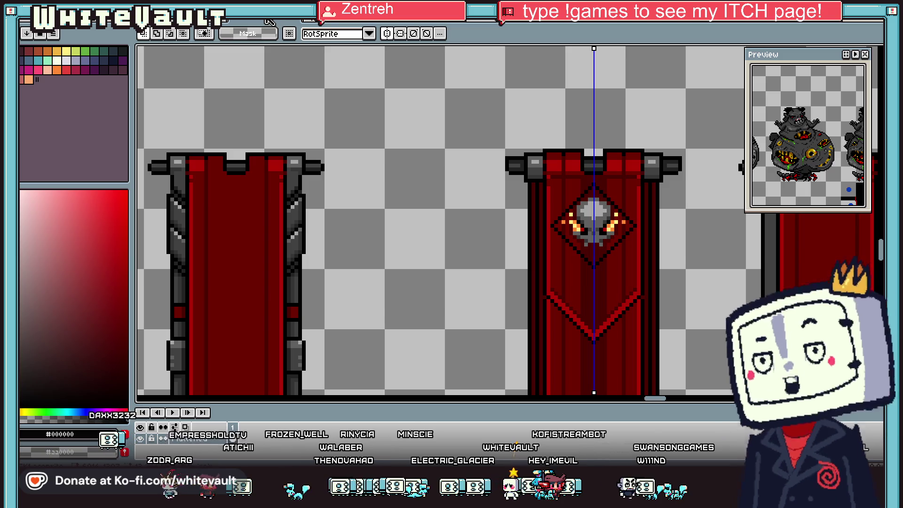
Paste the emblem piece and position it on the middle banner just below the chevron
key(ctrl+v)
mouse_move(499, 226)
mouse_down()
mouse_move(655, 400)
mouse_move(595, 317)
mouse_up()
scroll(614, 317, up, 1)
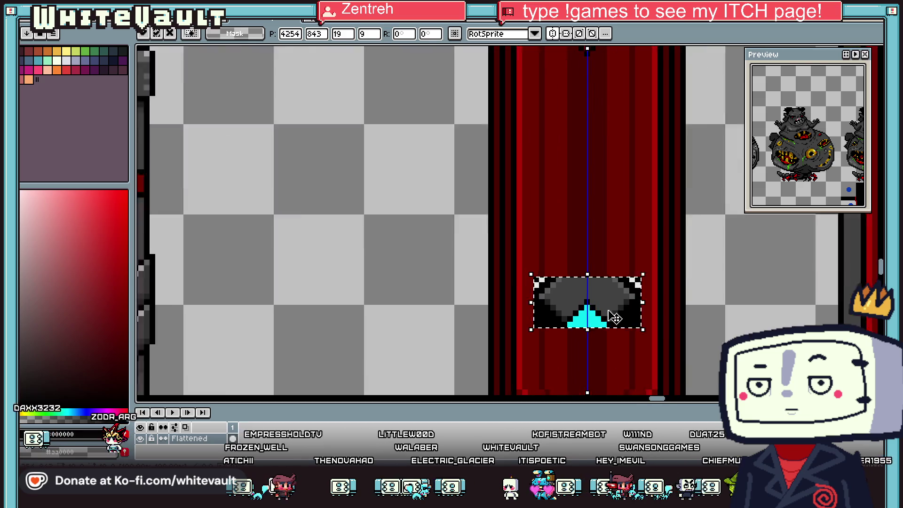
scroll(614, 318, down, 3)
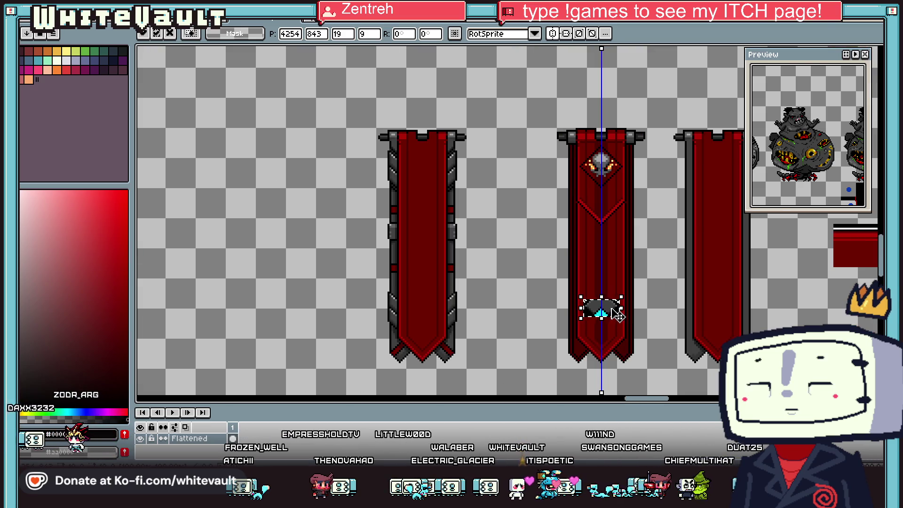
drag(618, 316, 618, 243)
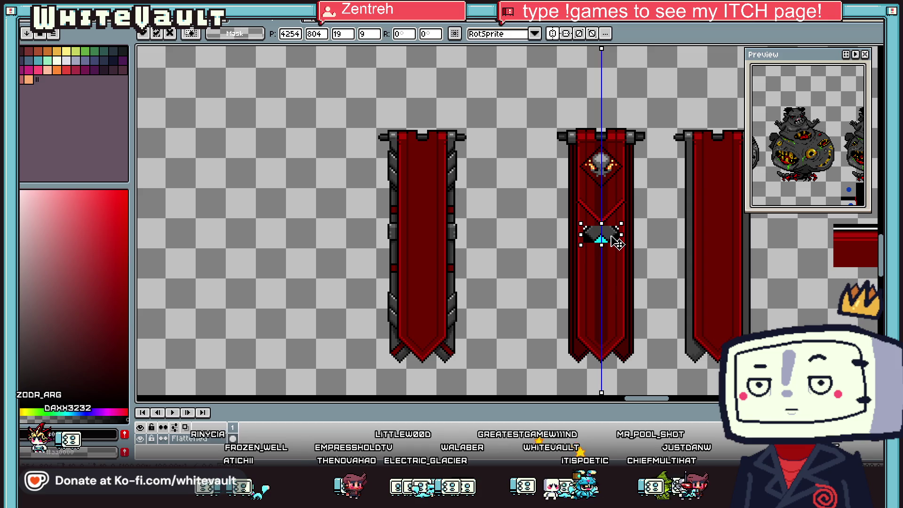
Paint the ornament's white corner pixels with the banner's red
scroll(618, 242, up, 2)
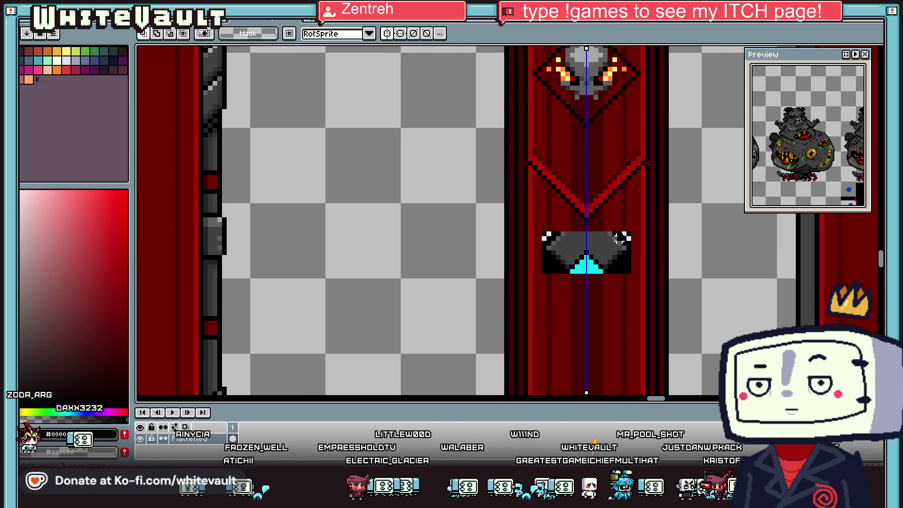
alt+click(619, 236)
scroll(622, 233, up, 1)
key(b)
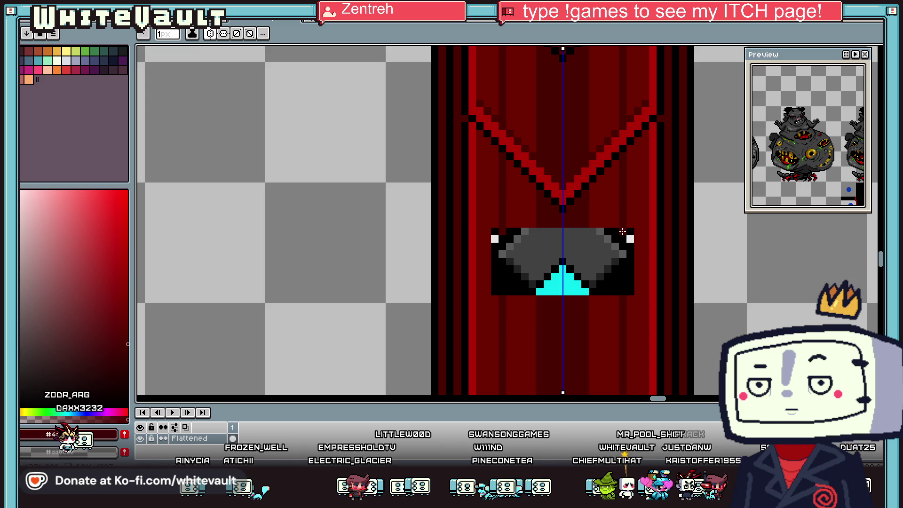
mouse_move(632, 248)
mouse_down()
mouse_move(622, 292)
mouse_move(599, 292)
mouse_up()
click(608, 283)
Outline the ornament in black and draw a black line joining it to the chevron point
alt+click(607, 174)
click(592, 215)
click(583, 207)
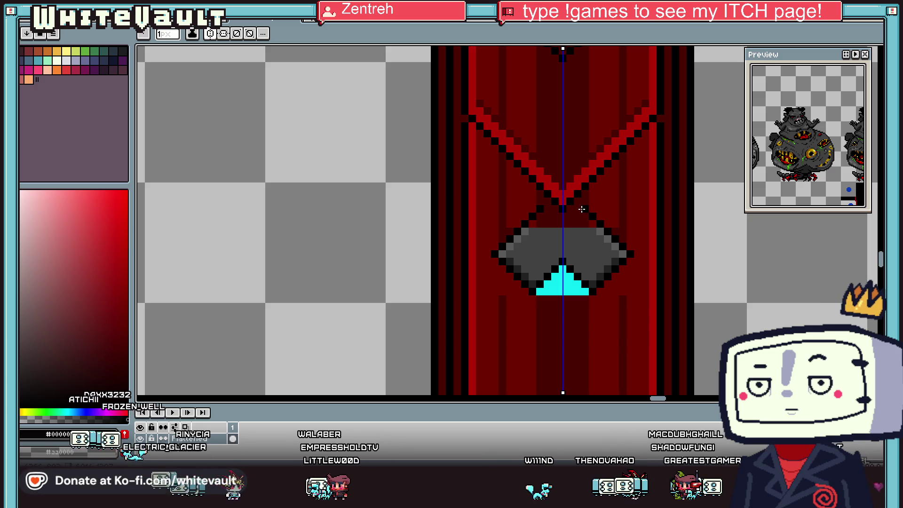
click(600, 223)
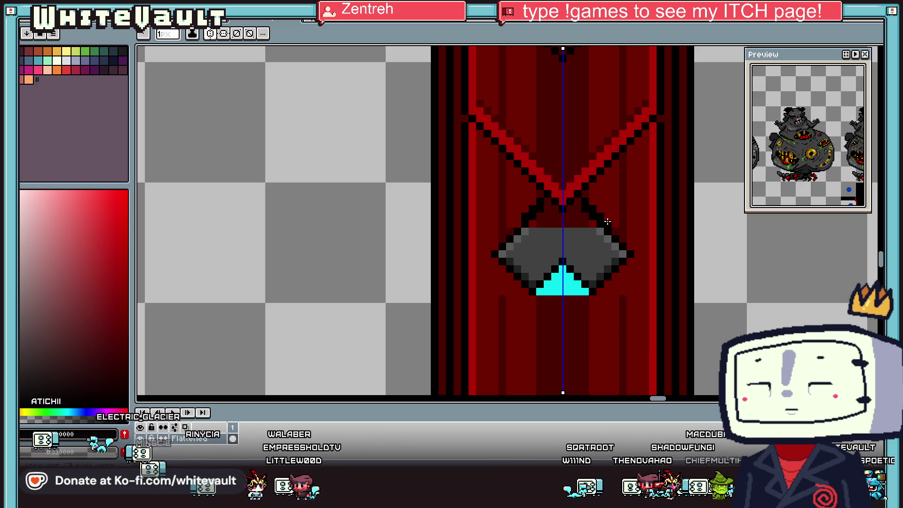
click(607, 230)
click(621, 270)
click(614, 277)
click(603, 288)
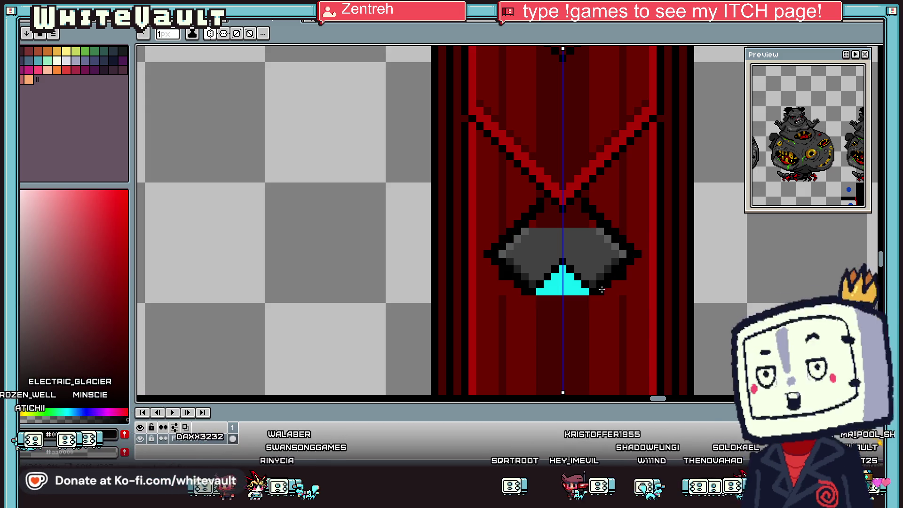
Sample the red of the chevron diagonal from the artwork
key(alt)
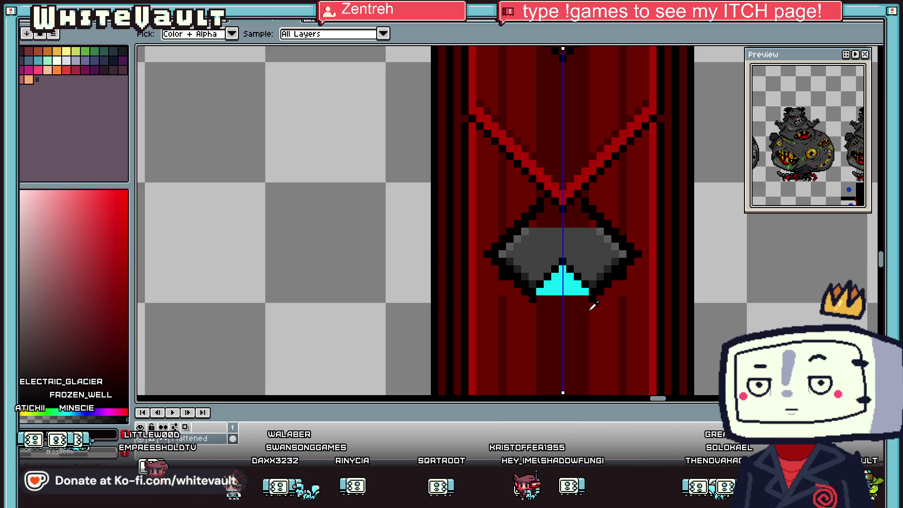
key(alt)
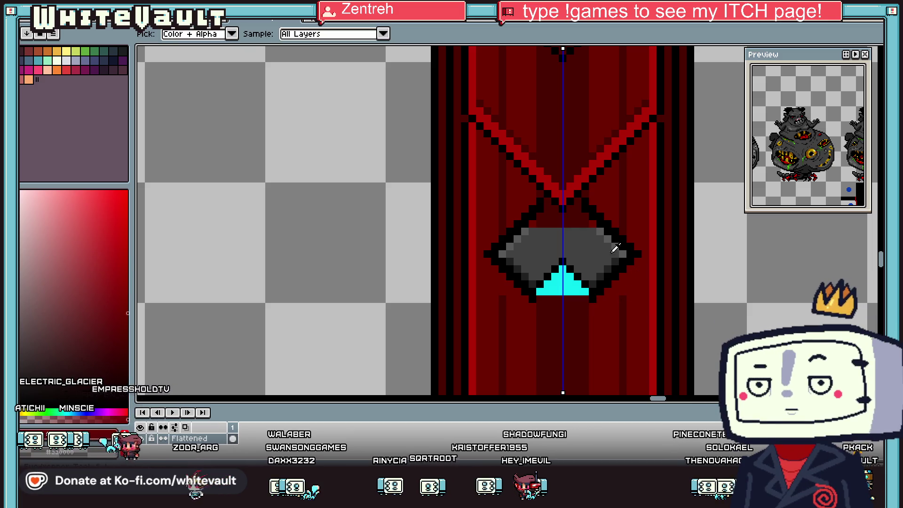
click(592, 199)
key(alt)
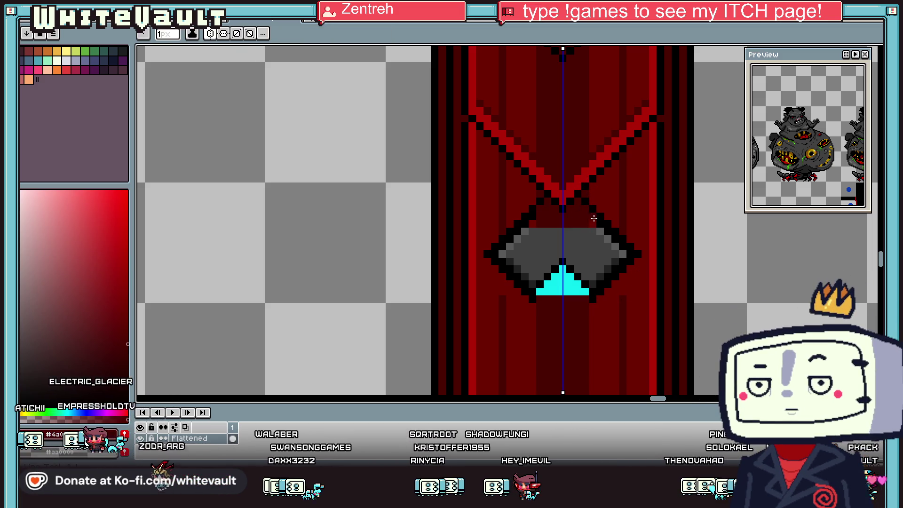